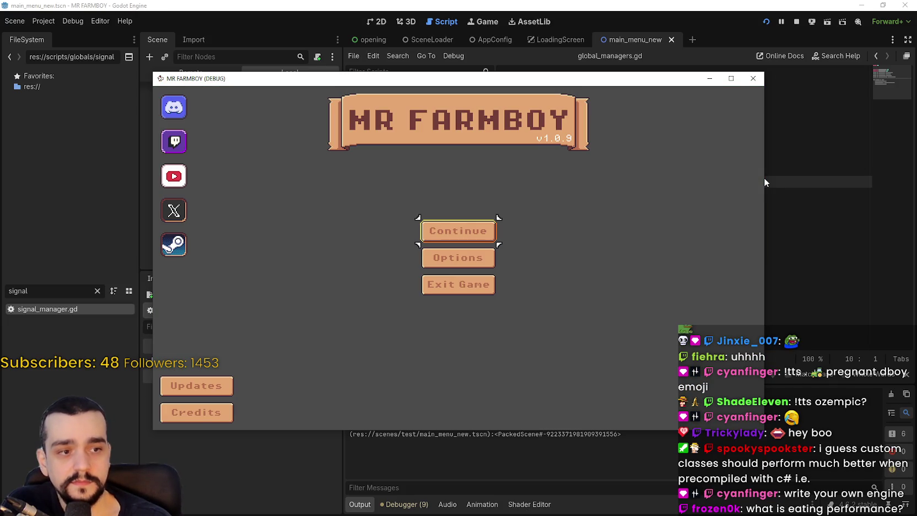
Step: Stop the running game and move to the manager declarations in global_managers.gd
{"action": "left_click", "coordinate": [796, 22]}
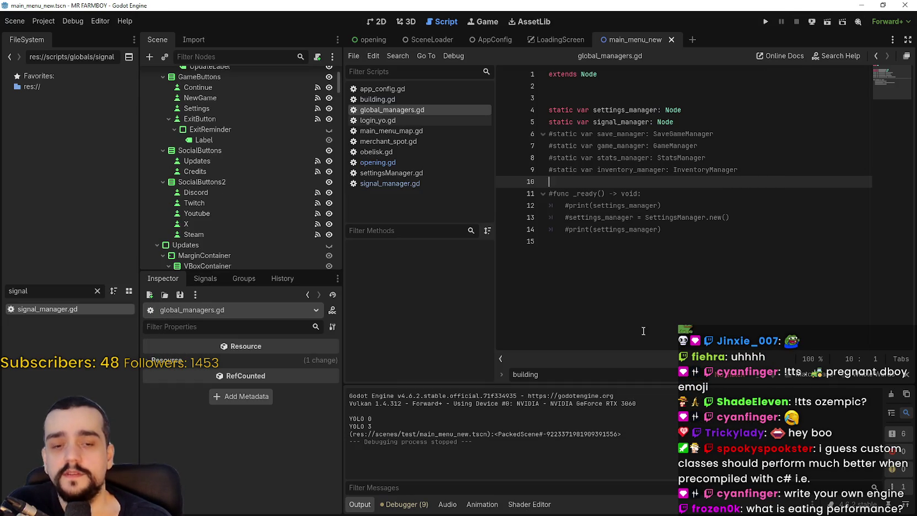
{"action": "left_click", "coordinate": [717, 205]}
{"action": "key", "text": "Escape"}
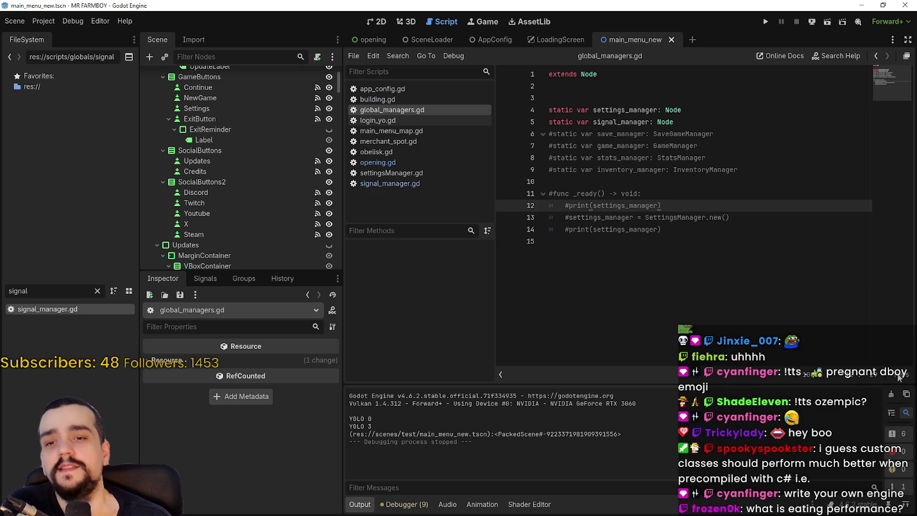
{"action": "left_click", "coordinate": [678, 263]}
{"action": "left_click", "coordinate": [683, 135]}
Step: Retype signal_manager on line 5 from Node to SignalManager using autocomplete
{"action": "double_click", "coordinate": [665, 122]}
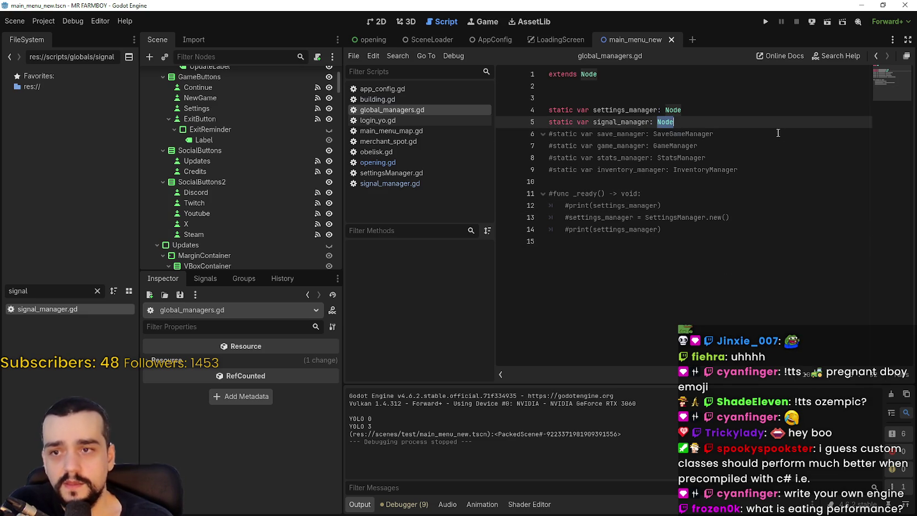
{"action": "type", "text": "Signal"}
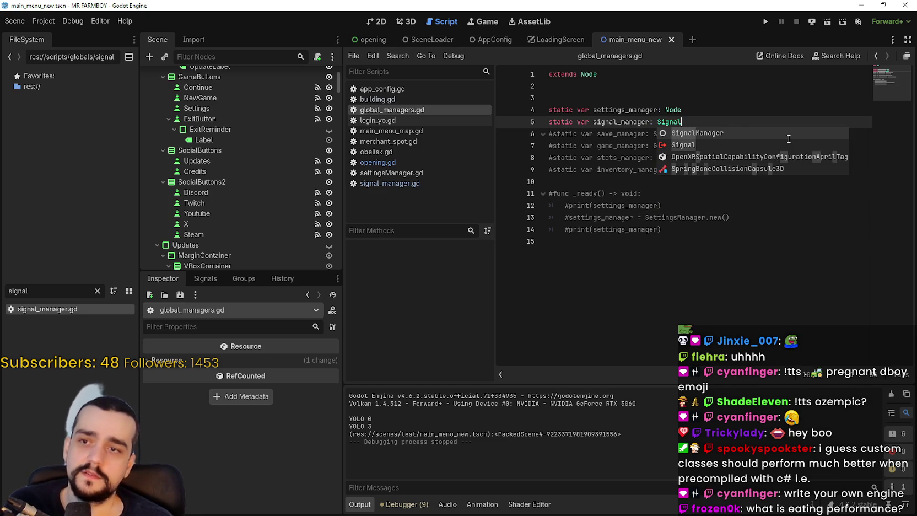
{"action": "key", "text": "Return"}
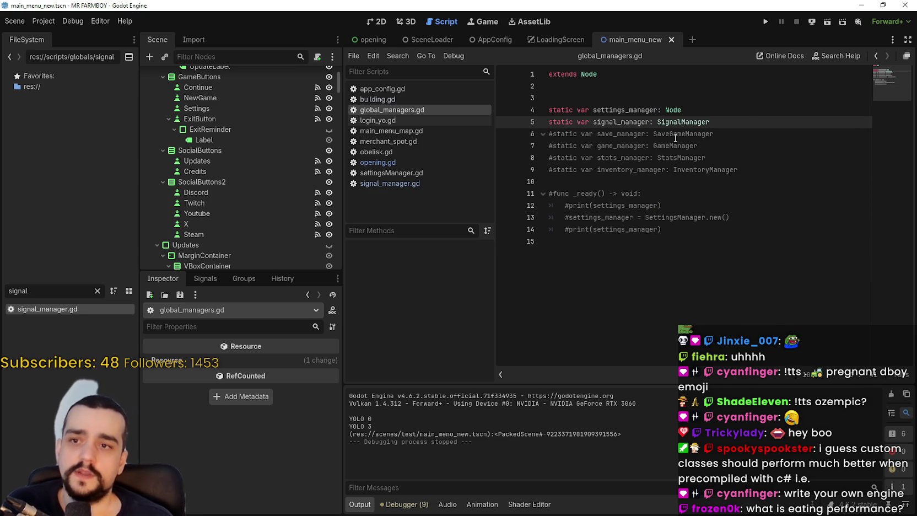
{"action": "left_click", "coordinate": [732, 188]}
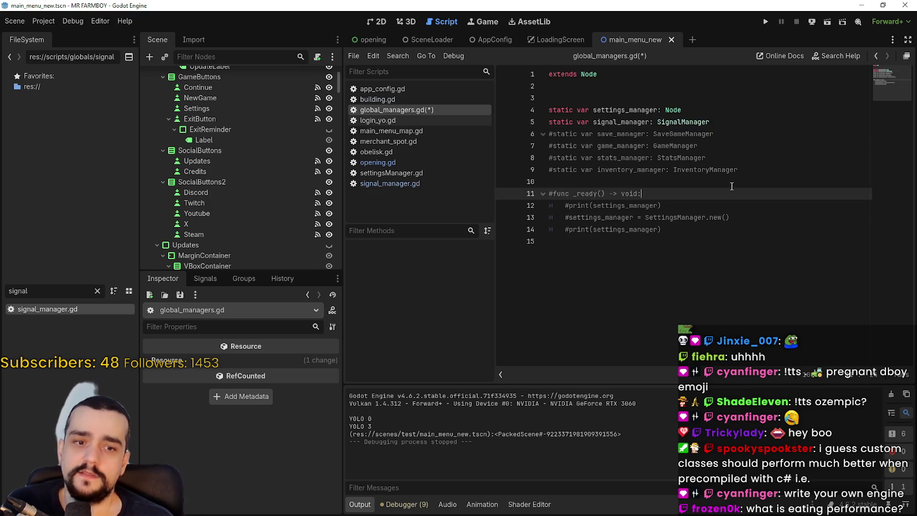
{"action": "right_click", "coordinate": [692, 124]}
Step: Jump to the SignalManager definition and scroll through signal_manager.gd's signal list
{"action": "left_click", "coordinate": [734, 275]}
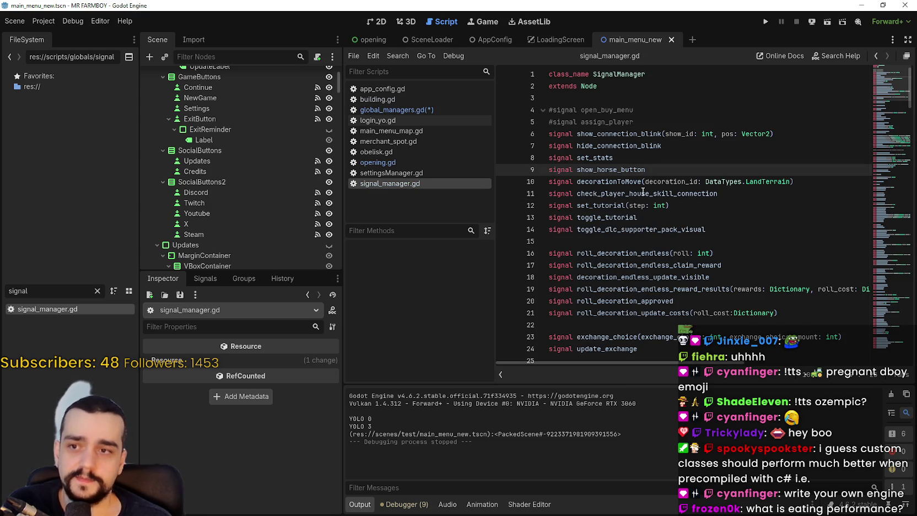
{"action": "key", "text": "ctrl+a"}
{"action": "scroll", "coordinate": [769, 297], "scroll_direction": "down", "scroll_amount": 20}
{"action": "scroll", "coordinate": [769, 297], "scroll_direction": "up", "scroll_amount": 10}
{"action": "left_click", "coordinate": [705, 205]}
{"action": "scroll", "coordinate": [705, 205], "scroll_direction": "up", "scroll_amount": 4}
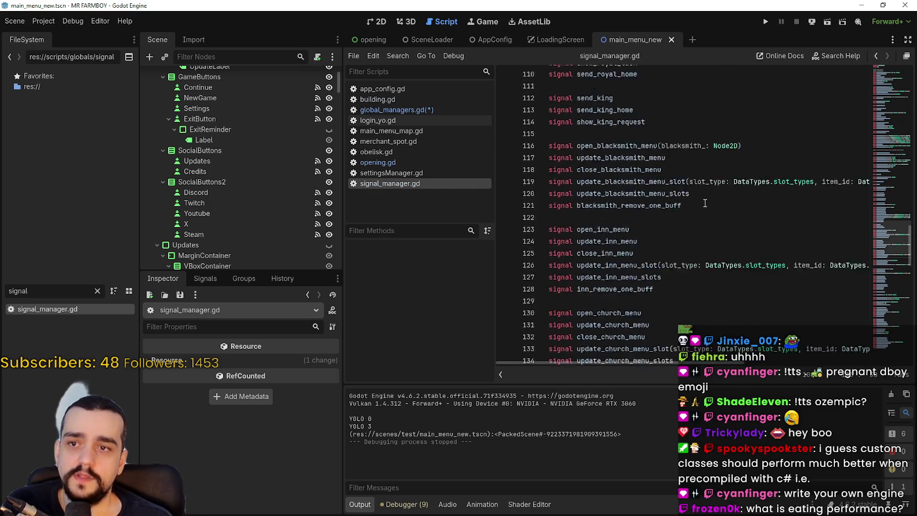
{"action": "scroll", "coordinate": [705, 204], "scroll_direction": "up", "scroll_amount": 3}
{"action": "left_click", "coordinate": [734, 283]}
{"action": "scroll", "coordinate": [739, 277], "scroll_direction": "up", "scroll_amount": 3}
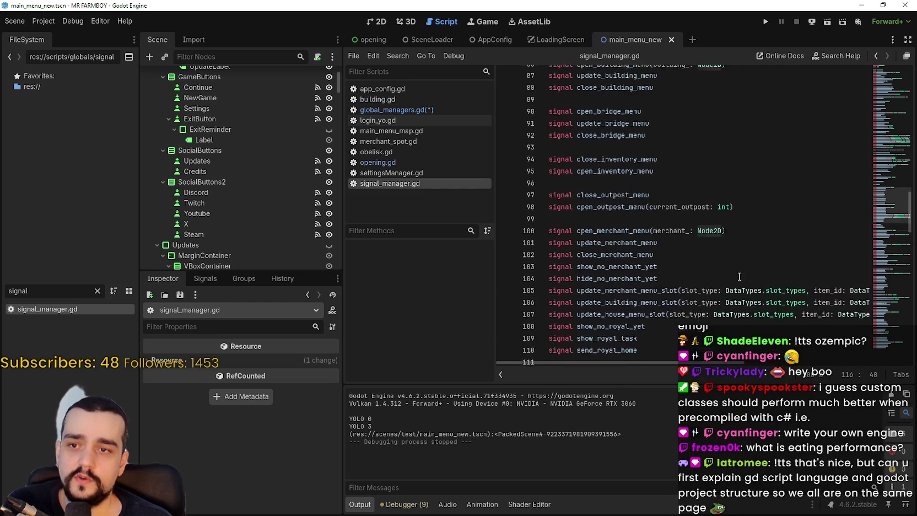
{"action": "scroll", "coordinate": [739, 277], "scroll_direction": "up", "scroll_amount": 1}
{"action": "left_click", "coordinate": [717, 271]}
{"action": "scroll", "coordinate": [733, 265], "scroll_direction": "up", "scroll_amount": 4}
{"action": "left_click", "coordinate": [708, 250]}
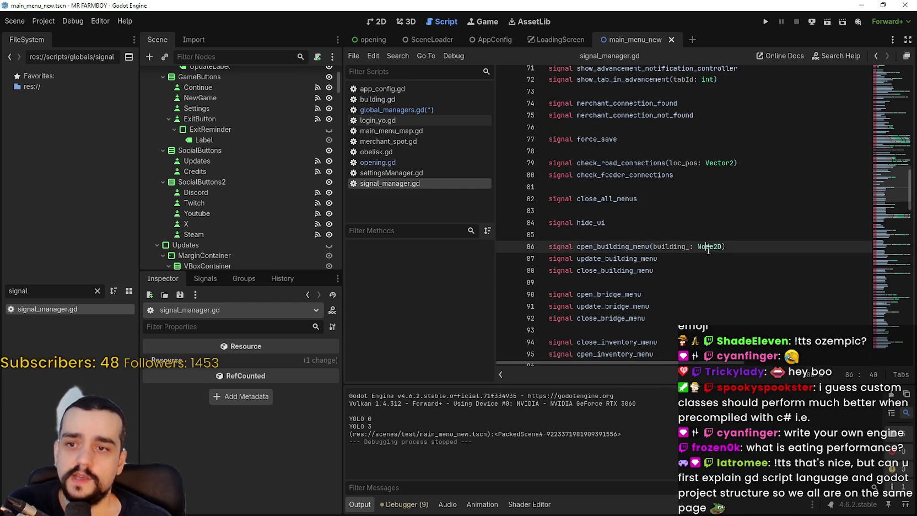
{"action": "double_click", "coordinate": [708, 247]}
{"action": "scroll", "coordinate": [700, 256], "scroll_direction": "up", "scroll_amount": 14}
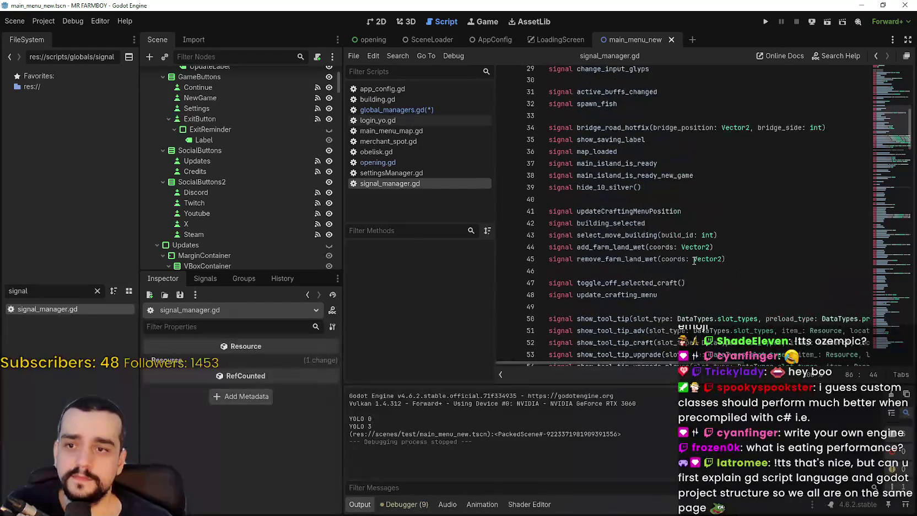
{"action": "scroll", "coordinate": [700, 253], "scroll_direction": "up", "scroll_amount": 2}
{"action": "scroll", "coordinate": [696, 226], "scroll_direction": "up", "scroll_amount": 5}
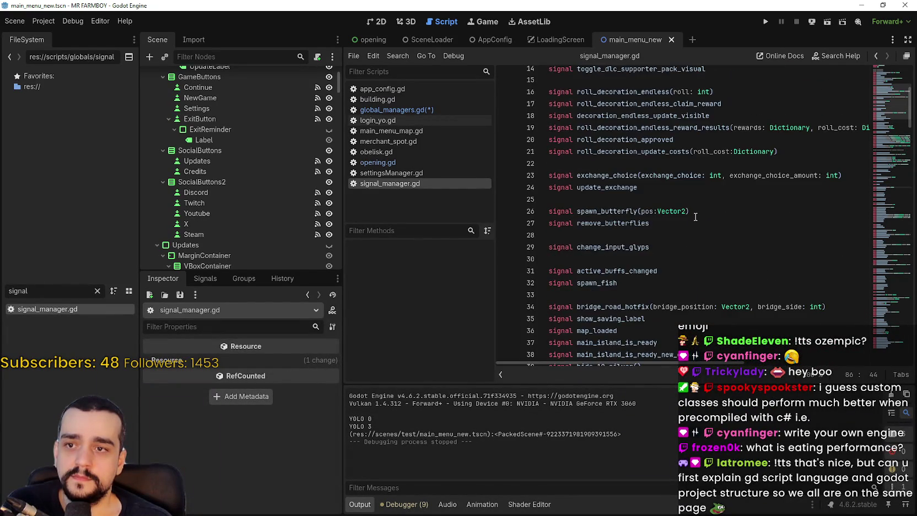
{"action": "scroll", "coordinate": [699, 223], "scroll_direction": "up", "scroll_amount": 3}
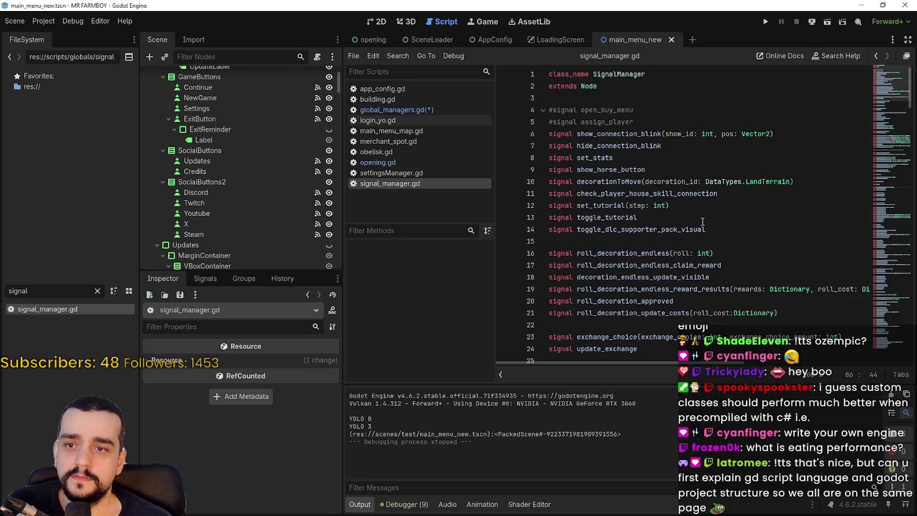
{"action": "double_click", "coordinate": [708, 220]}
Step: Find 'building', change line 86's parameter from Node2D to building, then open building.gd
{"action": "key", "text": "ctrl+f"}
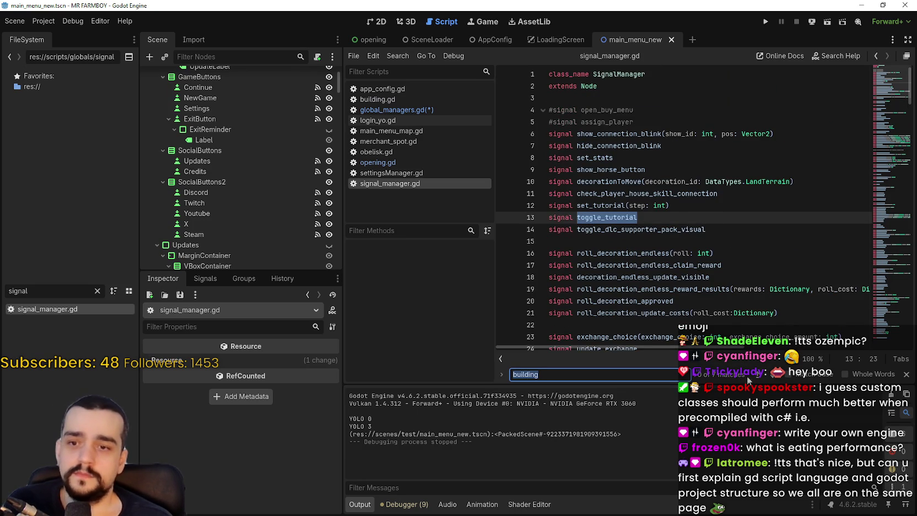
{"action": "key", "text": "Return"}
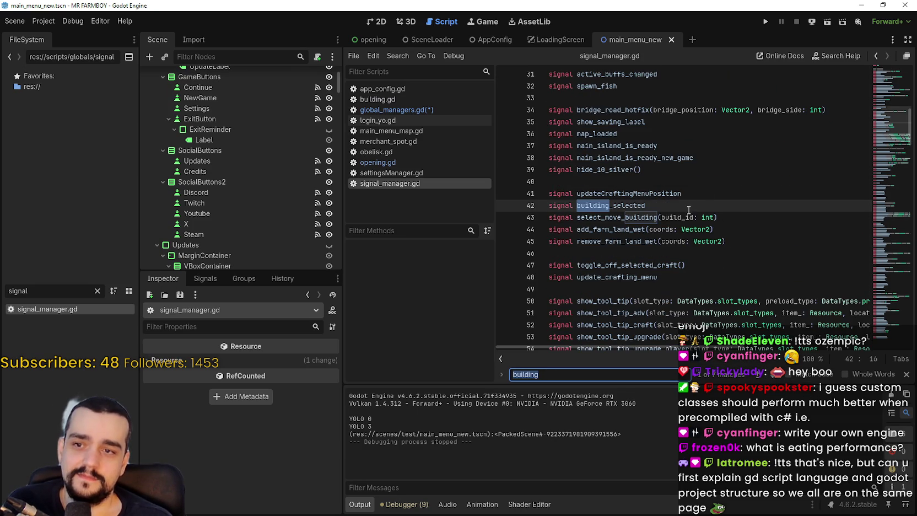
{"action": "key", "text": "Return"}
{"action": "key", "text": "Return"}
{"action": "key", "text": "Return"}
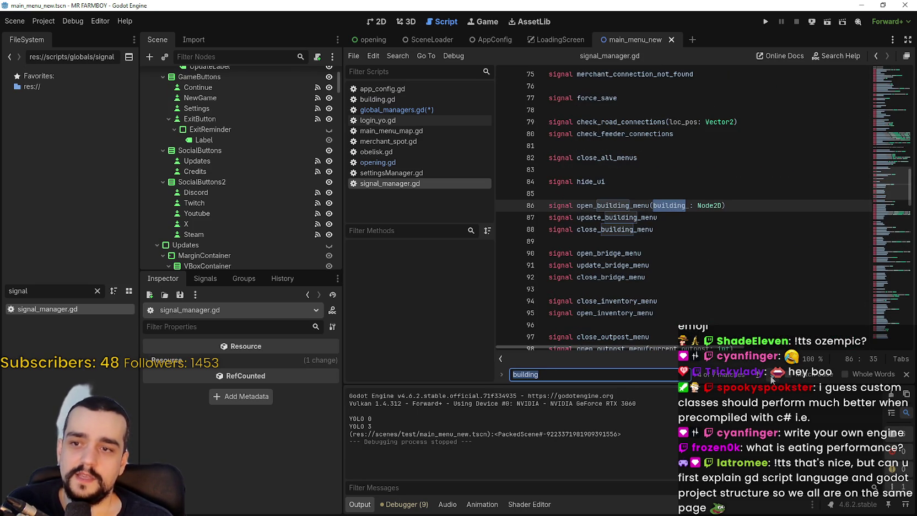
{"action": "left_click", "coordinate": [707, 198]}
{"action": "double_click", "coordinate": [703, 208]}
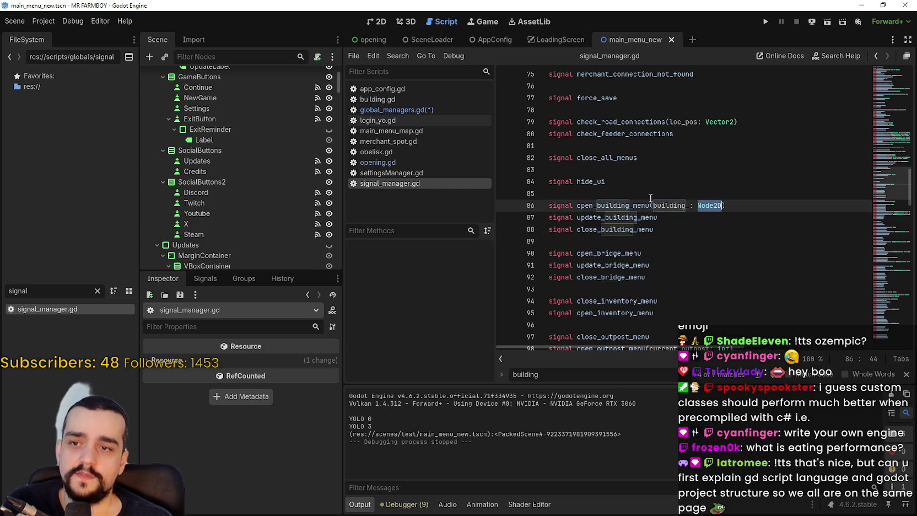
{"action": "type", "text": "buildin"}
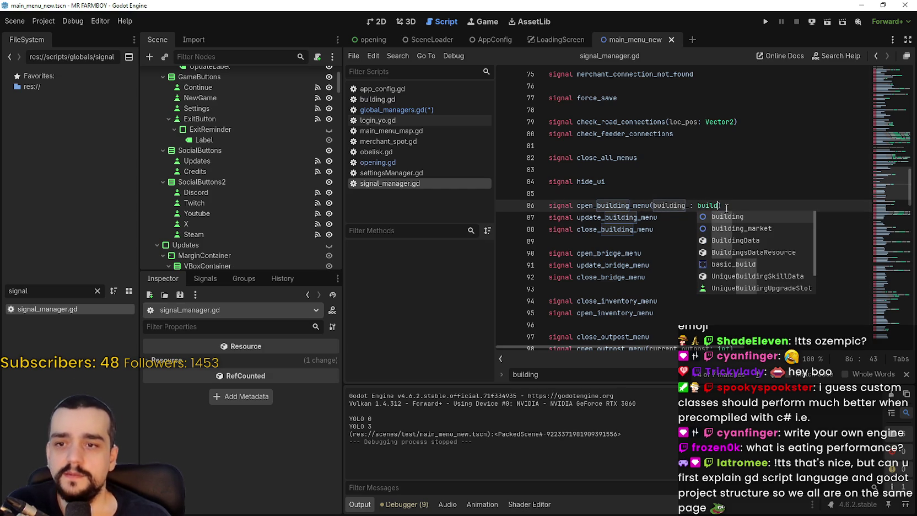
{"action": "left_click", "coordinate": [709, 183]}
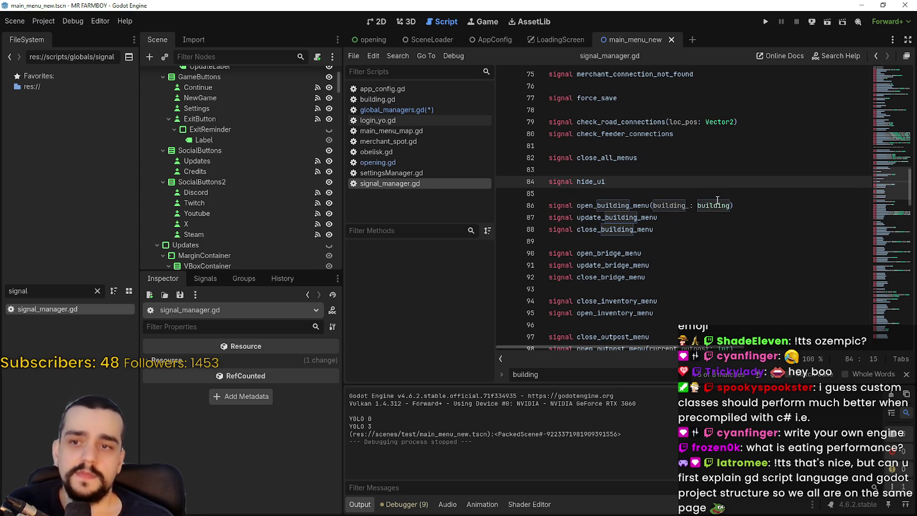
{"action": "right_click", "coordinate": [719, 207]}
{"action": "left_click", "coordinate": [742, 356]}
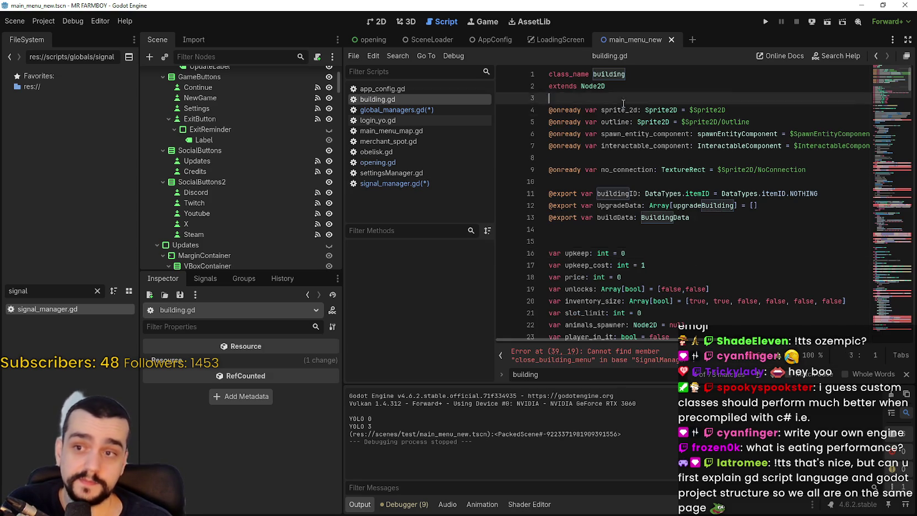
Step: Scroll through building.gd to review its code
{"action": "key", "text": "ctrl+a"}
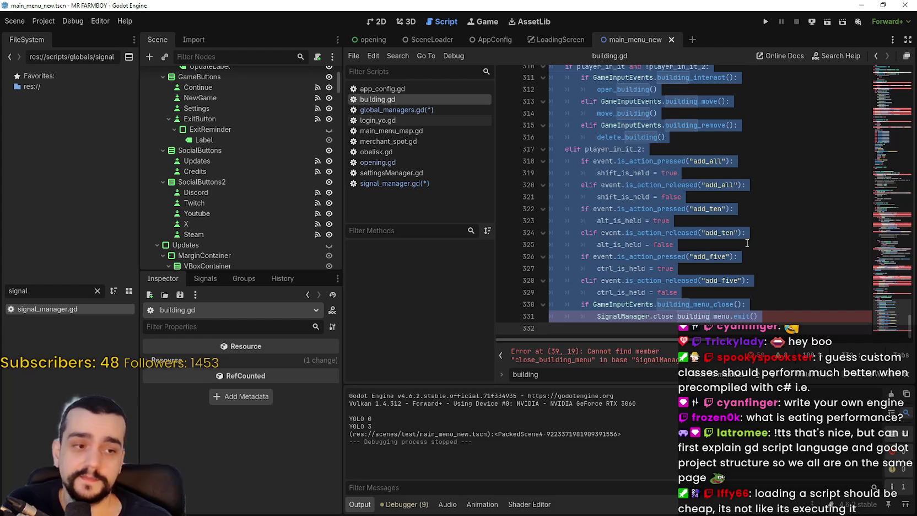
{"action": "left_click", "coordinate": [748, 243]}
{"action": "scroll", "coordinate": [716, 241], "scroll_direction": "up", "scroll_amount": 12}
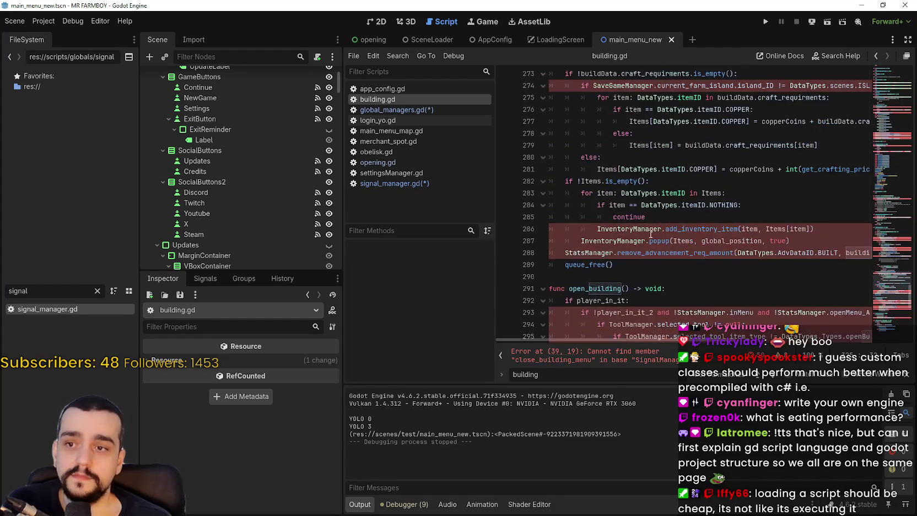
{"action": "scroll", "coordinate": [655, 237], "scroll_direction": "up", "scroll_amount": 10}
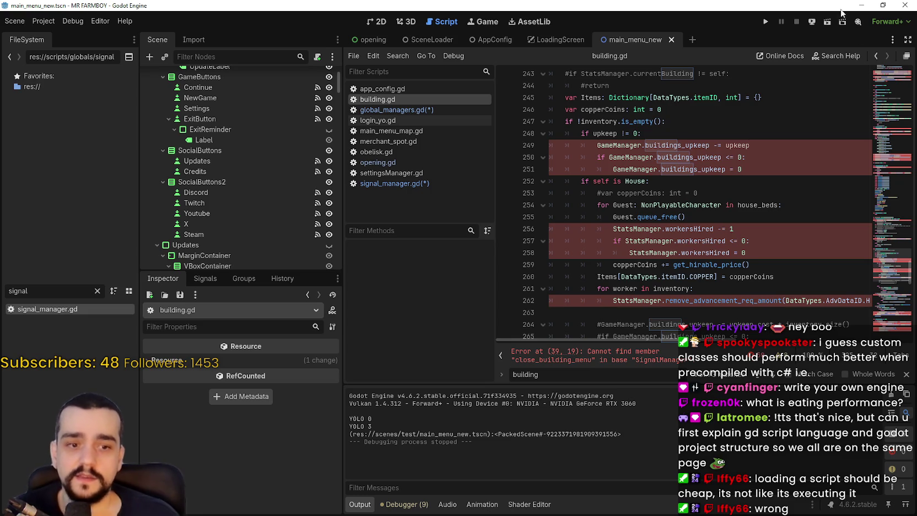
{"action": "scroll", "coordinate": [773, 228], "scroll_direction": "up", "scroll_amount": 9}
{"action": "scroll", "coordinate": [719, 253], "scroll_direction": "up", "scroll_amount": 12}
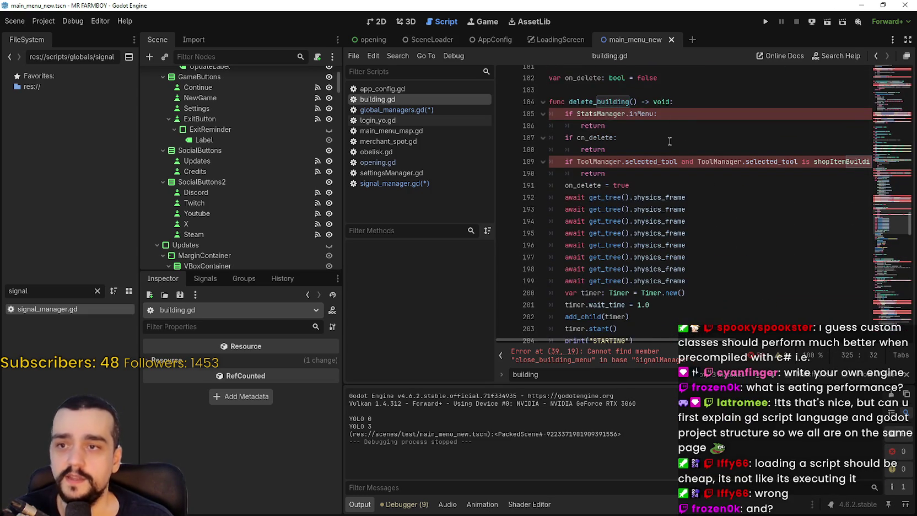
{"action": "scroll", "coordinate": [668, 130], "scroll_direction": "up", "scroll_amount": 5}
{"action": "mouse_move", "coordinate": [669, 113]}
{"action": "left_mouse_down"}
{"action": "mouse_move", "coordinate": [668, 144]}
{"action": "mouse_move", "coordinate": [744, 380]}
{"action": "mouse_move", "coordinate": [795, 458]}
{"action": "left_mouse_up"}
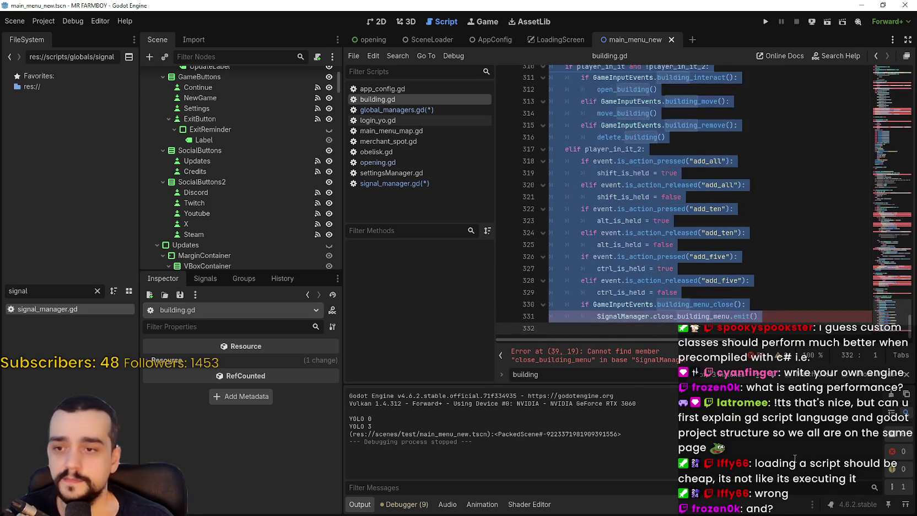
{"action": "left_click", "coordinate": [613, 294]}
Step: Open the GameInputEvents script definition from line 330 of building.gd
{"action": "double_click", "coordinate": [626, 306]}
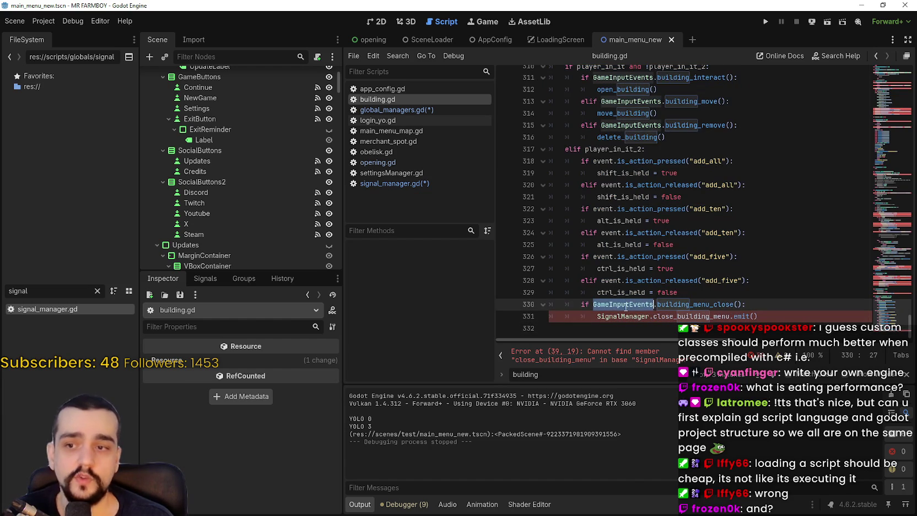
{"action": "scroll", "coordinate": [656, 306], "scroll_direction": "up", "scroll_amount": 1}
{"action": "scroll", "coordinate": [645, 303], "scroll_direction": "down", "scroll_amount": 1}
{"action": "right_click", "coordinate": [634, 300]}
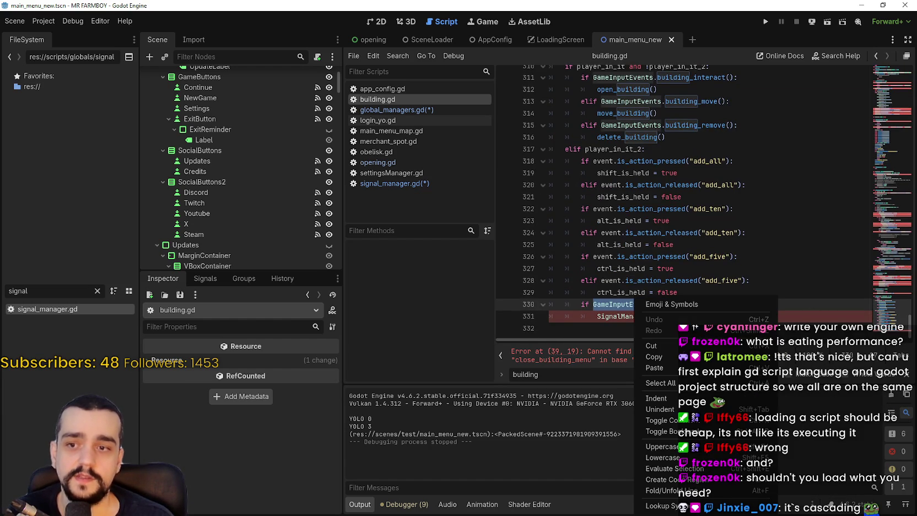
{"action": "left_click", "coordinate": [656, 307]}
Step: Jump to the StatsManager script definition from line 117
{"action": "scroll", "coordinate": [634, 248], "scroll_direction": "down", "scroll_amount": 15}
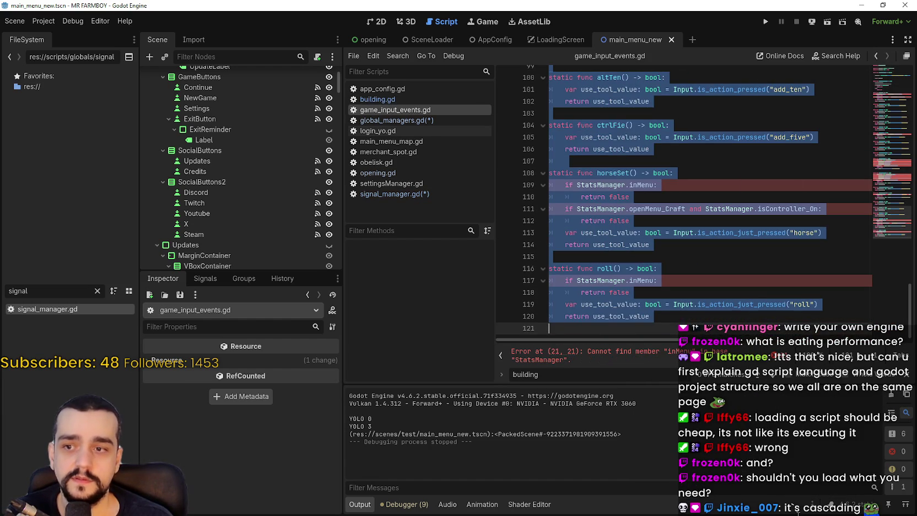
{"action": "scroll", "coordinate": [617, 275], "scroll_direction": "down", "scroll_amount": 5}
{"action": "right_click", "coordinate": [605, 280]}
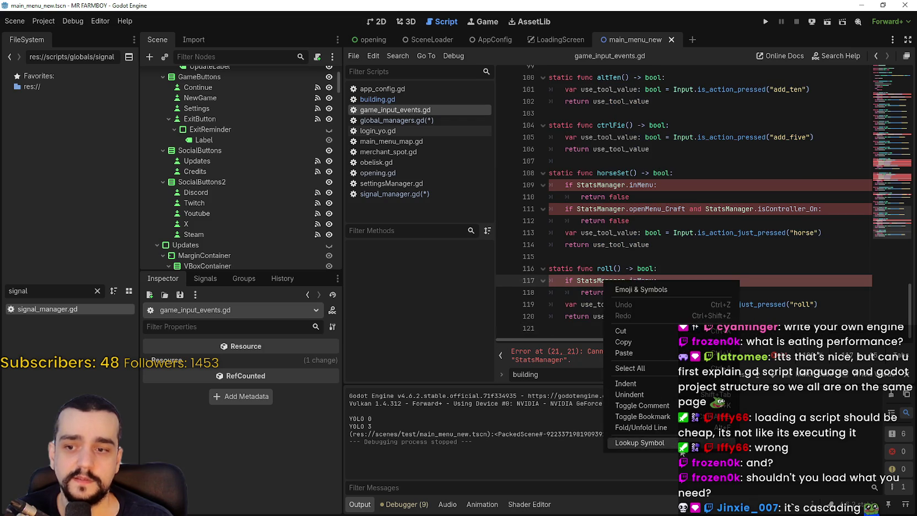
{"action": "left_click", "coordinate": [616, 88]}
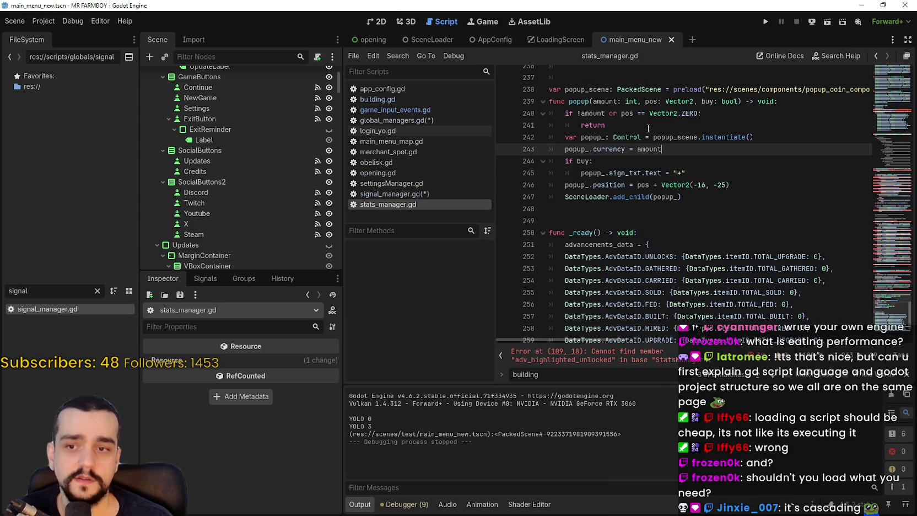
Step: Review the advancement update code in stats_manager.gd, then return to global_managers.gd
{"action": "mouse_move", "coordinate": [641, 131]}
{"action": "left_mouse_down"}
{"action": "mouse_move", "coordinate": [661, 220]}
{"action": "mouse_move", "coordinate": [551, 331]}
{"action": "left_mouse_up"}
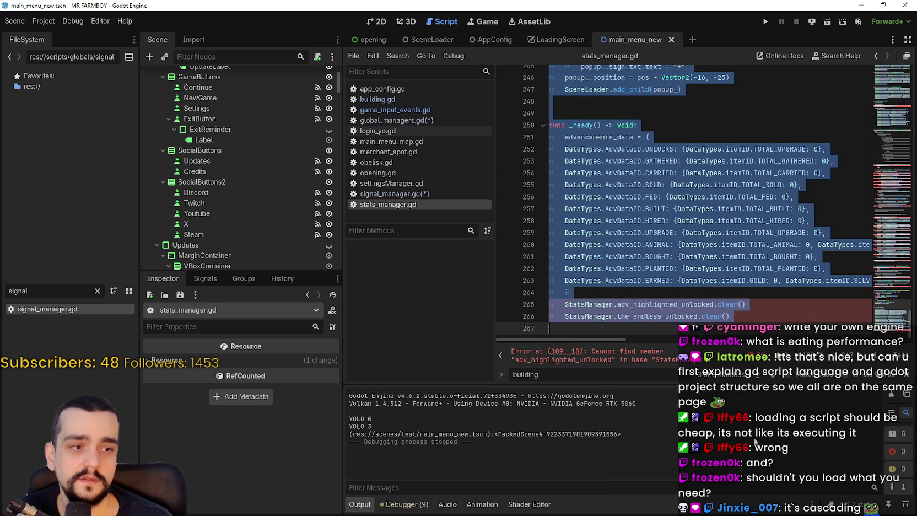
{"action": "left_click", "coordinate": [657, 187]}
{"action": "scroll", "coordinate": [649, 145], "scroll_direction": "up", "scroll_amount": 15}
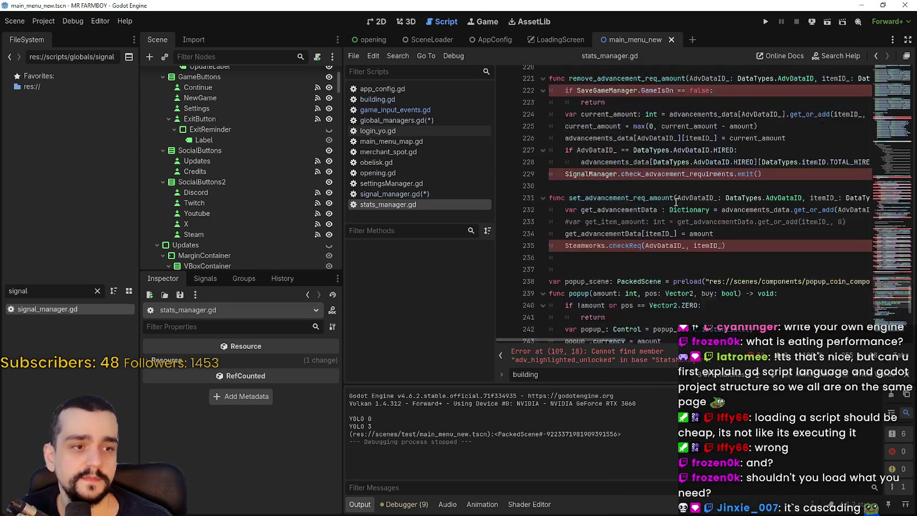
{"action": "scroll", "coordinate": [675, 198], "scroll_direction": "up", "scroll_amount": 3}
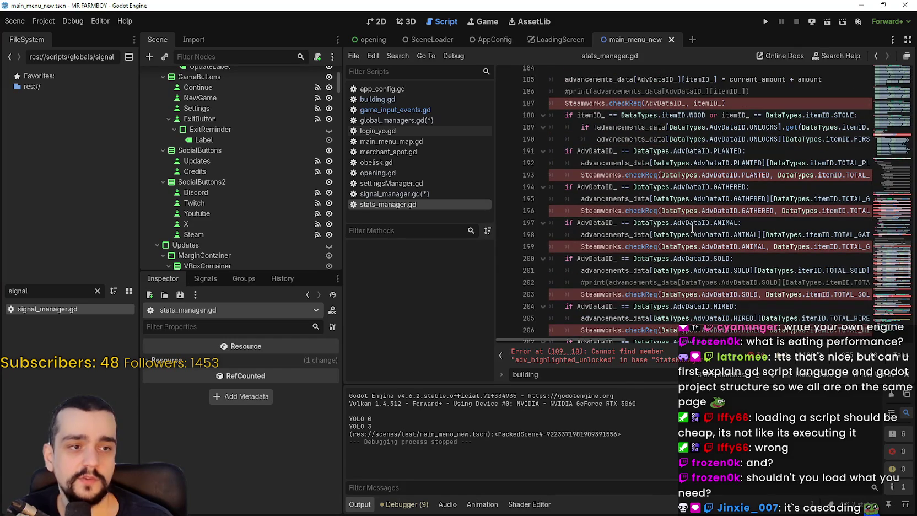
{"action": "scroll", "coordinate": [675, 166], "scroll_direction": "up", "scroll_amount": 1}
{"action": "left_click", "coordinate": [661, 115]}
{"action": "left_click", "coordinate": [662, 101]}
{"action": "scroll", "coordinate": [663, 138], "scroll_direction": "up", "scroll_amount": 4}
{"action": "left_click", "coordinate": [660, 205]}
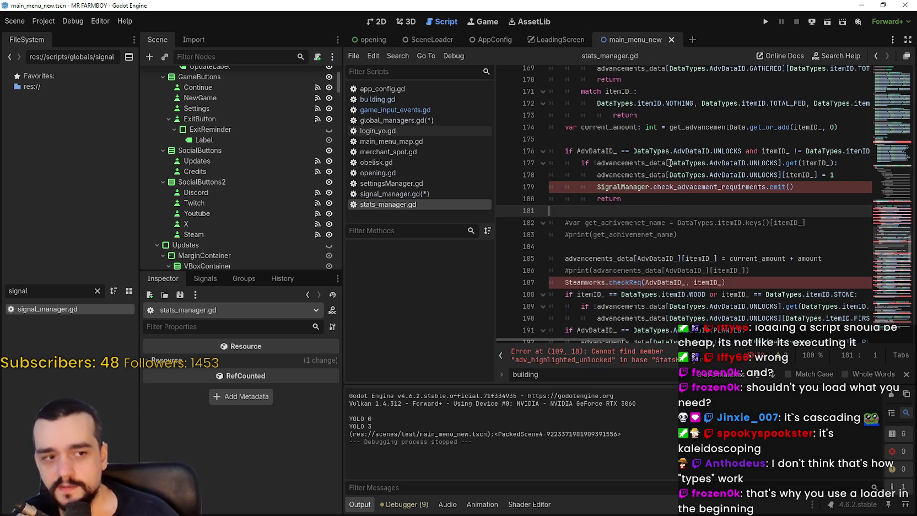
{"action": "mouse_move", "coordinate": [657, 155]}
{"action": "scroll", "coordinate": [657, 155], "scroll_direction": "up", "scroll_amount": 10}
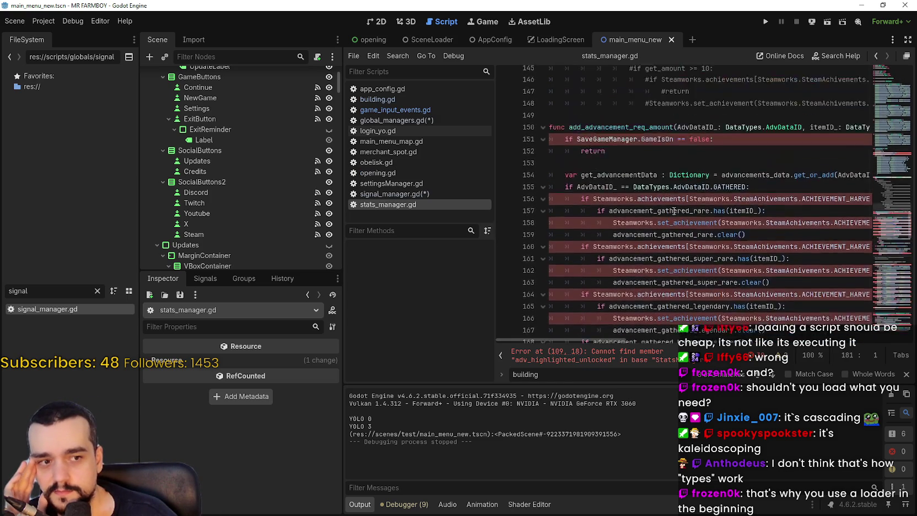
{"action": "left_click", "coordinate": [419, 120]}
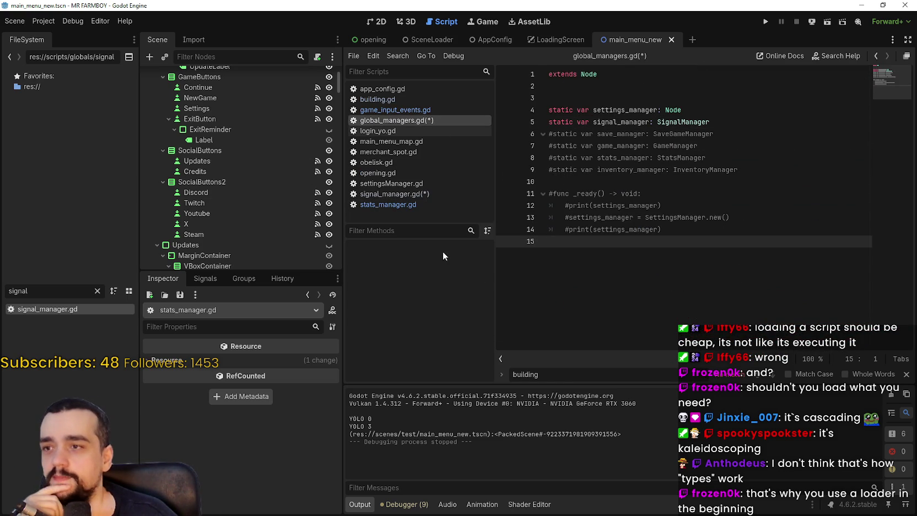
Step: In signal_manager.gd, change line 86's building parameter type back to Node2D
{"action": "left_click", "coordinate": [431, 194]}
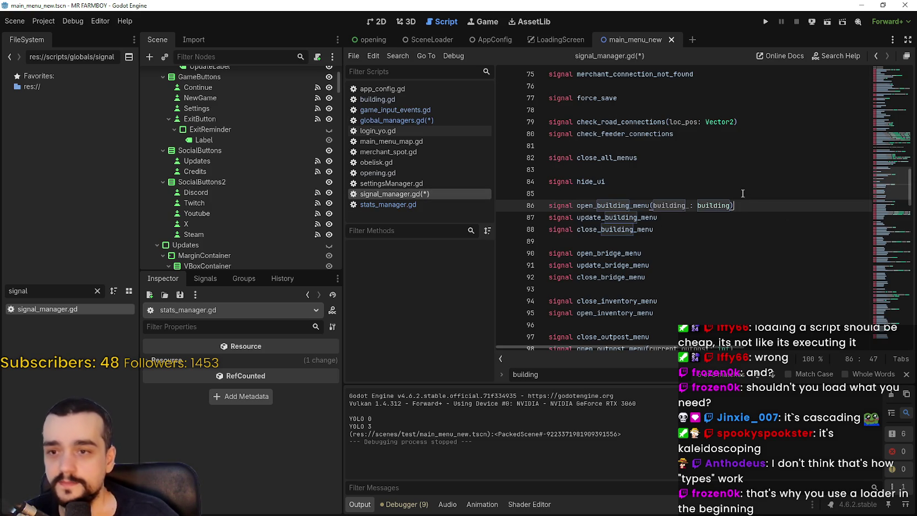
{"action": "double_click", "coordinate": [731, 205]}
{"action": "type", "text": "Node2D"}
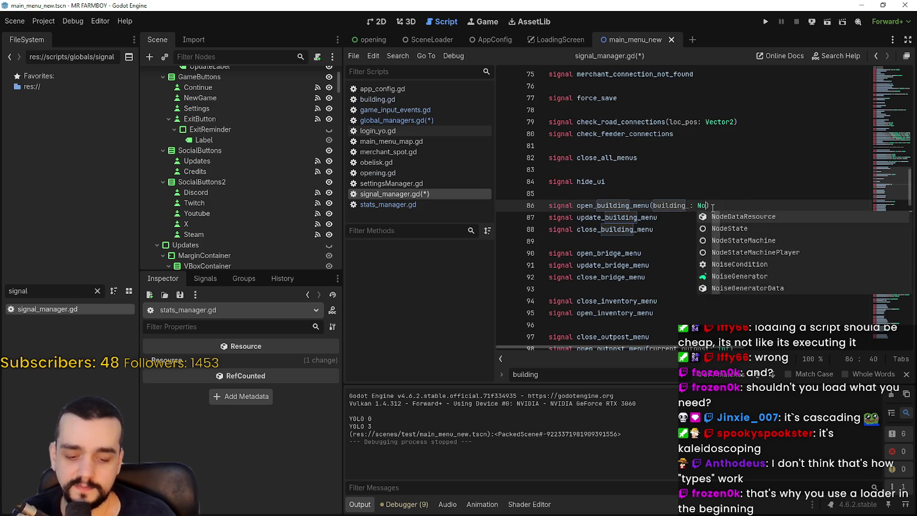
{"action": "key", "text": "Escape"}
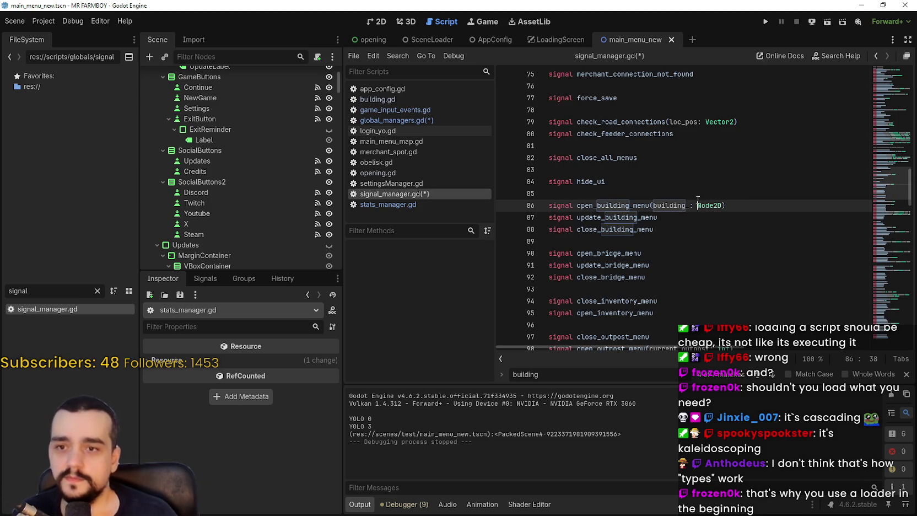
Step: Change global_managers.gd's signal_manager type back to Node and save all scripts
{"action": "left_click", "coordinate": [425, 110]}
{"action": "left_click", "coordinate": [429, 120]}
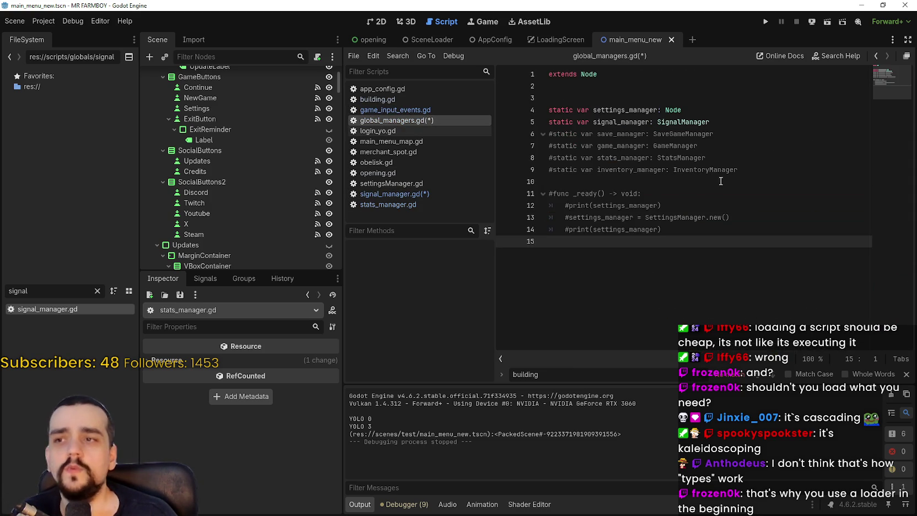
{"action": "double_click", "coordinate": [744, 122]}
{"action": "type", "text": "Node"}
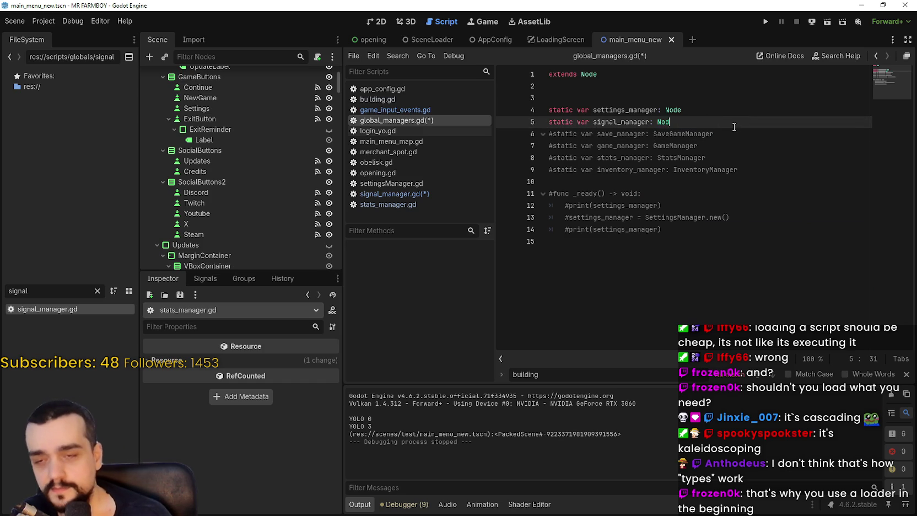
{"action": "key", "text": "ctrl+s"}
Step: Dismiss the search, restore the editor from maximized and move it to the upper-left
{"action": "left_click", "coordinate": [736, 115]}
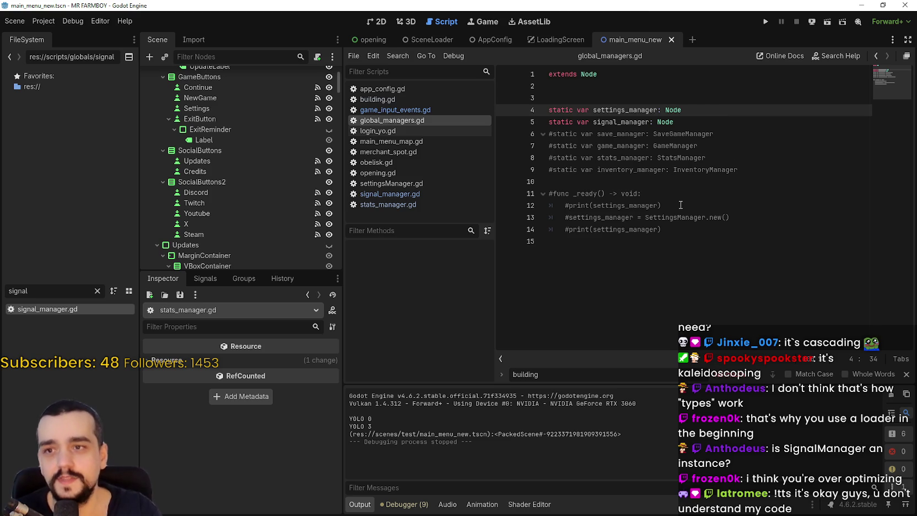
{"action": "left_click", "coordinate": [729, 128]}
{"action": "key", "text": "Escape"}
{"action": "left_click", "coordinate": [707, 290]}
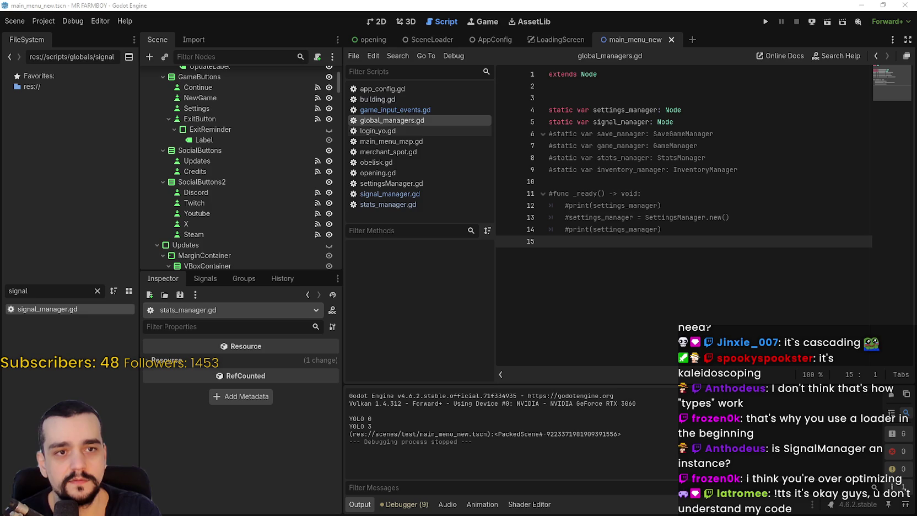
{"action": "left_click", "coordinate": [883, 5]}
{"action": "mouse_move", "coordinate": [508, 80]}
{"action": "left_mouse_down"}
{"action": "mouse_move", "coordinate": [534, 99]}
{"action": "mouse_move", "coordinate": [322, 20]}
{"action": "mouse_move", "coordinate": [332, 7]}
{"action": "left_mouse_up"}
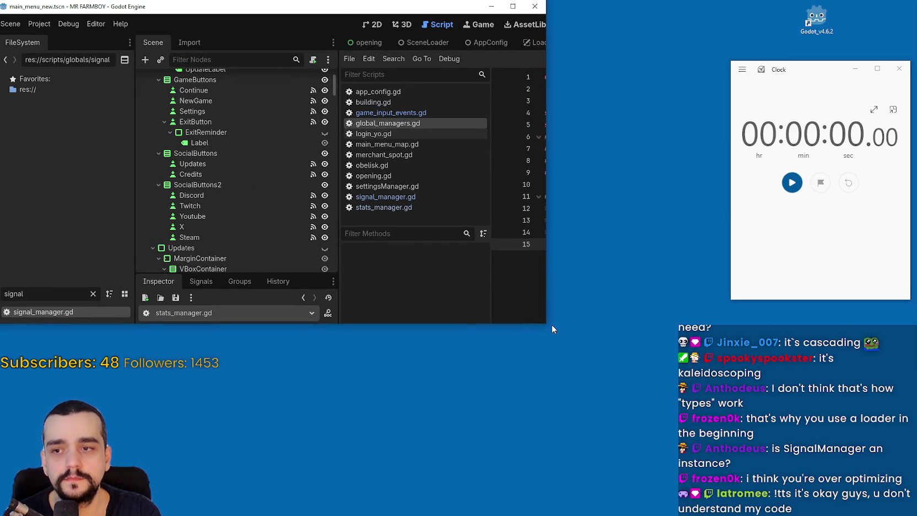
Step: Enlarge the editor beside the stopwatch, browse the main menus, and widen the script area
{"action": "mouse_move", "coordinate": [546, 323]}
{"action": "left_mouse_down"}
{"action": "mouse_move", "coordinate": [751, 423]}
{"action": "mouse_move", "coordinate": [743, 422]}
{"action": "left_mouse_up"}
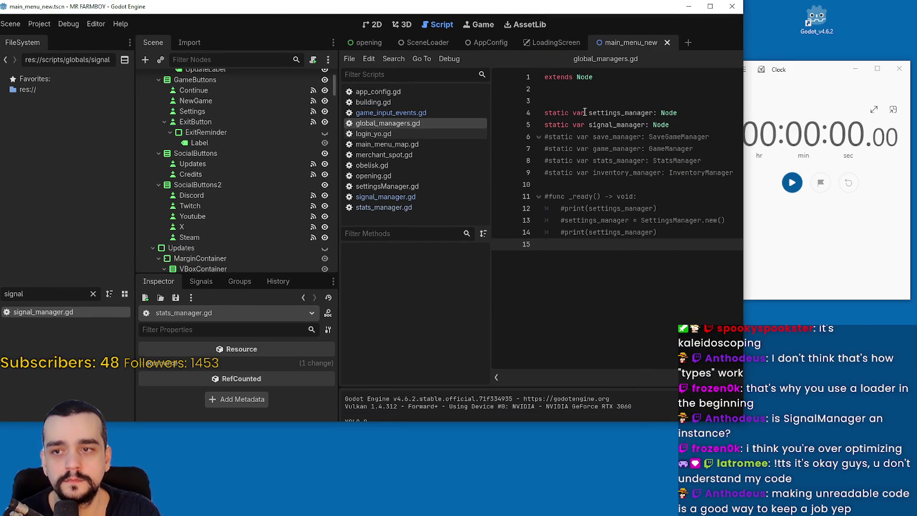
{"action": "left_click", "coordinate": [57, 23]}
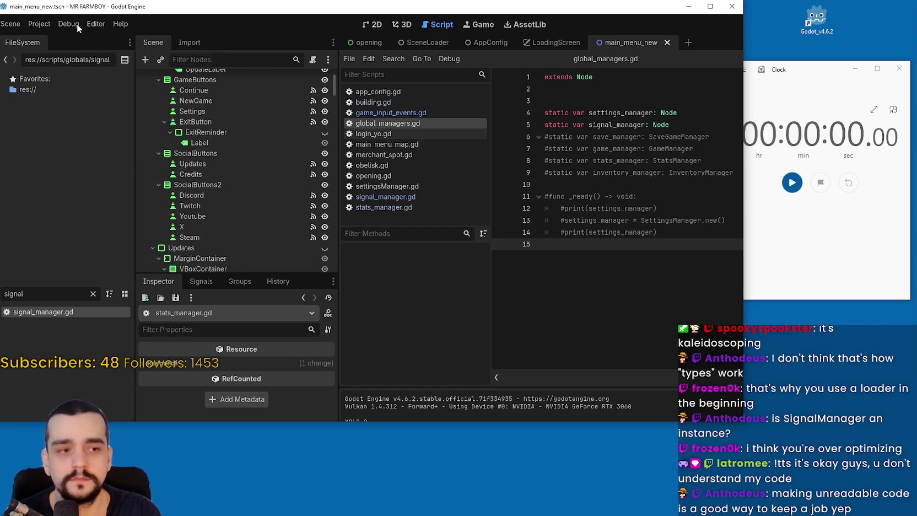
{"action": "left_click", "coordinate": [45, 24]}
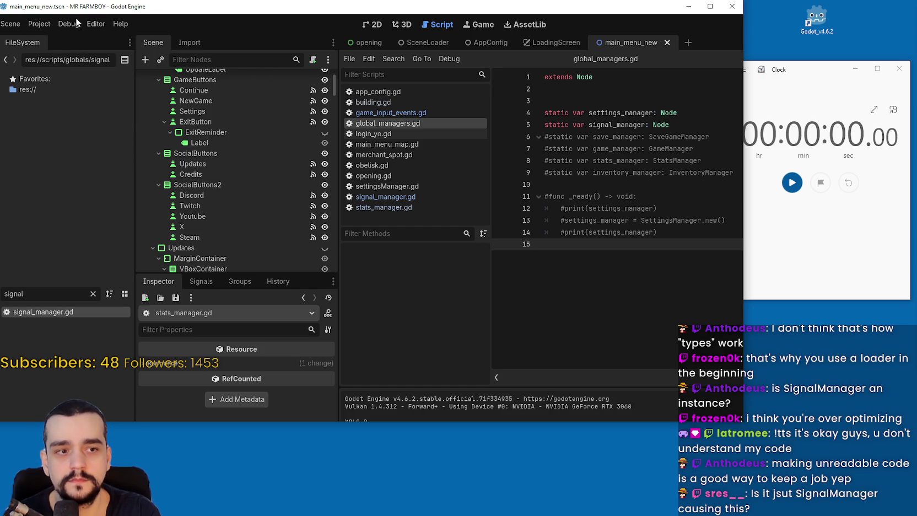
{"action": "left_click", "coordinate": [119, 24]}
{"action": "left_click", "coordinate": [48, 22]}
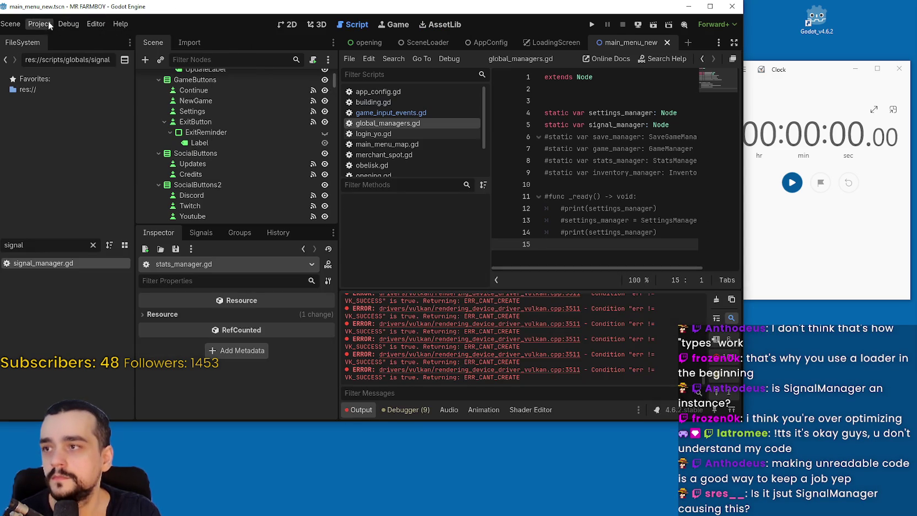
{"action": "left_click", "coordinate": [590, 144]}
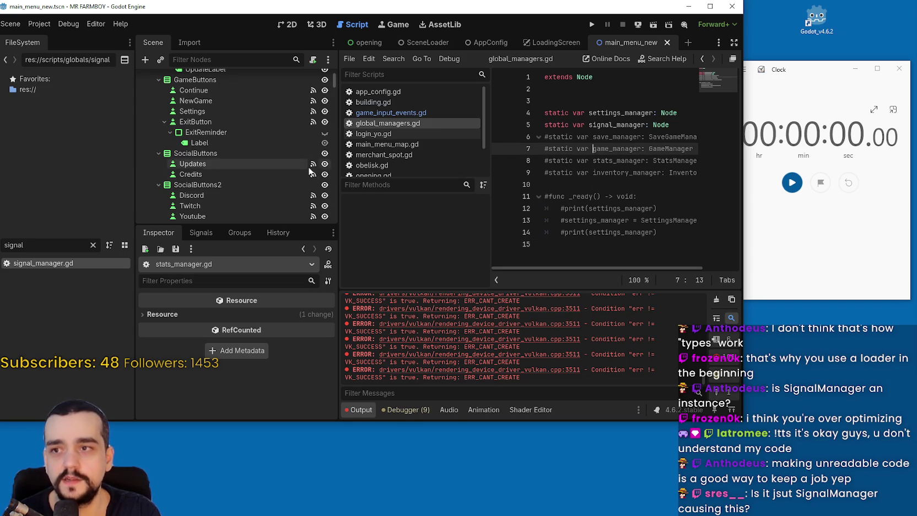
{"action": "left_click_drag", "start_coordinate": [337, 189], "coordinate": [277, 189]}
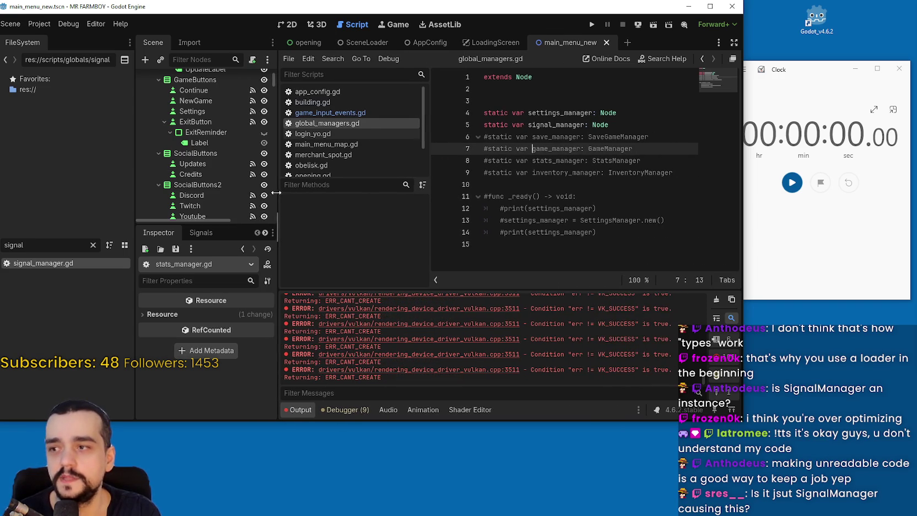
{"action": "left_click", "coordinate": [593, 124]}
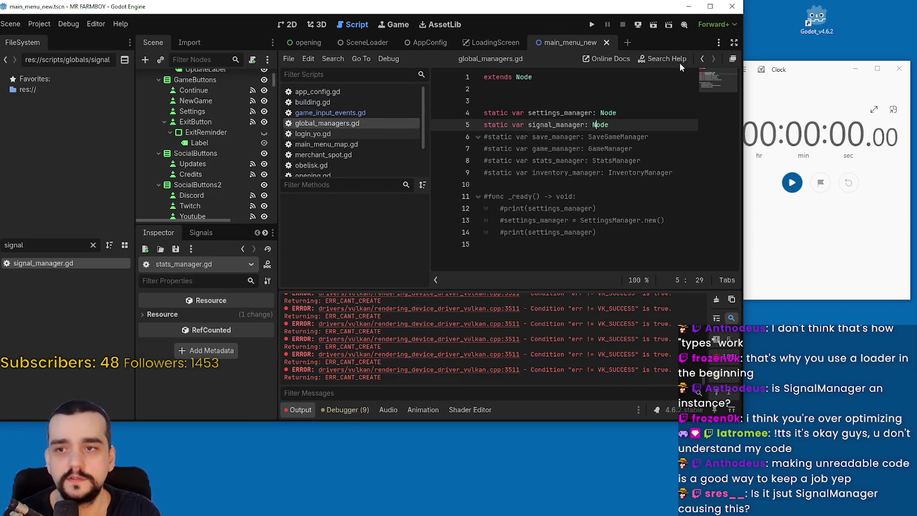
Step: Run MR FARMBOY, time its load to the main menu at 2.14 seconds, then close it
{"action": "left_click", "coordinate": [590, 25]}
{"action": "left_click", "coordinate": [792, 182]}
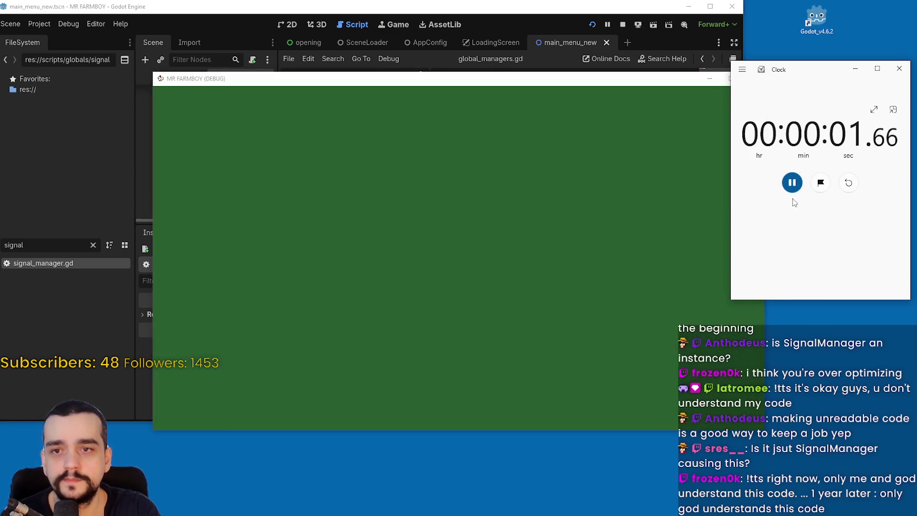
{"action": "left_click", "coordinate": [792, 182]}
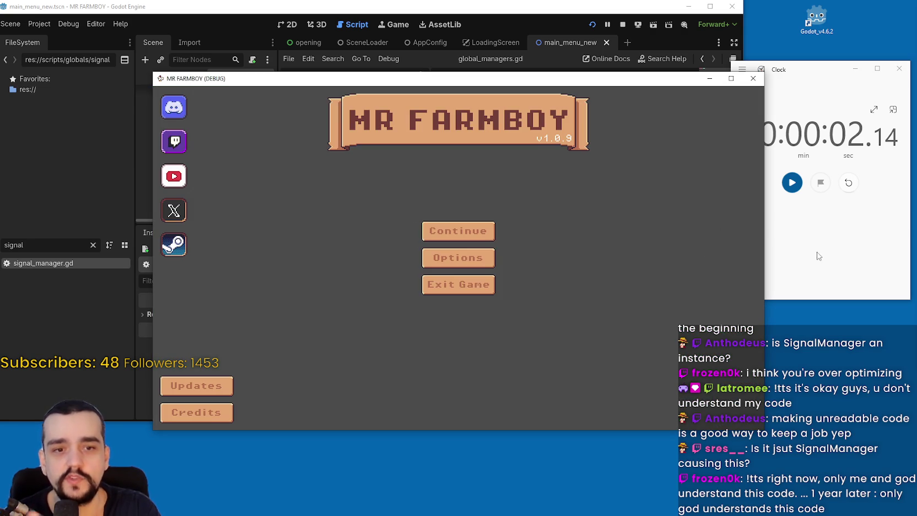
{"action": "left_click", "coordinate": [754, 80]}
{"action": "double_click", "coordinate": [605, 124]}
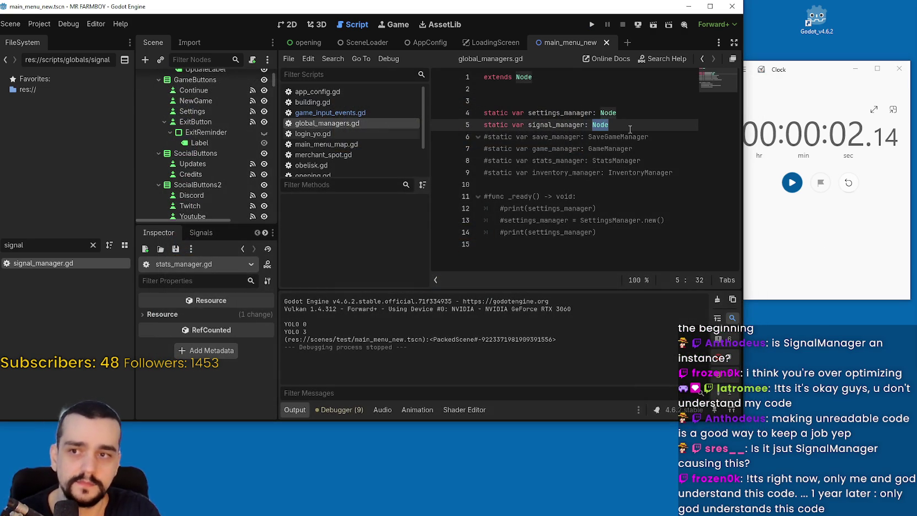
Step: Retype signal_manager as SignalManager and the line 4 manager as SettingsManager
{"action": "type", "text": "Signal"}
{"action": "key", "text": "Return"}
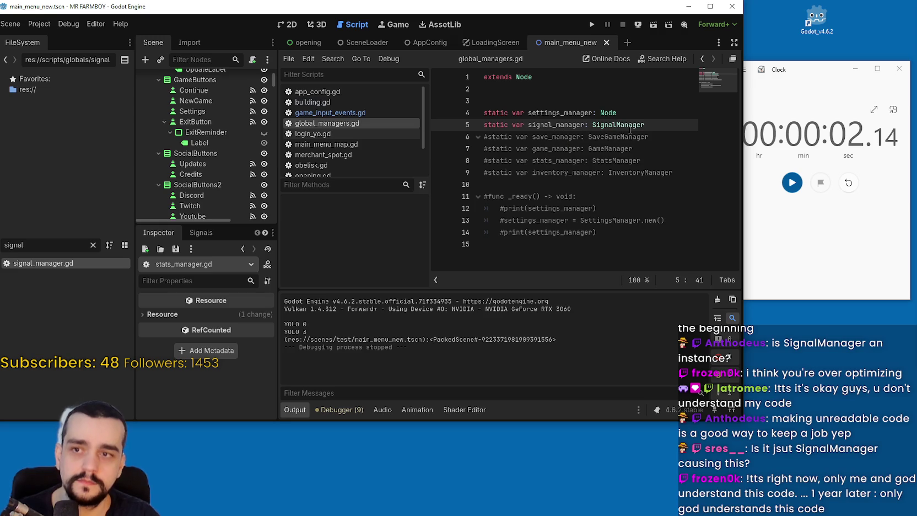
{"action": "left_click", "coordinate": [634, 112]}
{"action": "key", "text": "ctrl+shift+Left"}
{"action": "type", "text": "S"}
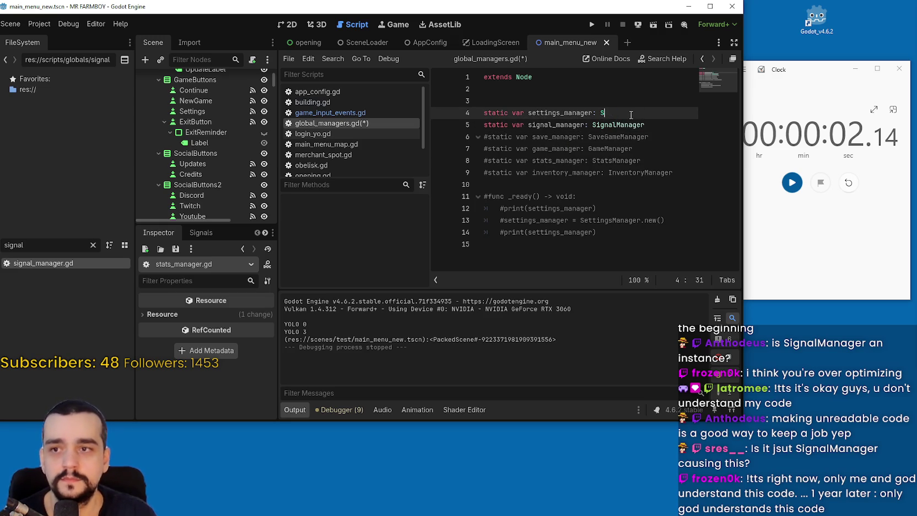
{"action": "type", "text": "etti"}
{"action": "key", "text": "Return"}
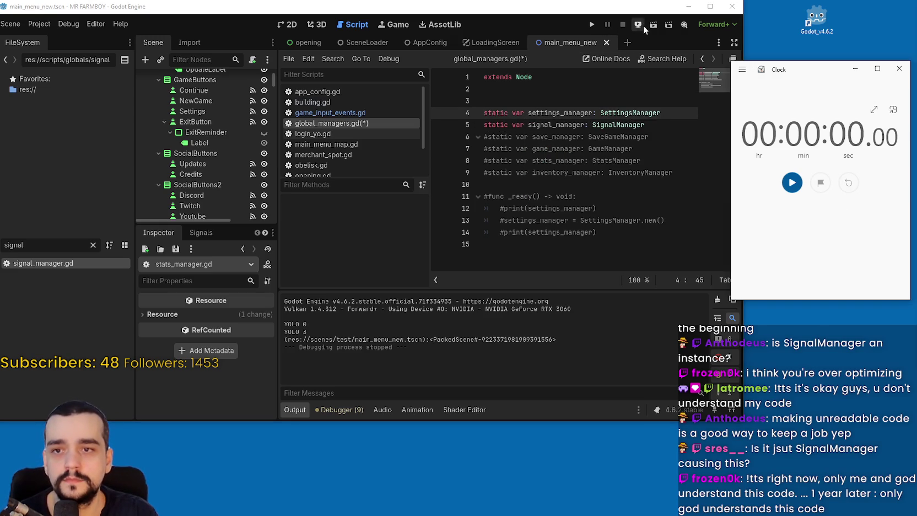
Step: Run the game, time its load with the stopwatch, then stop it
{"action": "left_click", "coordinate": [592, 24]}
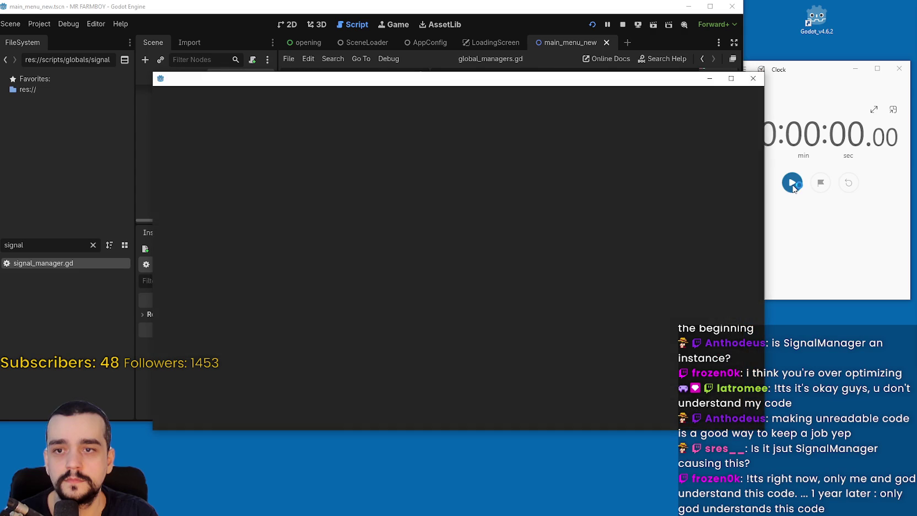
{"action": "left_click", "coordinate": [792, 182]}
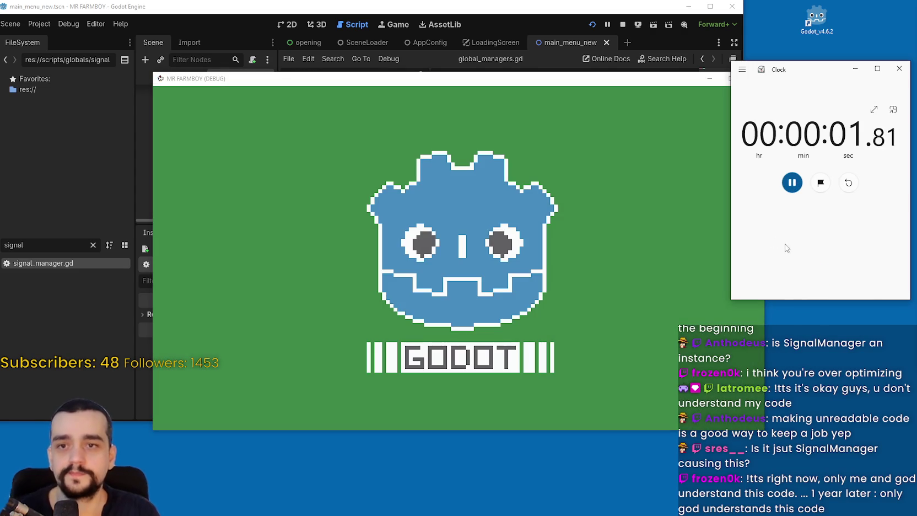
{"action": "left_click", "coordinate": [792, 182]}
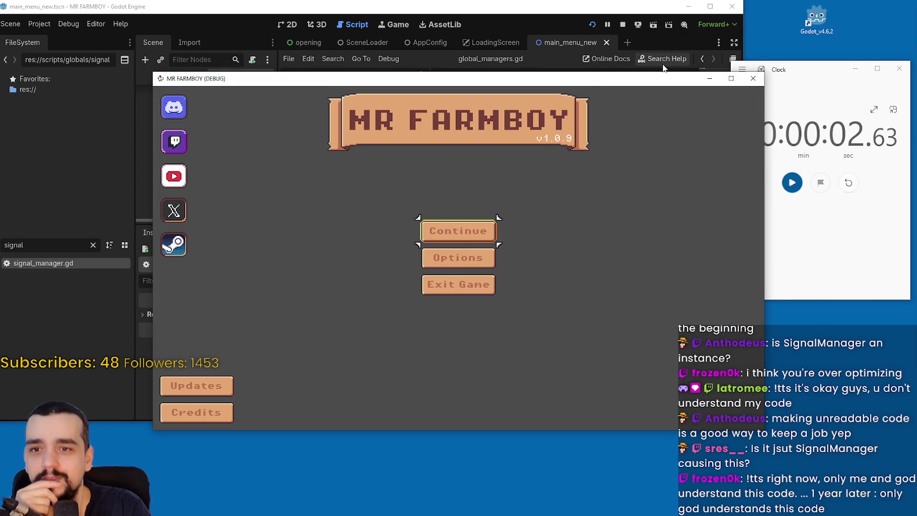
{"action": "mouse_move", "coordinate": [662, 78]}
{"action": "left_mouse_down"}
{"action": "mouse_move", "coordinate": [595, 82]}
{"action": "mouse_move", "coordinate": [707, 74]}
{"action": "mouse_move", "coordinate": [695, 76]}
{"action": "left_mouse_up"}
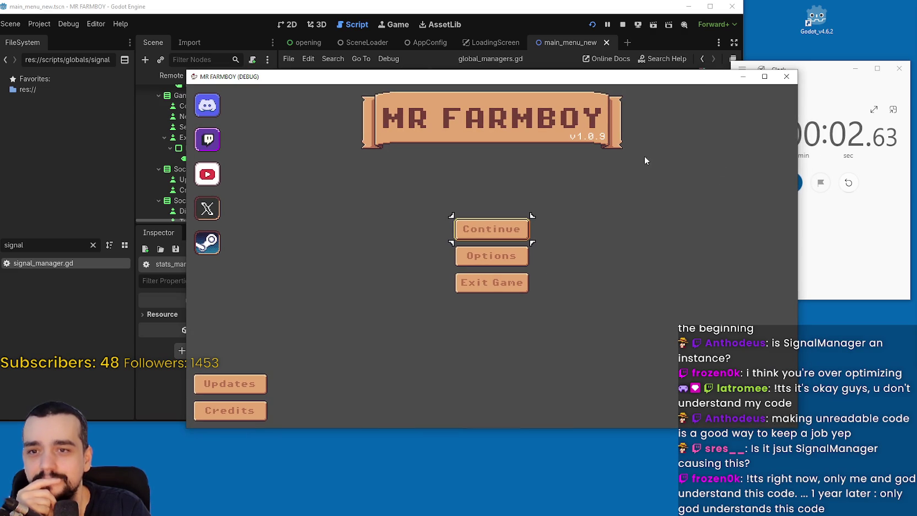
{"action": "left_click", "coordinate": [624, 25]}
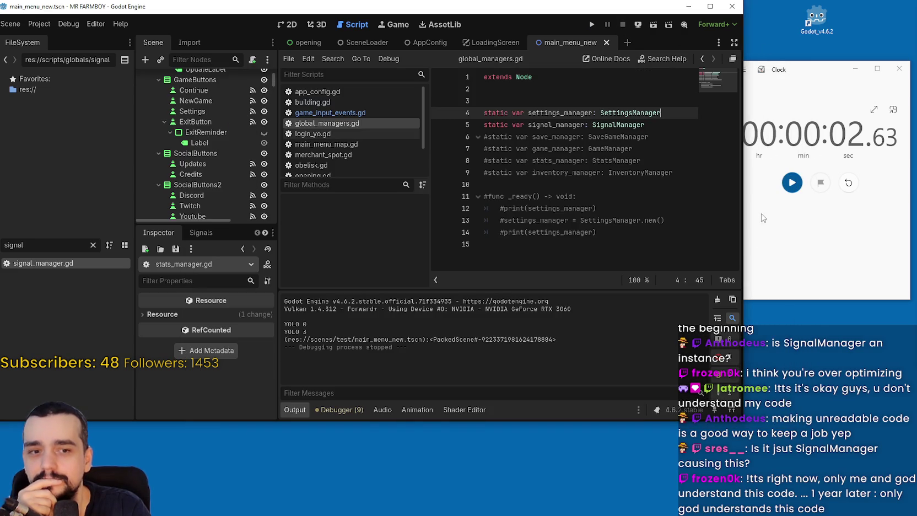
Step: Start another run, reset the stopwatch, and stop the game
{"action": "left_click", "coordinate": [592, 24]}
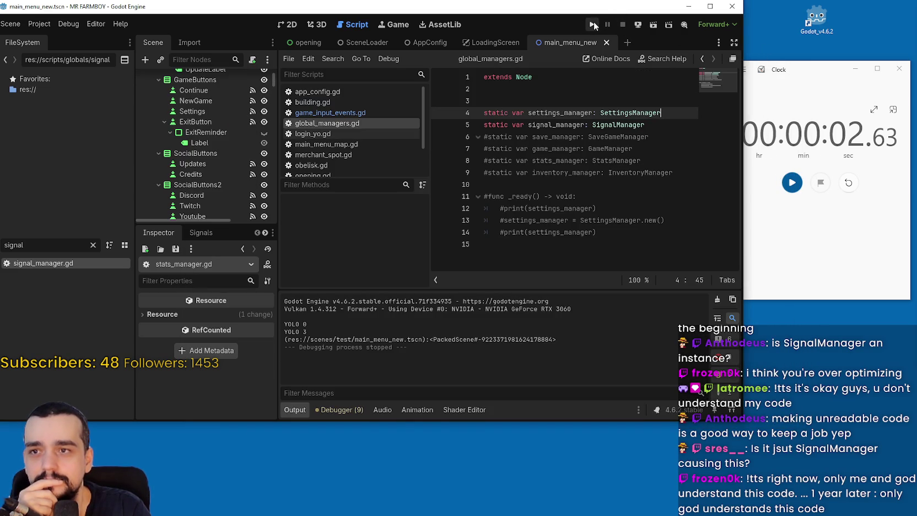
{"action": "left_click", "coordinate": [792, 182]}
{"action": "left_click", "coordinate": [849, 183]}
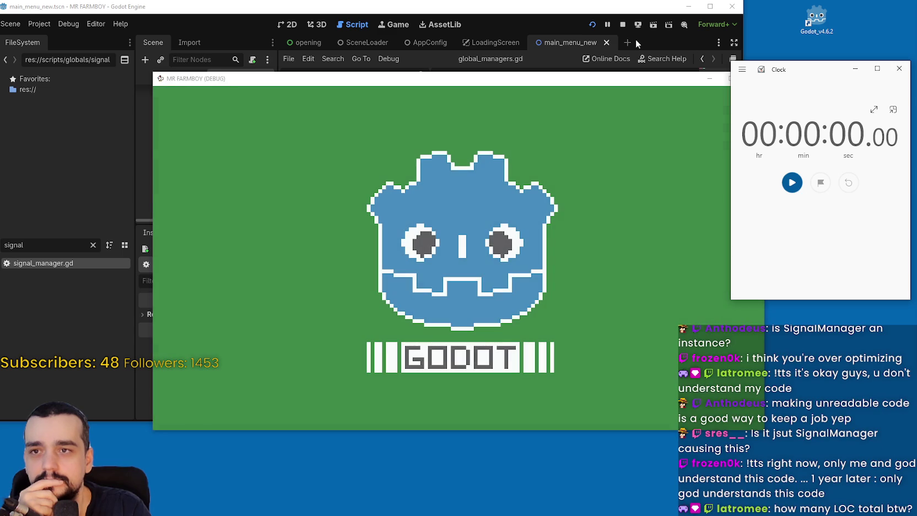
{"action": "left_click", "coordinate": [622, 25]}
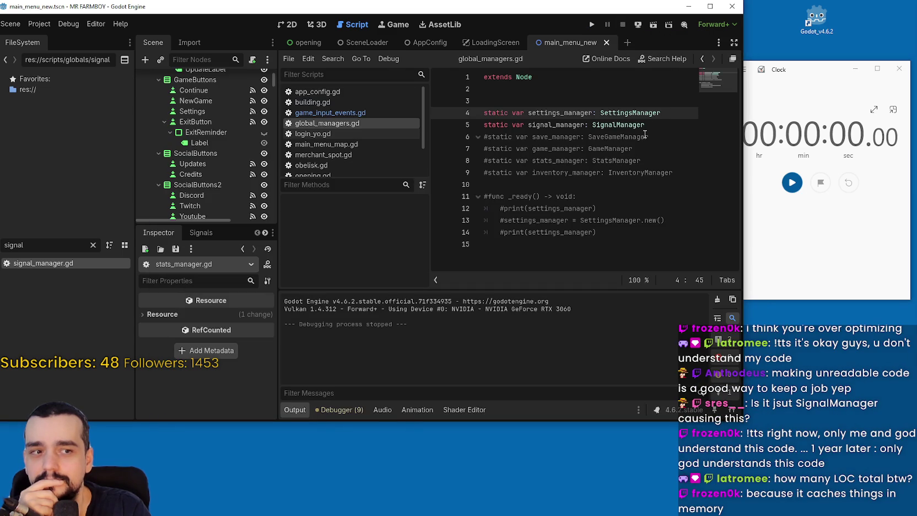
Step: Rerun MR FARMBOY, timing its load to the splash at 00:00:02.45, then stop it
{"action": "left_click", "coordinate": [592, 25]}
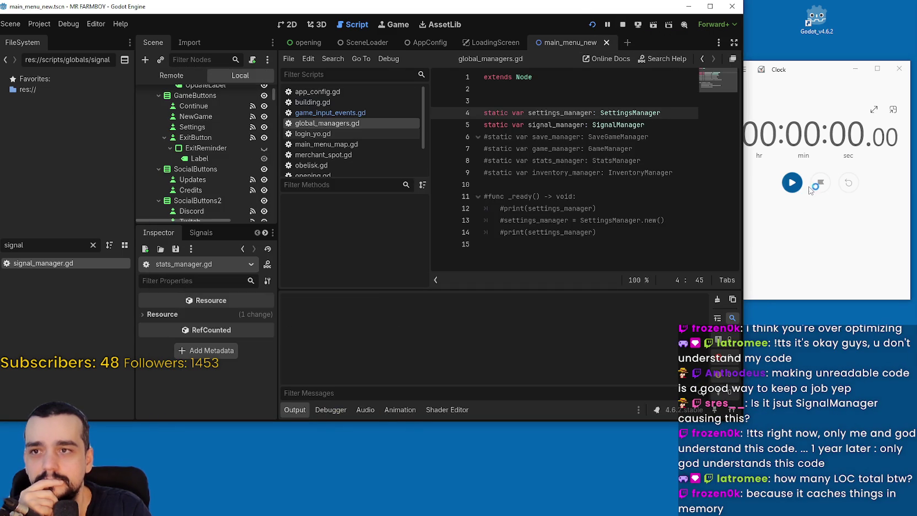
{"action": "left_click", "coordinate": [793, 183]}
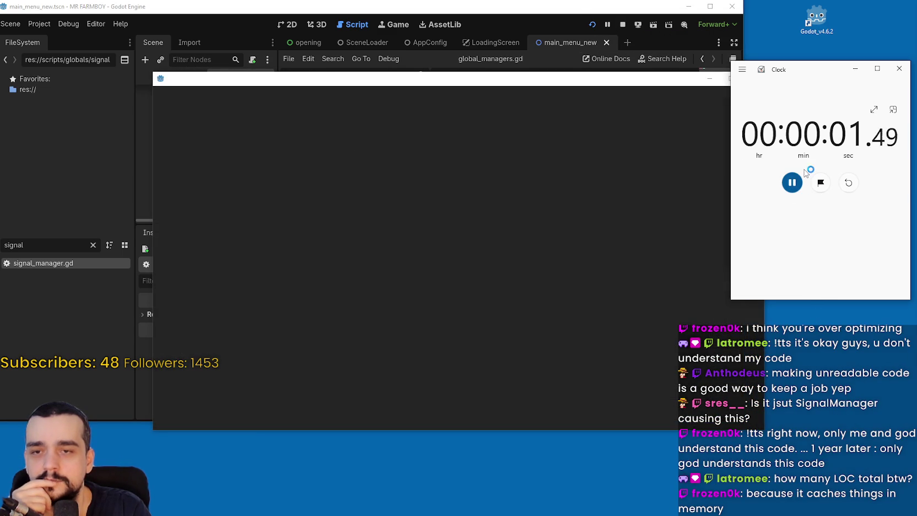
{"action": "left_click", "coordinate": [792, 184]}
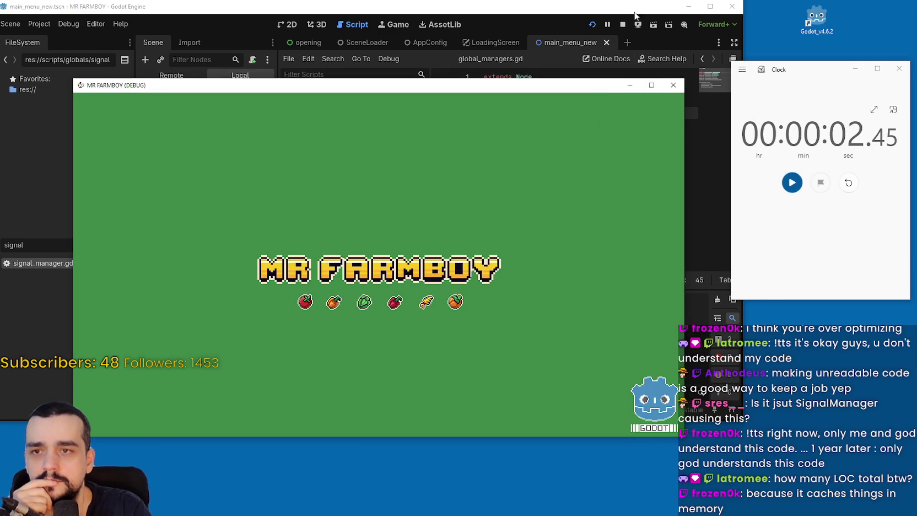
{"action": "left_click", "coordinate": [623, 25]}
{"action": "right_click", "coordinate": [606, 123]}
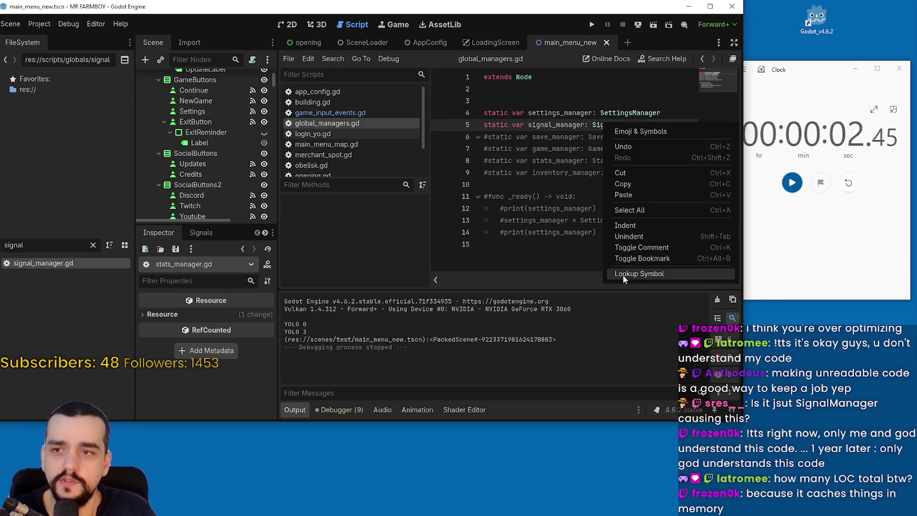
Step: Open signal_manager.gd via Lookup Symbol and retype line 86's parameter from Node2D to building
{"action": "left_click", "coordinate": [624, 213]}
{"action": "double_click", "coordinate": [645, 210]}
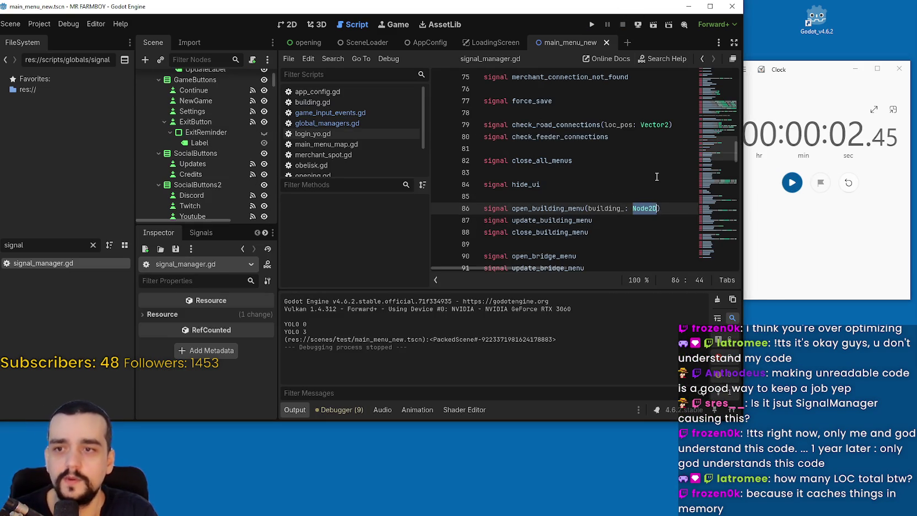
{"action": "type", "text": "building"}
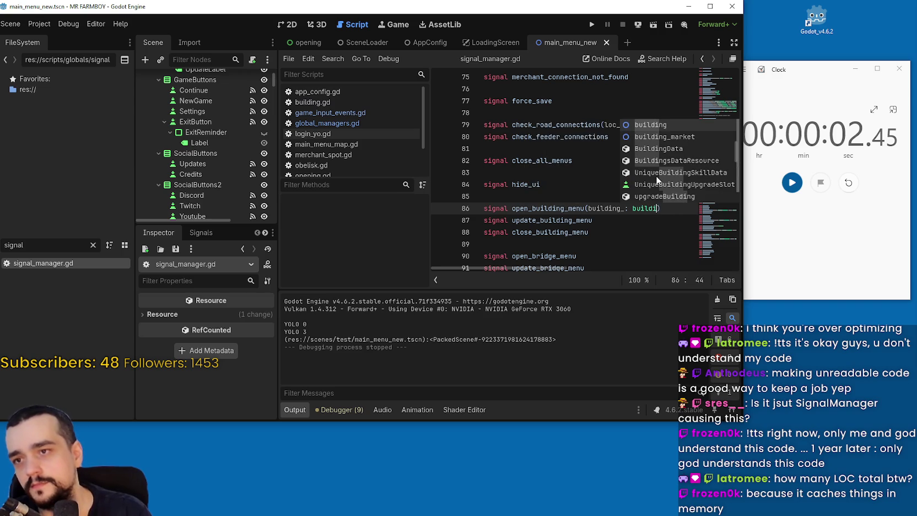
{"action": "left_click", "coordinate": [617, 174]}
{"action": "double_click", "coordinate": [646, 208]}
{"action": "scroll", "coordinate": [645, 195], "scroll_direction": "up", "scroll_amount": 1}
{"action": "scroll", "coordinate": [645, 195], "scroll_direction": "up", "scroll_amount": 5}
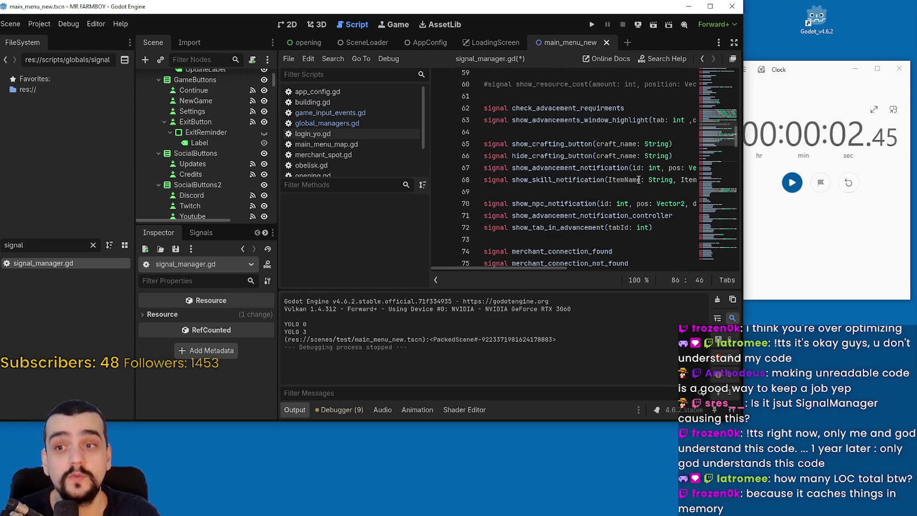
{"action": "scroll", "coordinate": [637, 194], "scroll_direction": "down", "scroll_amount": 7}
{"action": "scroll", "coordinate": [605, 201], "scroll_direction": "down", "scroll_amount": 7}
{"action": "scroll", "coordinate": [634, 184], "scroll_direction": "up", "scroll_amount": 4}
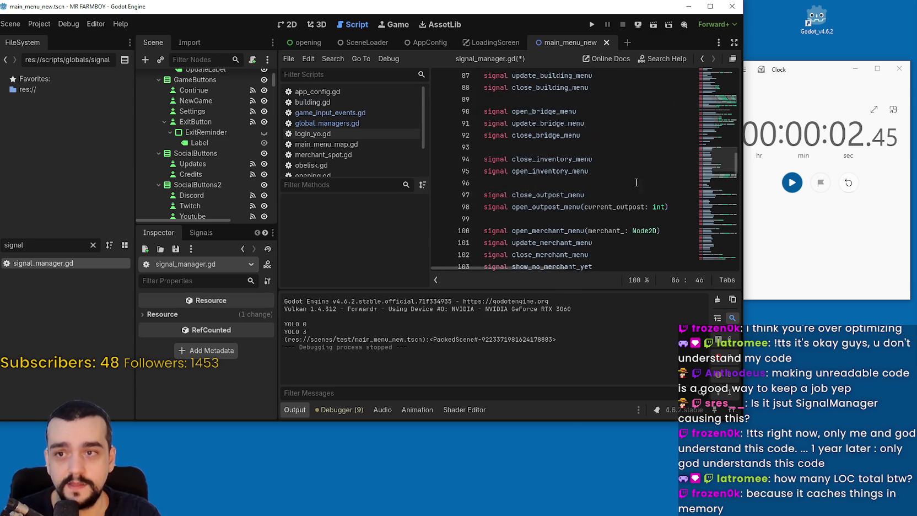
Step: Change line 100's open_merchant_menu parameter from Node2D to merchant_npc
{"action": "double_click", "coordinate": [632, 232]}
{"action": "type", "text": "merchan"}
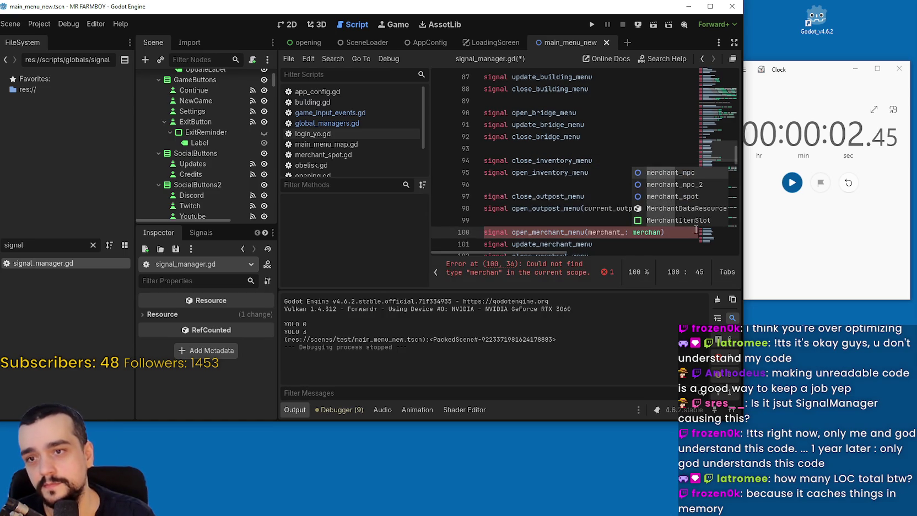
{"action": "key", "text": "Return"}
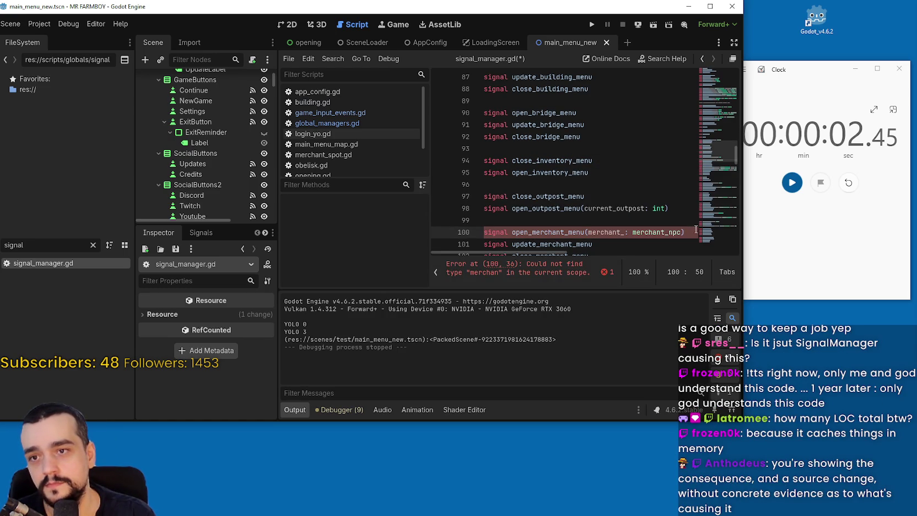
{"action": "scroll", "coordinate": [654, 190], "scroll_direction": "down", "scroll_amount": 4}
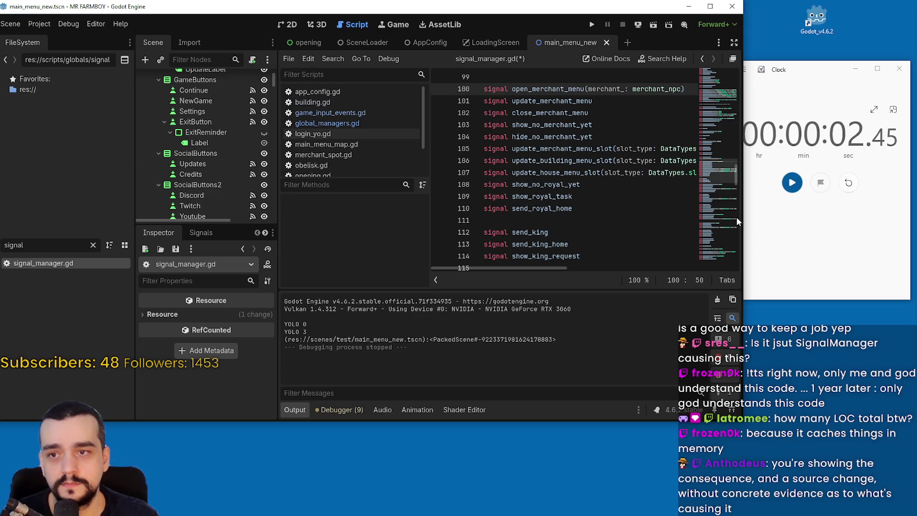
Step: Widen the editor window and browse the Debug and Editor menus
{"action": "left_click_drag", "start_coordinate": [742, 226], "coordinate": [843, 238]}
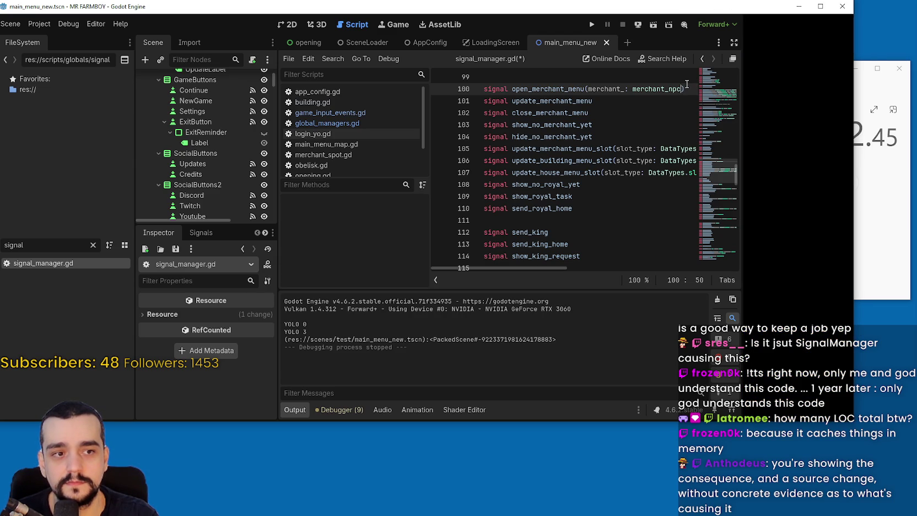
{"action": "left_click", "coordinate": [69, 24]}
{"action": "left_click", "coordinate": [111, 21]}
{"action": "left_click", "coordinate": [118, 24]}
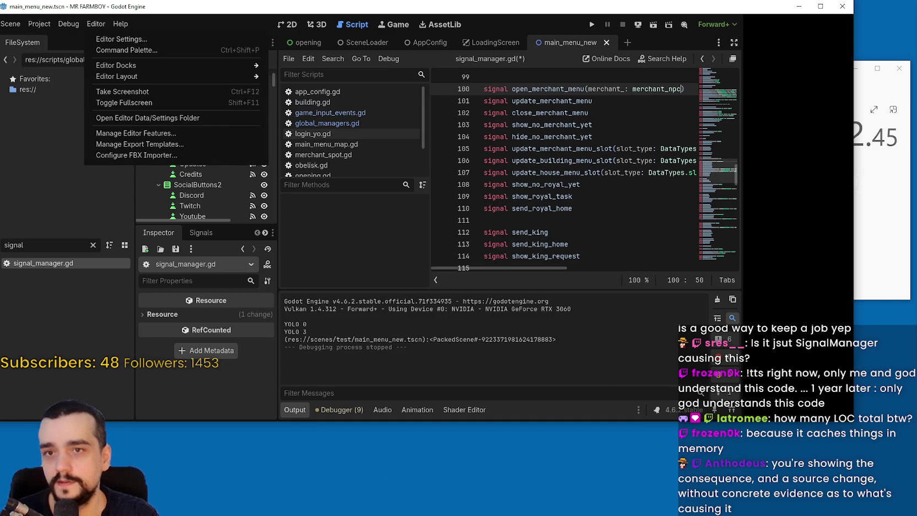
Step: Show the debugger and look through its Errors, Profiler, Output and Stack Trace panels
{"action": "left_click", "coordinate": [384, 424]}
{"action": "left_click", "coordinate": [347, 410]}
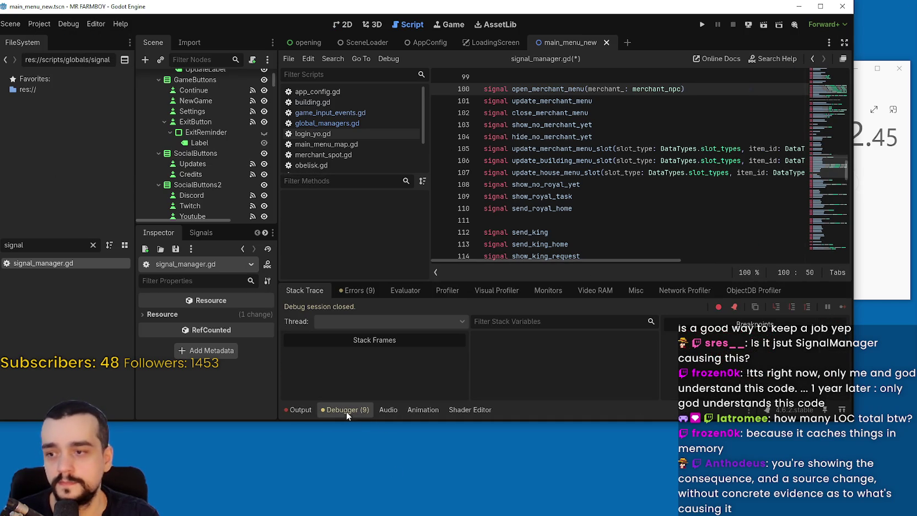
{"action": "left_click", "coordinate": [355, 290]}
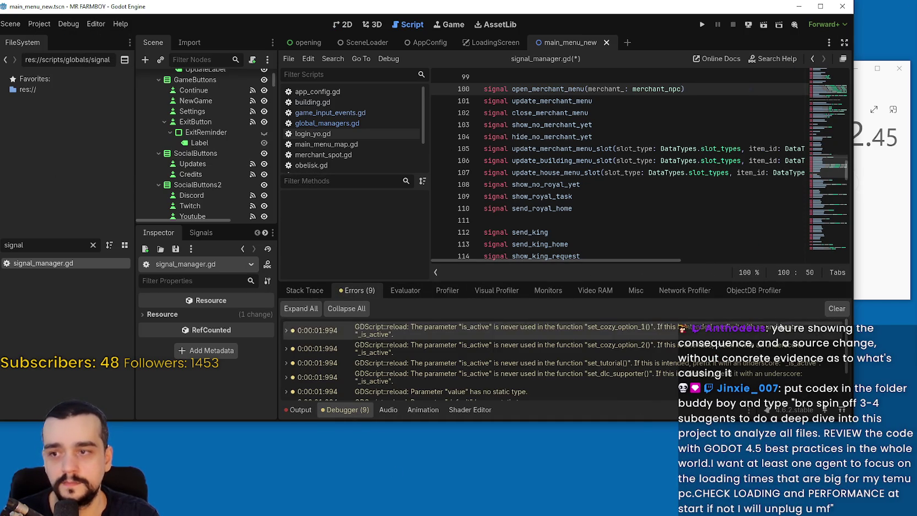
{"action": "left_click", "coordinate": [447, 290]}
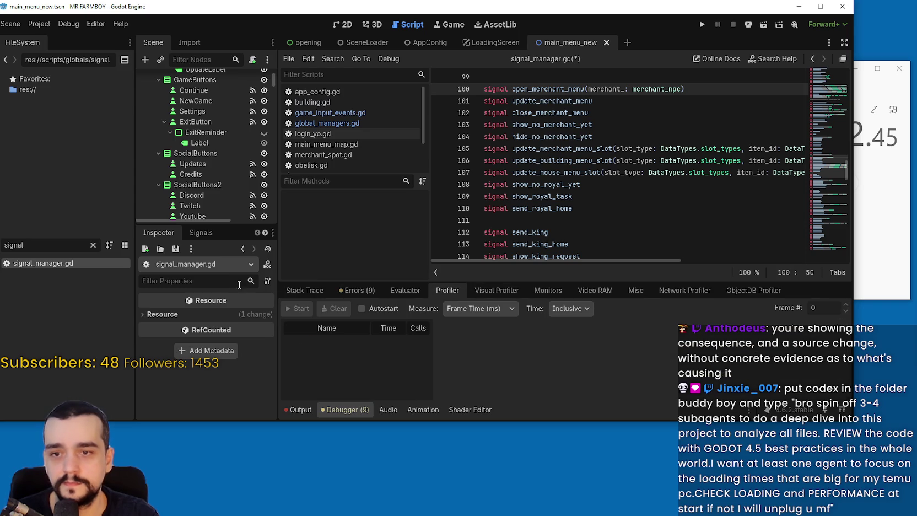
{"action": "left_click", "coordinate": [304, 290]}
{"action": "left_click", "coordinate": [355, 290]}
{"action": "left_click", "coordinate": [308, 409]}
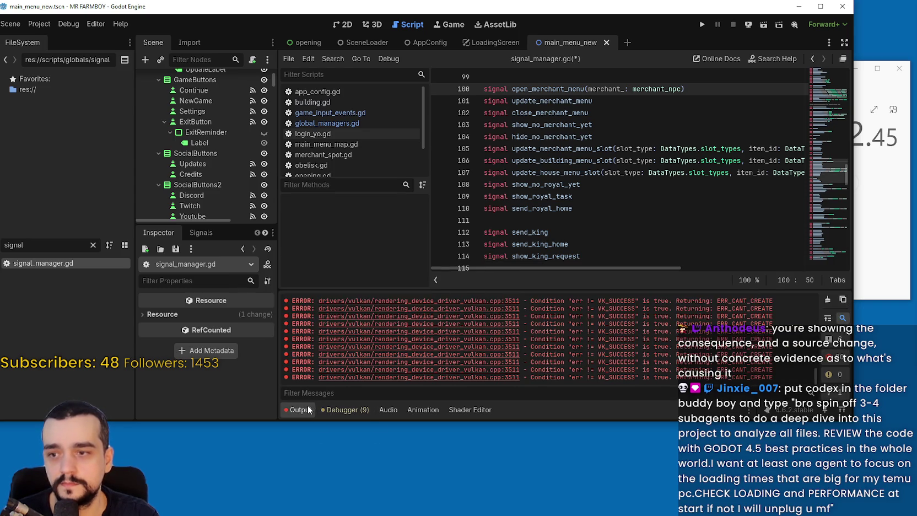
{"action": "left_click", "coordinate": [330, 410]}
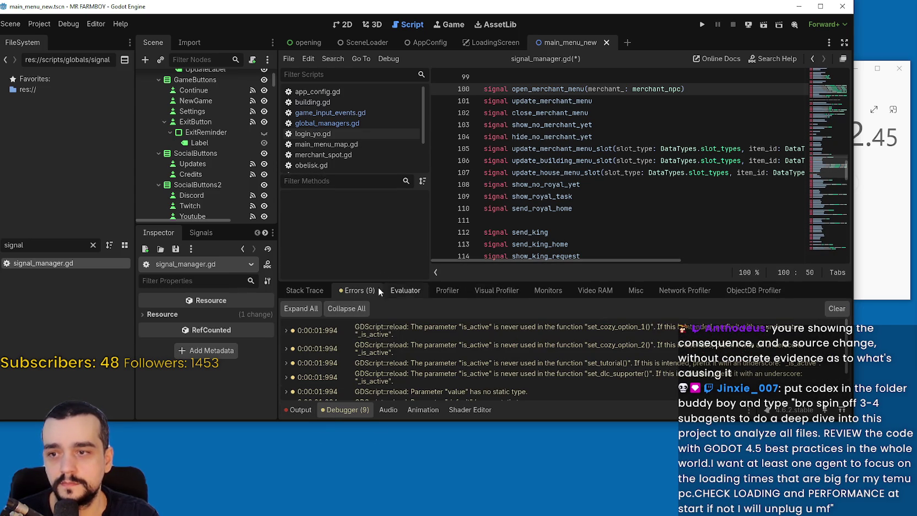
{"action": "left_click", "coordinate": [297, 291]}
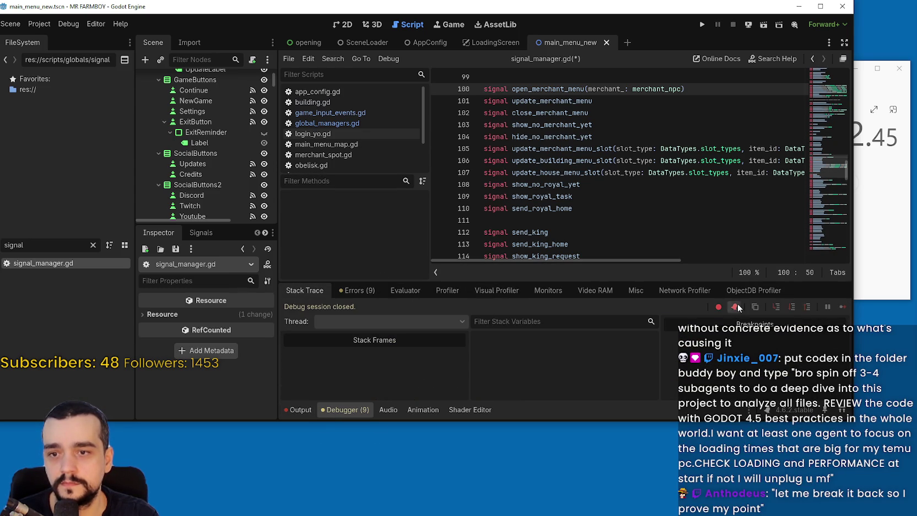
Step: Place the caret in signal_manager.gd around line 86 and start a script search
{"action": "left_click", "coordinate": [684, 173]}
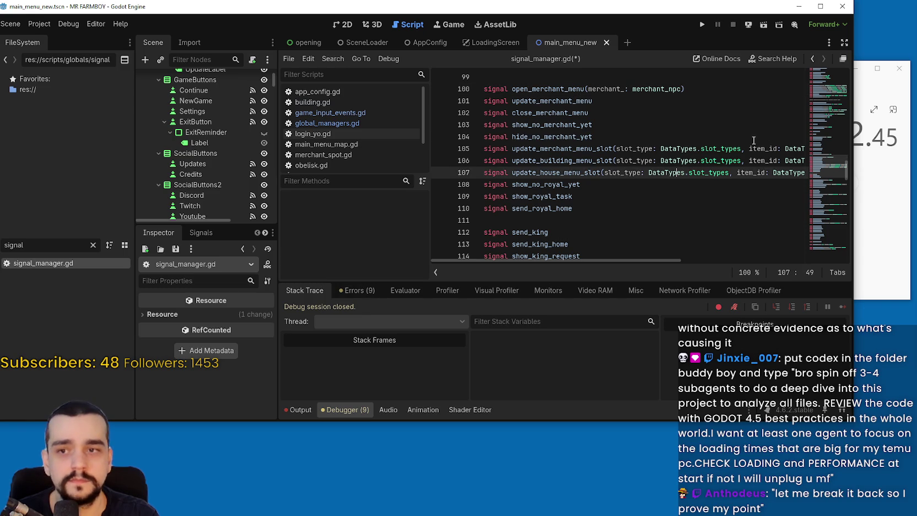
{"action": "scroll", "coordinate": [720, 169], "scroll_direction": "up", "scroll_amount": 4}
{"action": "mouse_move", "coordinate": [823, 151]}
{"action": "left_mouse_down"}
{"action": "mouse_move", "coordinate": [828, 130]}
{"action": "mouse_move", "coordinate": [829, 146]}
{"action": "left_mouse_up"}
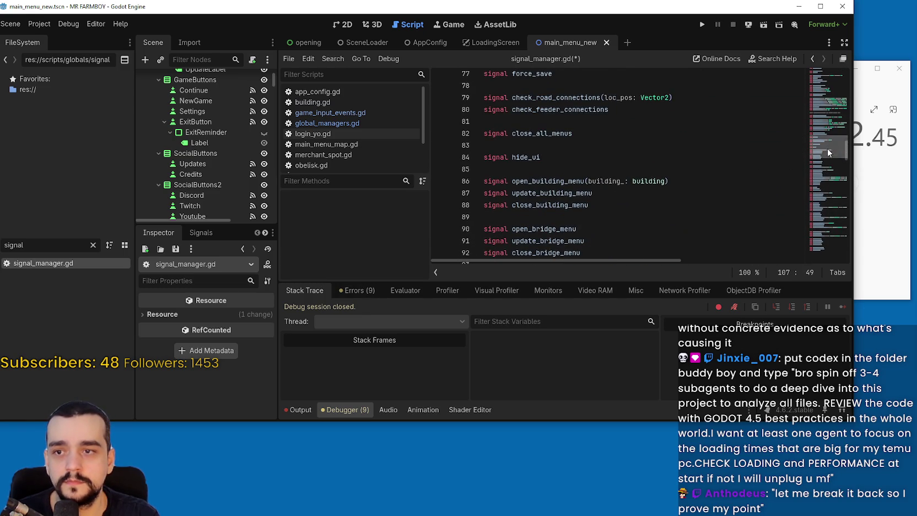
{"action": "left_click", "coordinate": [730, 182]}
{"action": "key", "text": "ctrl+f"}
Step: Find 'blac' and change line 116's Node2D parameter type to blacksmith
{"action": "type", "text": "blac"}
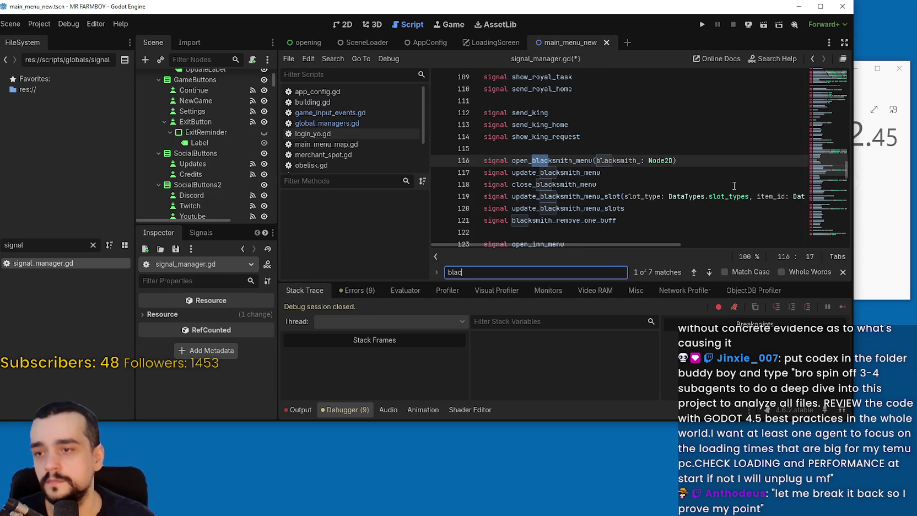
{"action": "double_click", "coordinate": [661, 160]}
{"action": "type", "text": "black"}
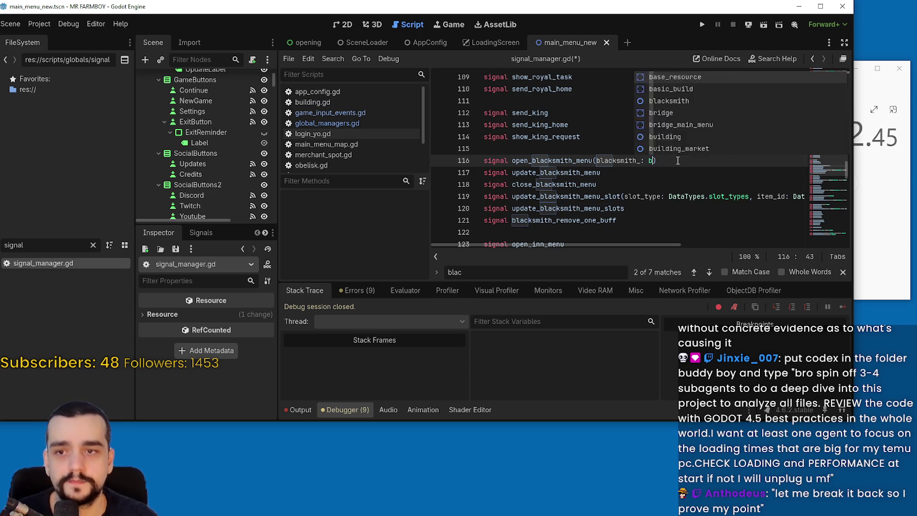
{"action": "key", "text": "Return"}
Step: Search for 'inn' and change line 143's Node2D parameter type to Obelisk
{"action": "key", "text": "ctrl+f"}
{"action": "type", "text": "inn"}
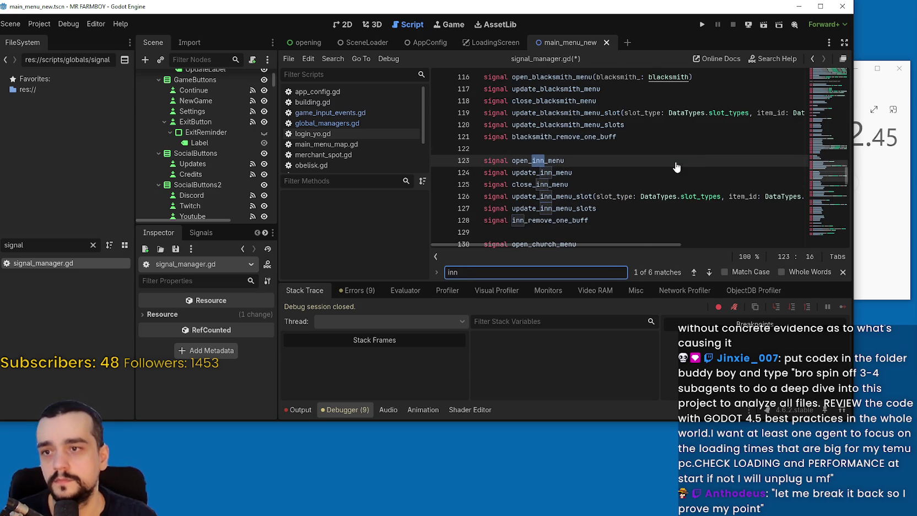
{"action": "scroll", "coordinate": [677, 167], "scroll_direction": "down", "scroll_amount": 2}
{"action": "scroll", "coordinate": [702, 183], "scroll_direction": "down", "scroll_amount": 2}
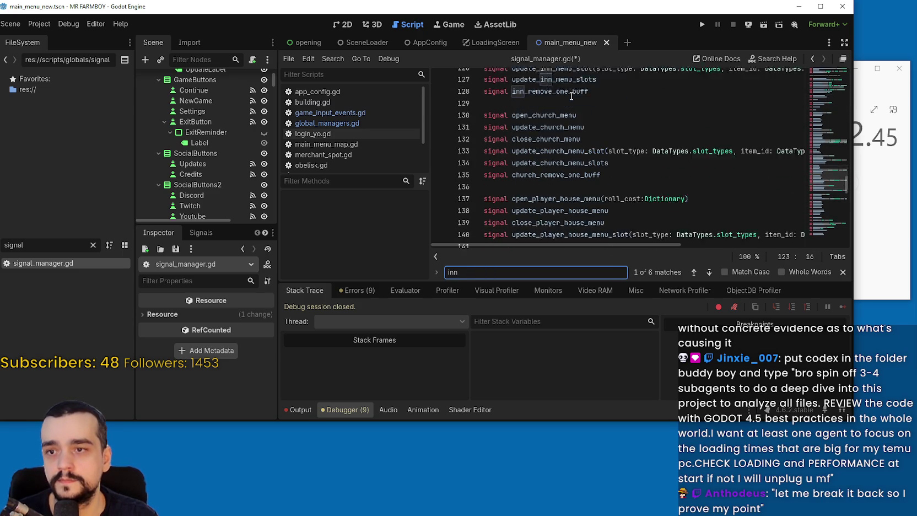
{"action": "left_click", "coordinate": [617, 119]}
{"action": "scroll", "coordinate": [639, 149], "scroll_direction": "down", "scroll_amount": 3}
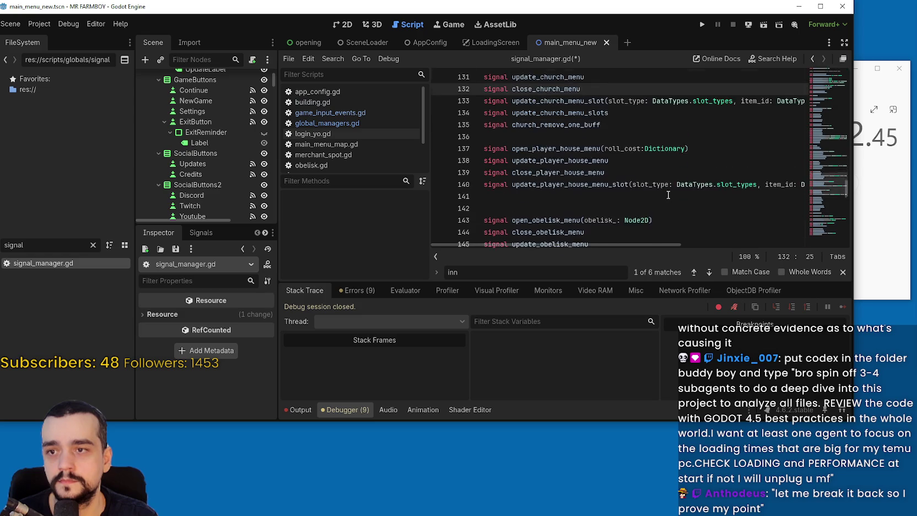
{"action": "double_click", "coordinate": [643, 150]}
{"action": "type", "text": "obeli"}
{"action": "left_click", "coordinate": [679, 160]}
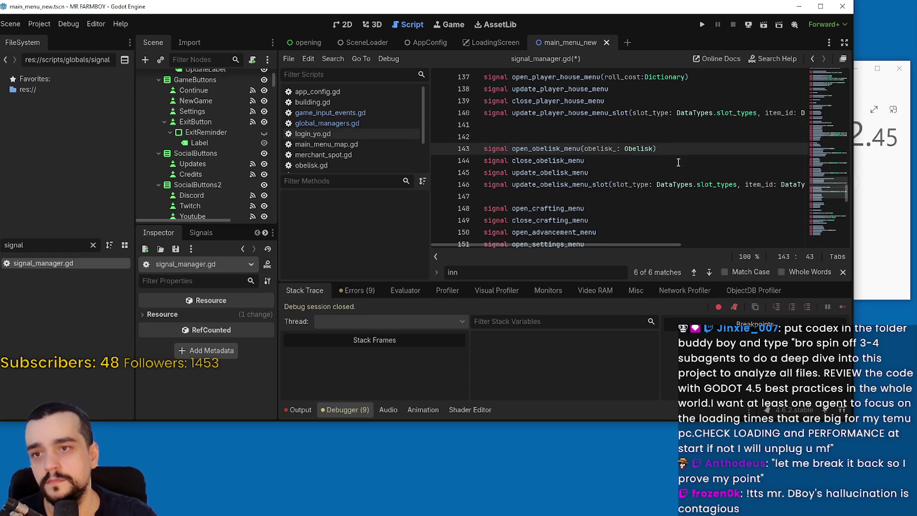
Step: Review the remaining signal declarations, save signal_manager.gd, and reset the stopwatch to zero
{"action": "scroll", "coordinate": [673, 159], "scroll_direction": "down", "scroll_amount": 5}
{"action": "left_click", "coordinate": [673, 157]}
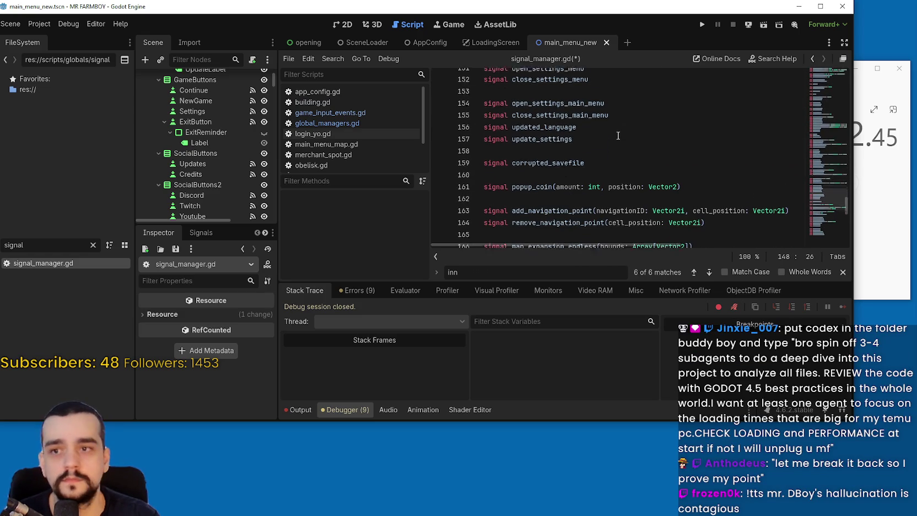
{"action": "scroll", "coordinate": [636, 147], "scroll_direction": "down", "scroll_amount": 3}
{"action": "left_click", "coordinate": [637, 156]}
{"action": "left_click", "coordinate": [656, 147]}
{"action": "scroll", "coordinate": [660, 176], "scroll_direction": "down", "scroll_amount": 4}
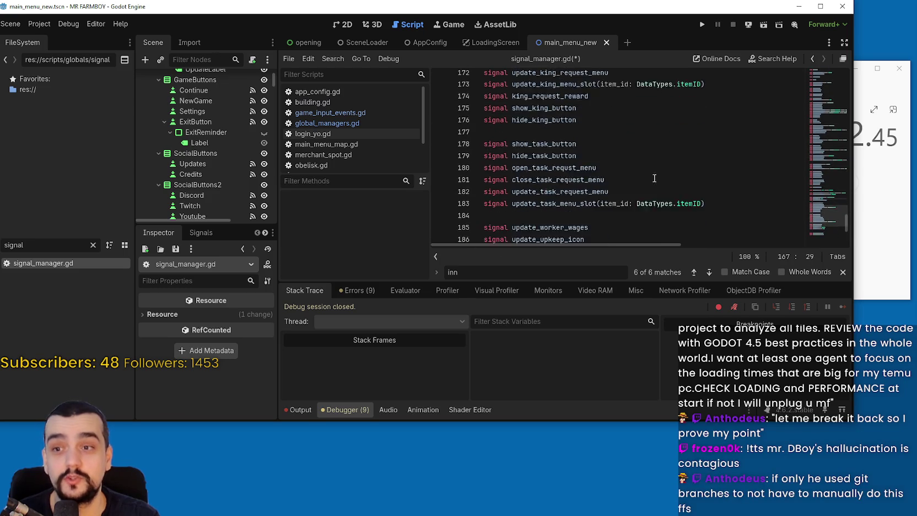
{"action": "scroll", "coordinate": [653, 175], "scroll_direction": "down", "scroll_amount": 1}
{"action": "left_click", "coordinate": [653, 175]}
{"action": "scroll", "coordinate": [654, 171], "scroll_direction": "down", "scroll_amount": 3}
{"action": "left_click", "coordinate": [653, 163]}
{"action": "left_click", "coordinate": [652, 175]}
{"action": "key", "text": "ctrl+s"}
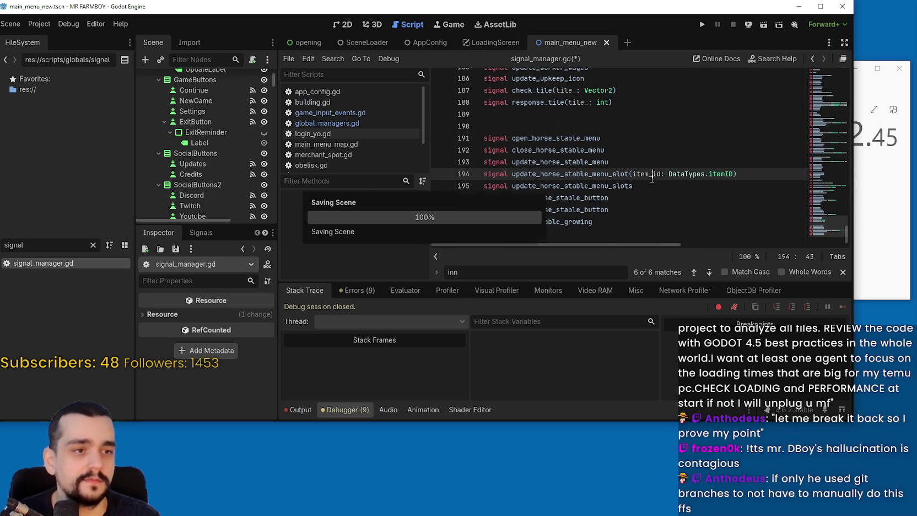
{"action": "left_click", "coordinate": [910, 172]}
{"action": "left_click", "coordinate": [848, 182]}
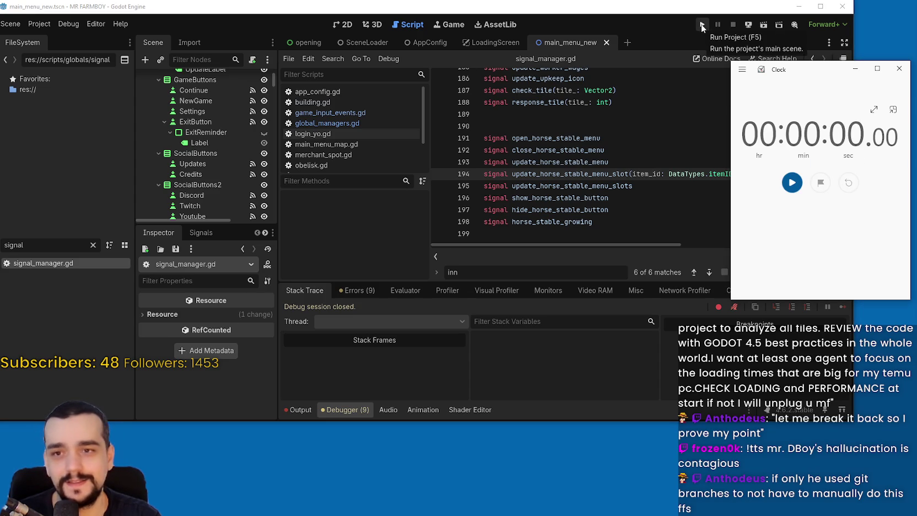
Step: Run MR FARMBOY while timing its load on the stopwatch, then close the game window
{"action": "left_click_drag", "start_coordinate": [708, 16], "coordinate": [714, 17]}
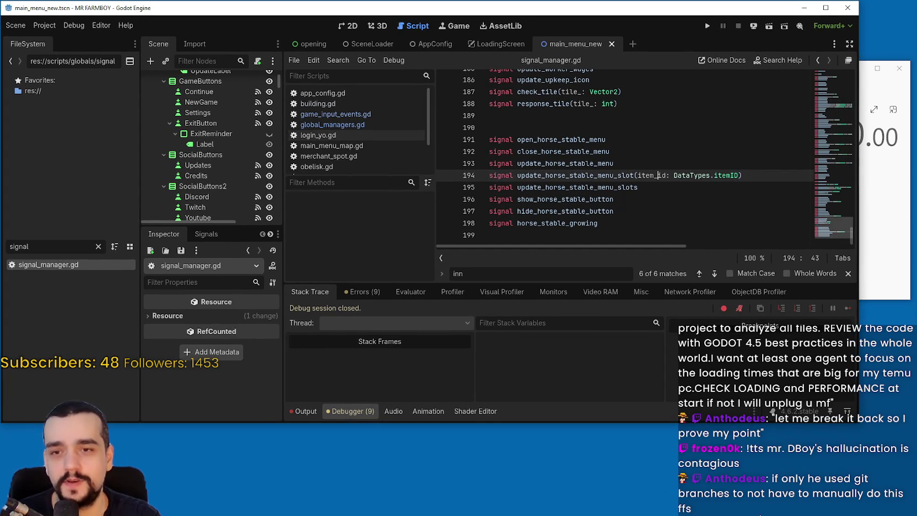
{"action": "left_click", "coordinate": [873, 241]}
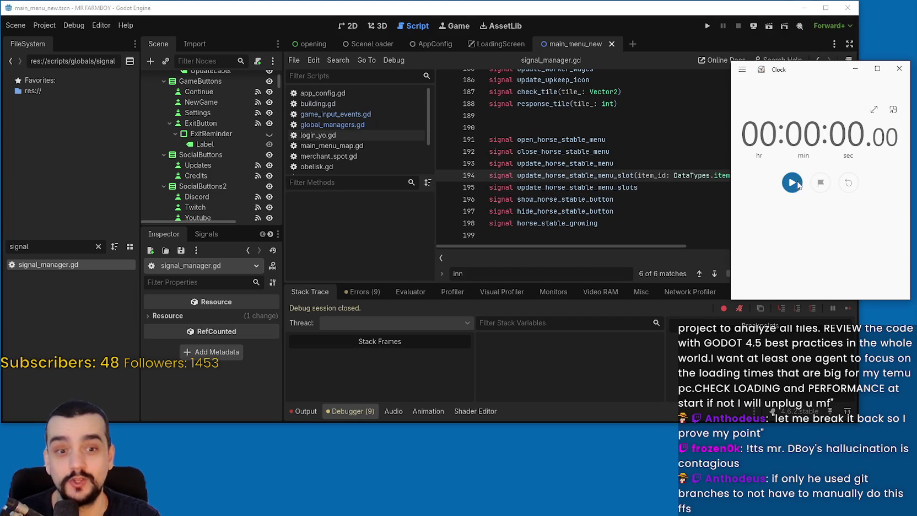
{"action": "left_click", "coordinate": [706, 26]}
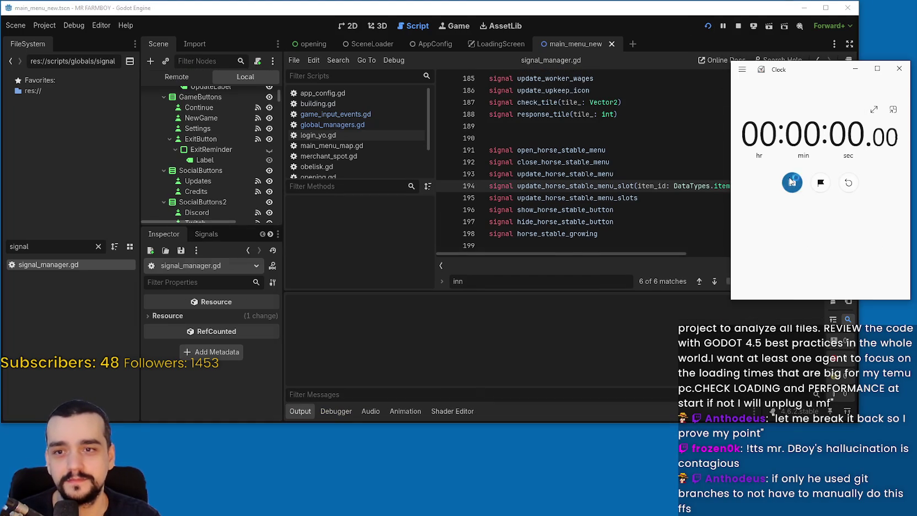
{"action": "key", "text": "space"}
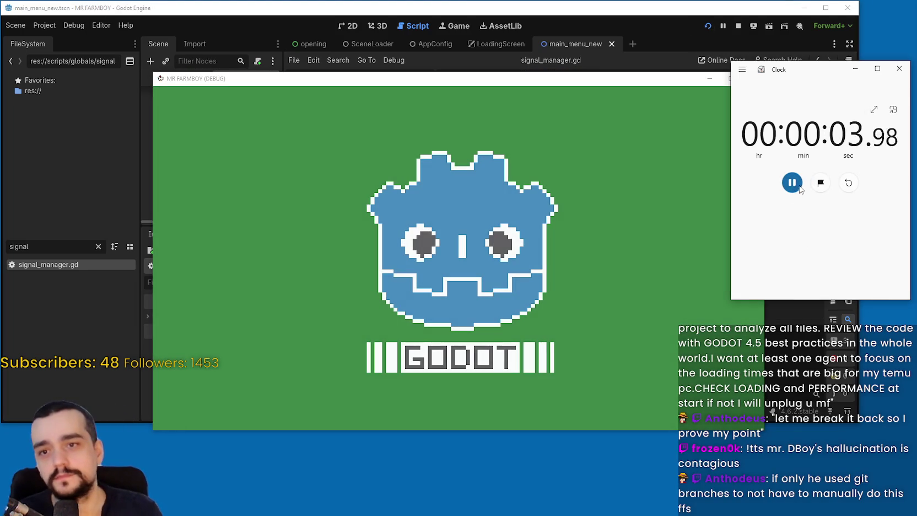
{"action": "left_click", "coordinate": [792, 182]}
{"action": "left_click", "coordinate": [743, 113]}
{"action": "left_click", "coordinate": [753, 78]}
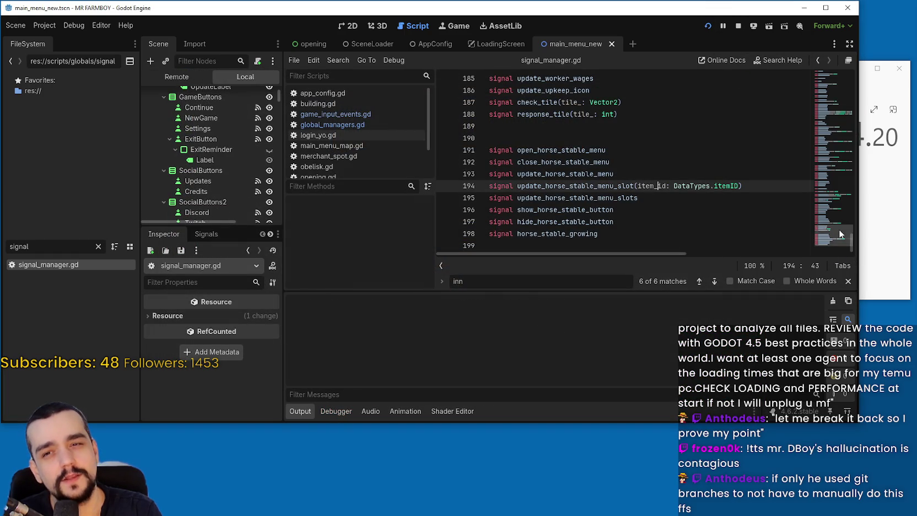
Step: Reset the stopwatch and rearrange the stopwatch and editor windows side by side
{"action": "left_click", "coordinate": [866, 211]}
{"action": "left_click", "coordinate": [792, 182]}
{"action": "left_click", "coordinate": [848, 182]}
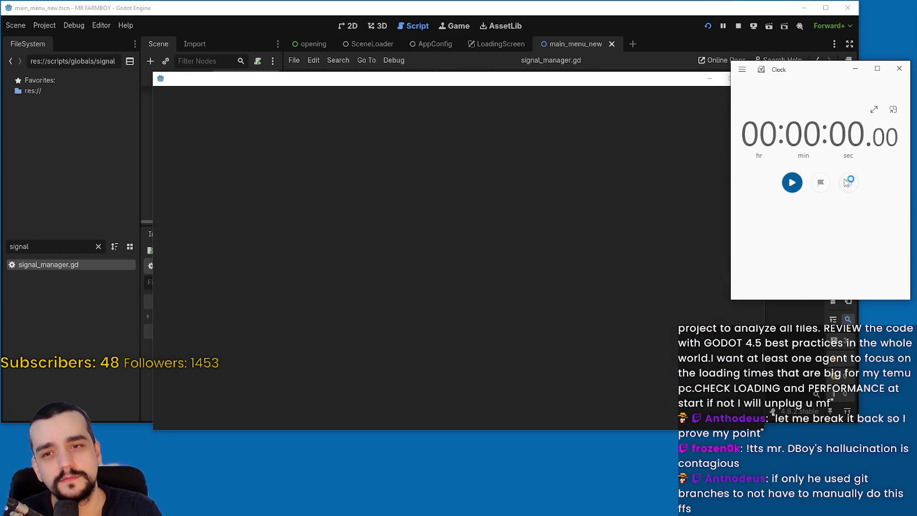
{"action": "left_click", "coordinate": [738, 26]}
{"action": "left_click", "coordinate": [864, 232]}
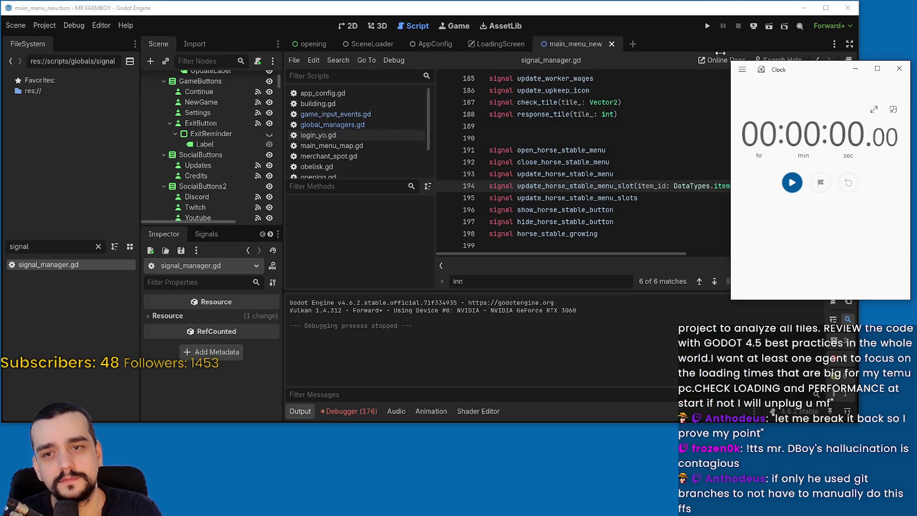
{"action": "mouse_move", "coordinate": [814, 86]}
{"action": "left_mouse_down"}
{"action": "mouse_move", "coordinate": [866, 103]}
{"action": "mouse_move", "coordinate": [856, 102]}
{"action": "left_mouse_up"}
{"action": "left_click_drag", "start_coordinate": [724, 3], "coordinate": [560, 9]}
Step: Rerun the game, time its startup at 00:00:02.55, then close it and stop the project
{"action": "left_click", "coordinate": [543, 32]}
{"action": "left_click", "coordinate": [804, 202]}
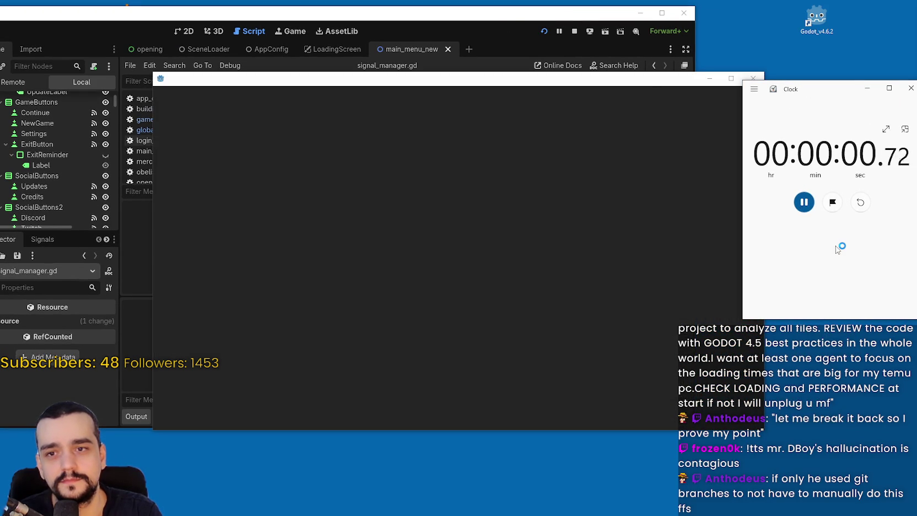
{"action": "left_click", "coordinate": [808, 208]}
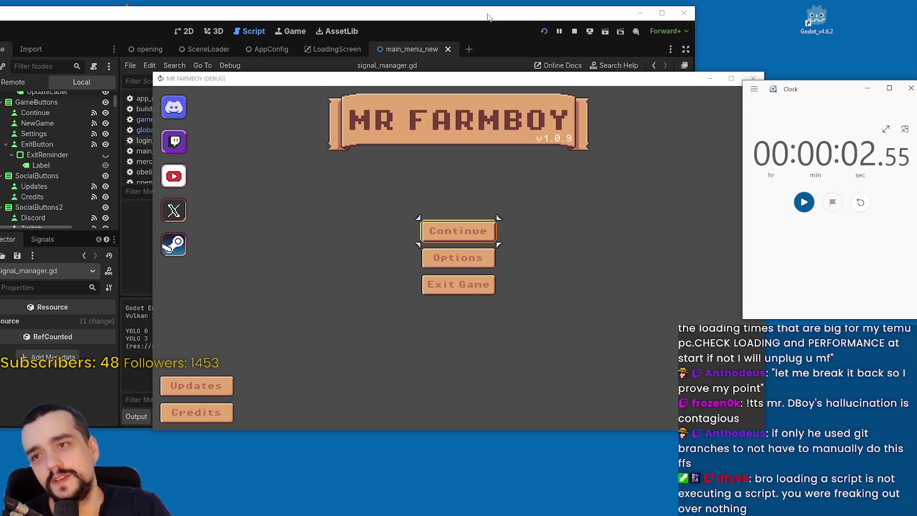
{"action": "left_click", "coordinate": [574, 31]}
{"action": "left_click", "coordinate": [661, 15]}
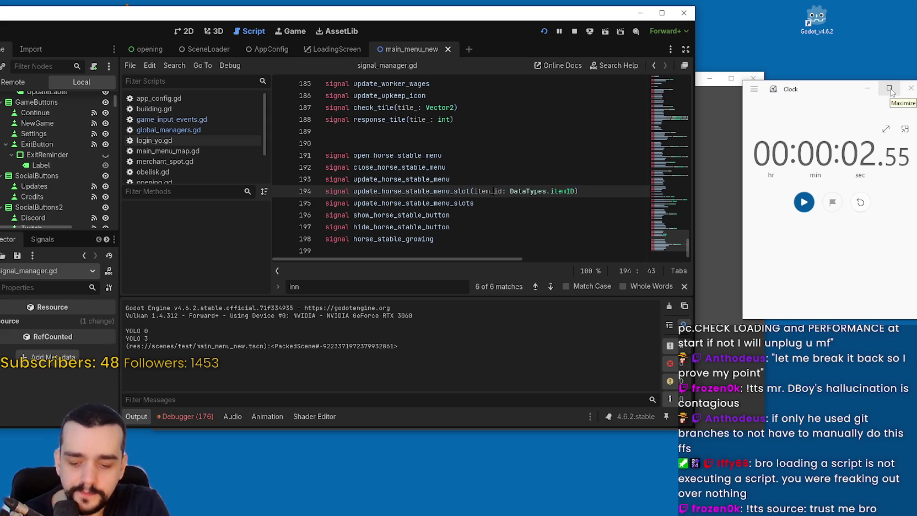
{"action": "left_click", "coordinate": [575, 30]}
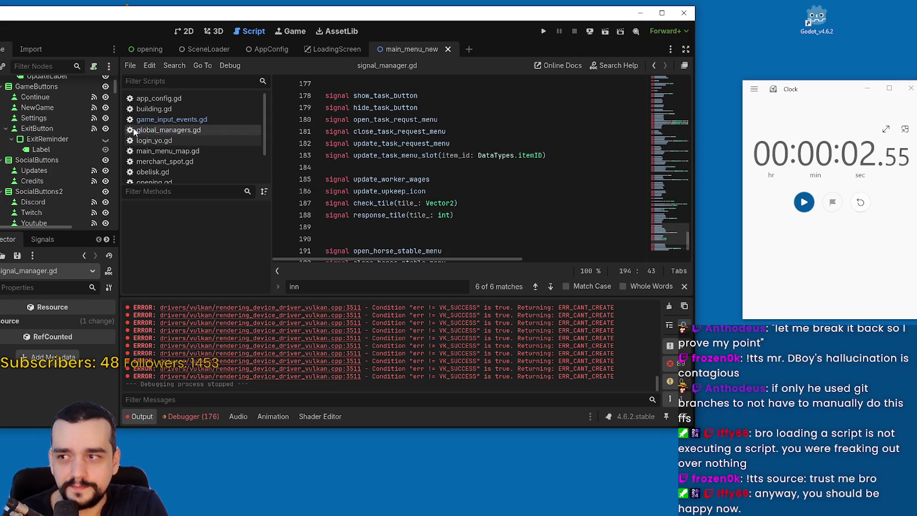
Step: Open global_managers.gd and inspect the SignalManager type hint on line 5
{"action": "left_click", "coordinate": [168, 130]}
{"action": "double_click", "coordinate": [471, 132]}
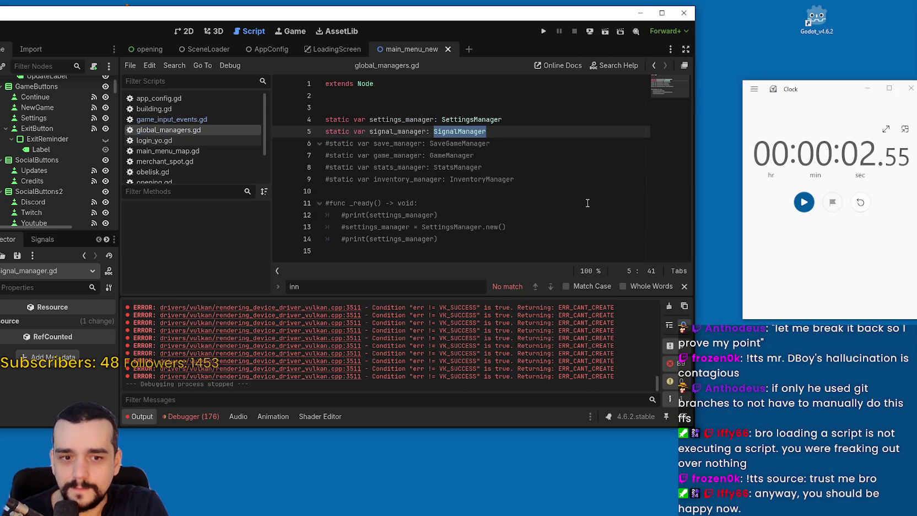
{"action": "left_click", "coordinate": [583, 202]}
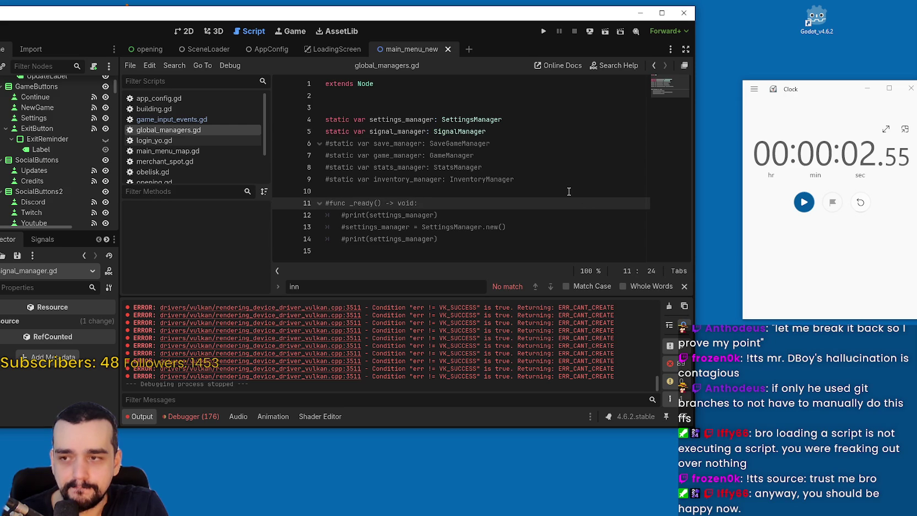
{"action": "left_click", "coordinate": [569, 191]}
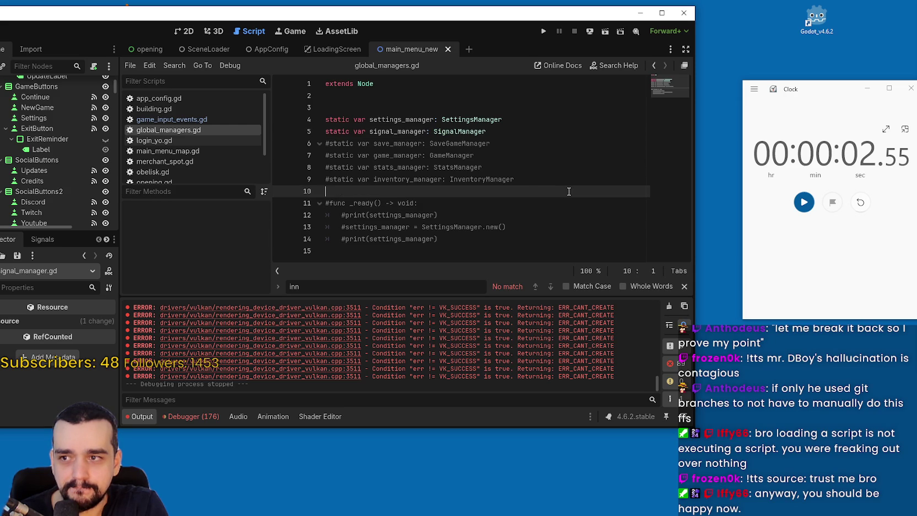
Step: Run the game with the stopwatch timing its load, then stop it
{"action": "left_click", "coordinate": [544, 32]}
{"action": "left_click", "coordinate": [803, 204]}
{"action": "left_click", "coordinate": [800, 211]}
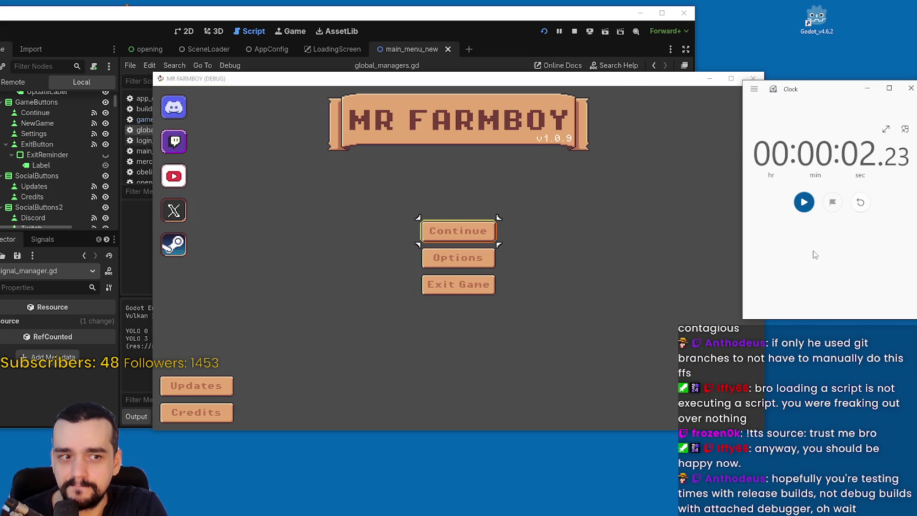
{"action": "left_click", "coordinate": [575, 33]}
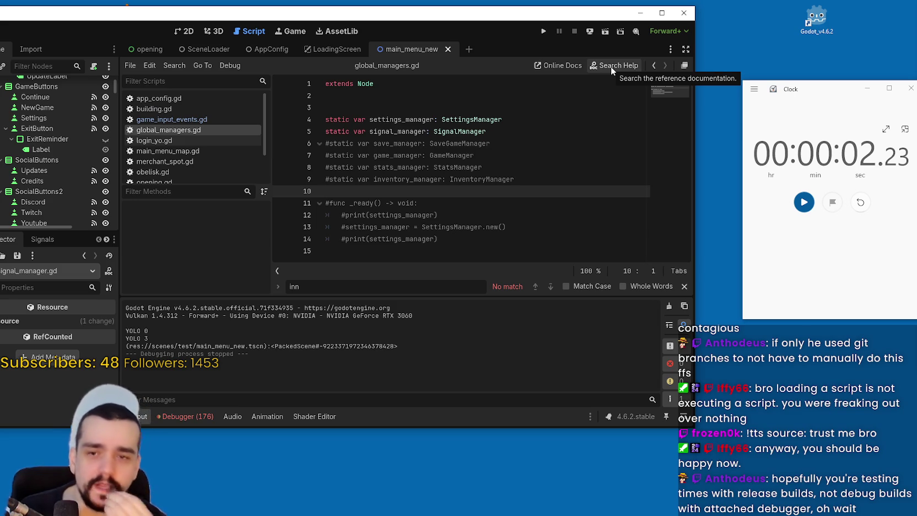
Step: Change the signal_manager and settings_manager type hints to Node, then save and run with F5
{"action": "double_click", "coordinate": [476, 127]}
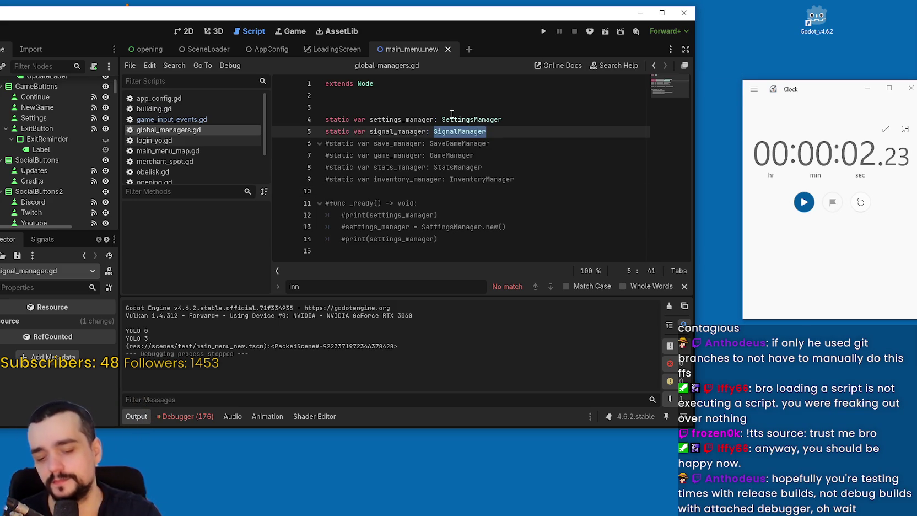
{"action": "type", "text": "node"}
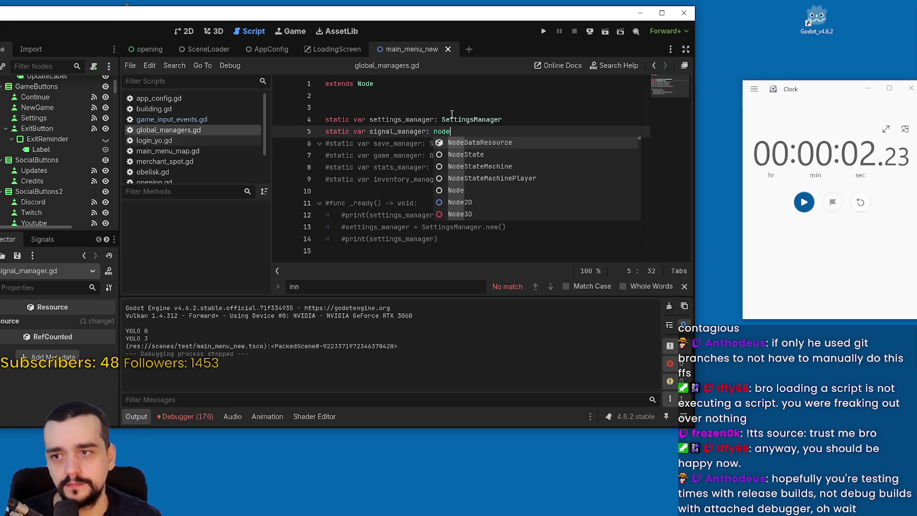
{"action": "key", "text": "Down"}
{"action": "key", "text": "Down"}
{"action": "key", "text": "Down"}
{"action": "key", "text": "Return"}
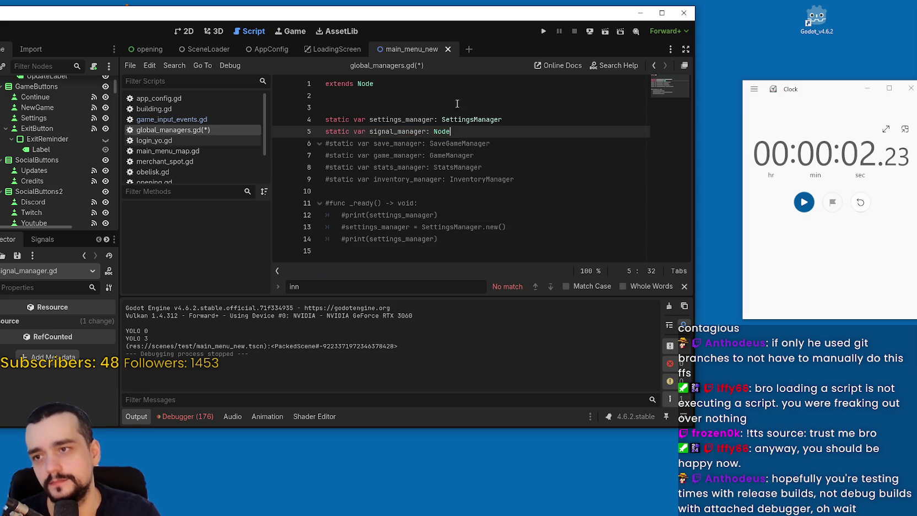
{"action": "double_click", "coordinate": [466, 119]}
{"action": "type", "text": "Node"}
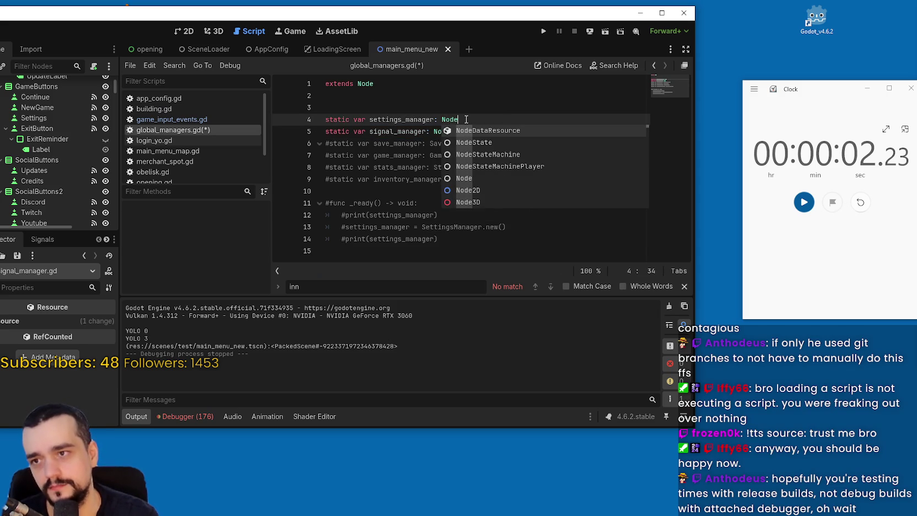
{"action": "left_click", "coordinate": [466, 110]}
{"action": "key", "text": "F5"}
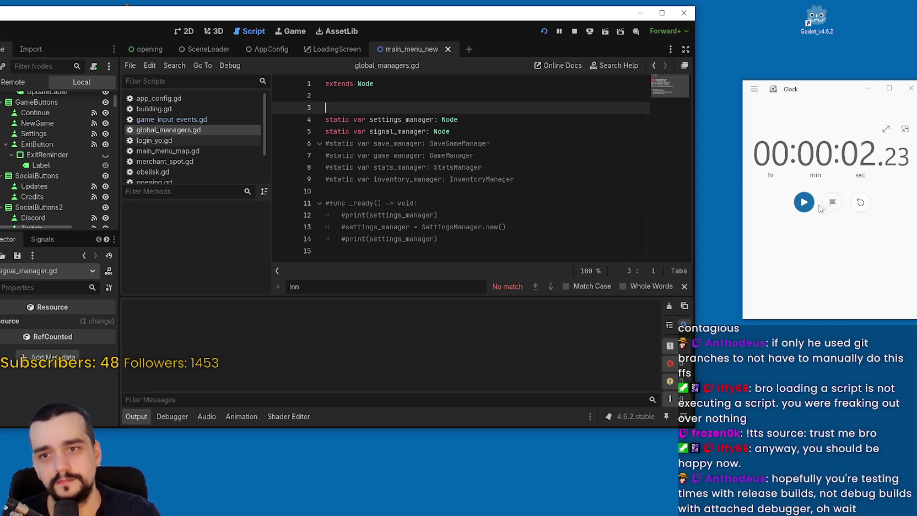
Step: Time the first Node-typed launch at about 2.26 seconds, then reset the stopwatch and stop the game
{"action": "left_click", "coordinate": [860, 203]}
{"action": "left_click", "coordinate": [803, 203]}
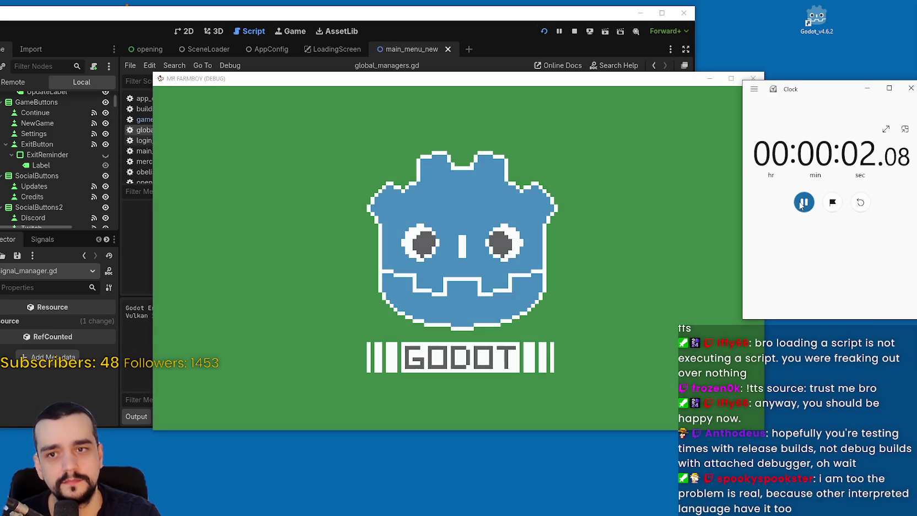
{"action": "left_click", "coordinate": [802, 204]}
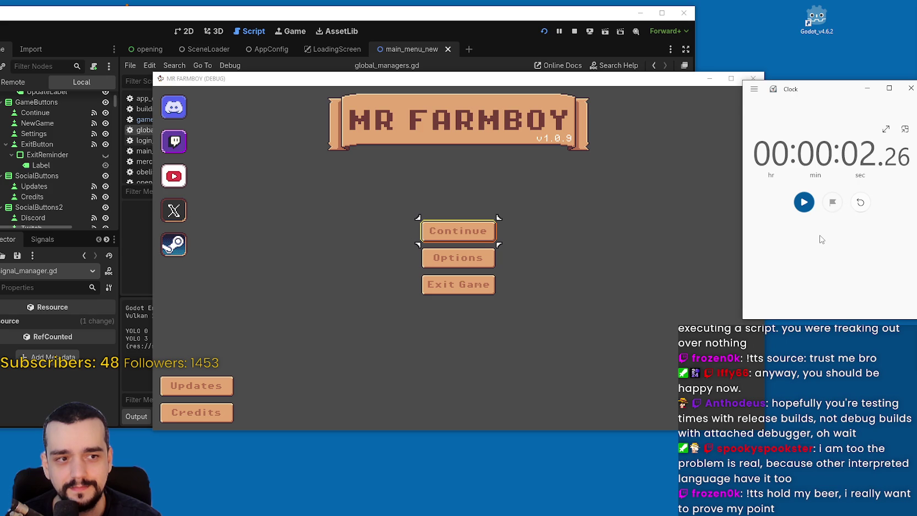
{"action": "left_click", "coordinate": [860, 202]}
{"action": "left_click", "coordinate": [574, 31]}
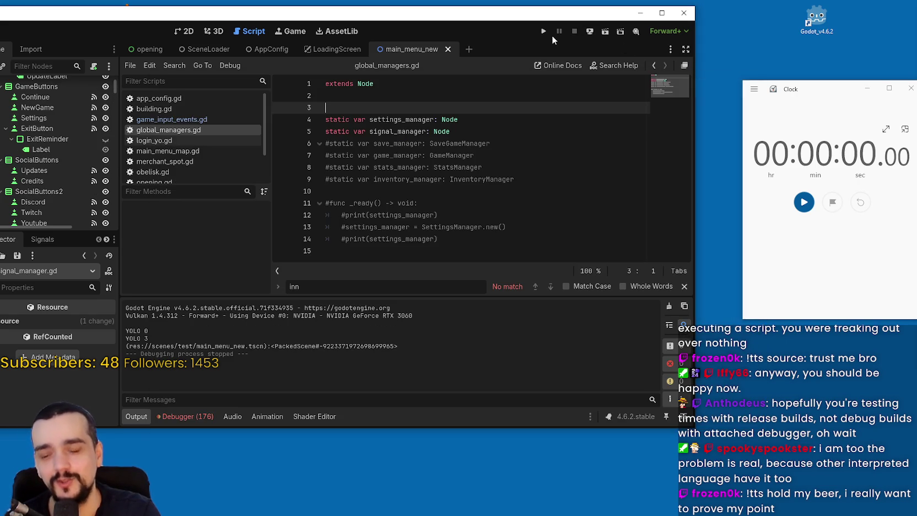
Step: Relaunch the game, time it at 00:00:02.57, and close it
{"action": "left_click", "coordinate": [541, 32]}
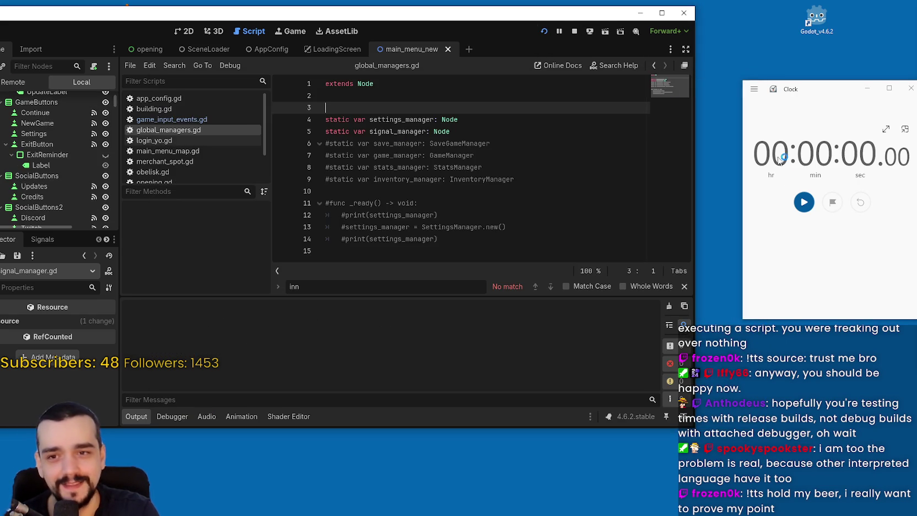
{"action": "left_click", "coordinate": [804, 204]}
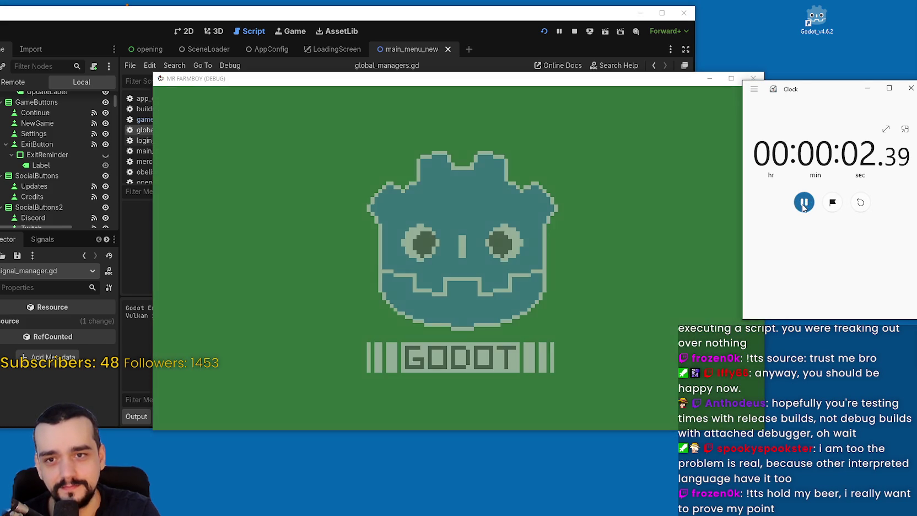
{"action": "left_click", "coordinate": [804, 204]}
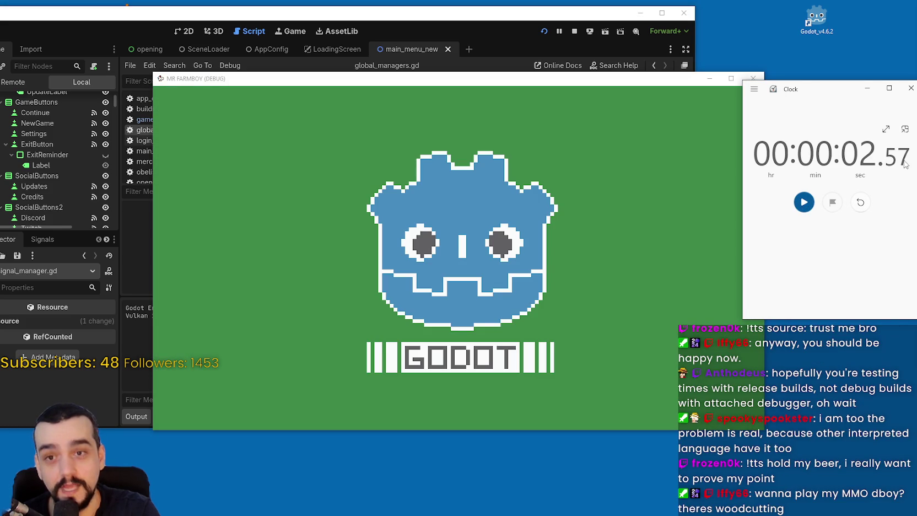
{"action": "left_click", "coordinate": [753, 79]}
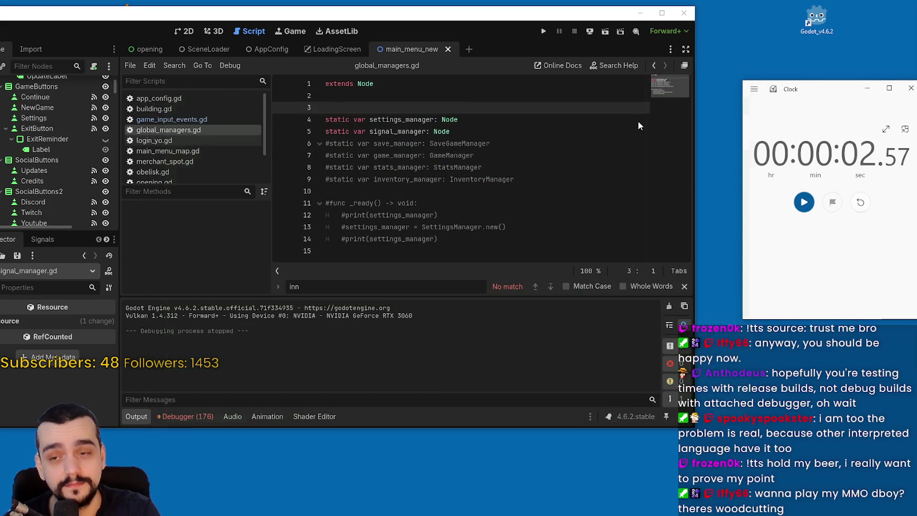
{"action": "left_click", "coordinate": [570, 154]}
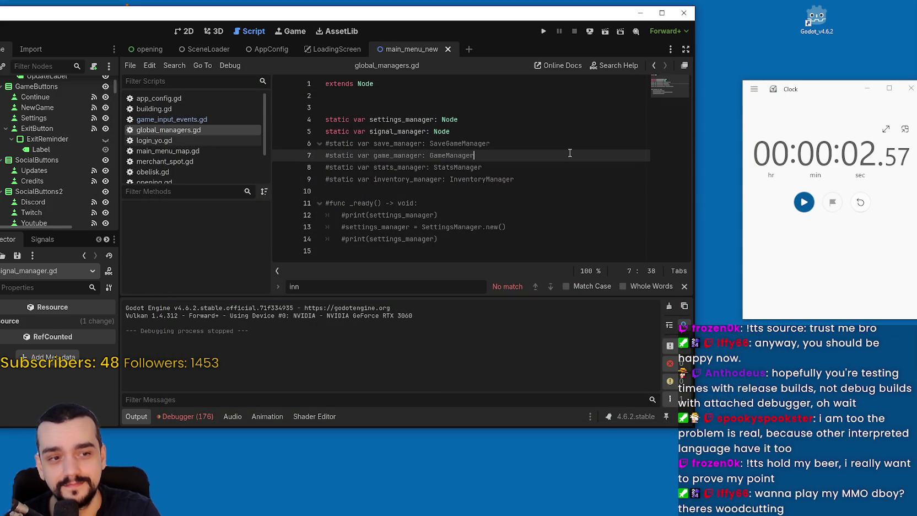
Step: Restore signal_manager's type to SignalManager and select settings_manager's Node type on line 4
{"action": "left_click", "coordinate": [514, 119]}
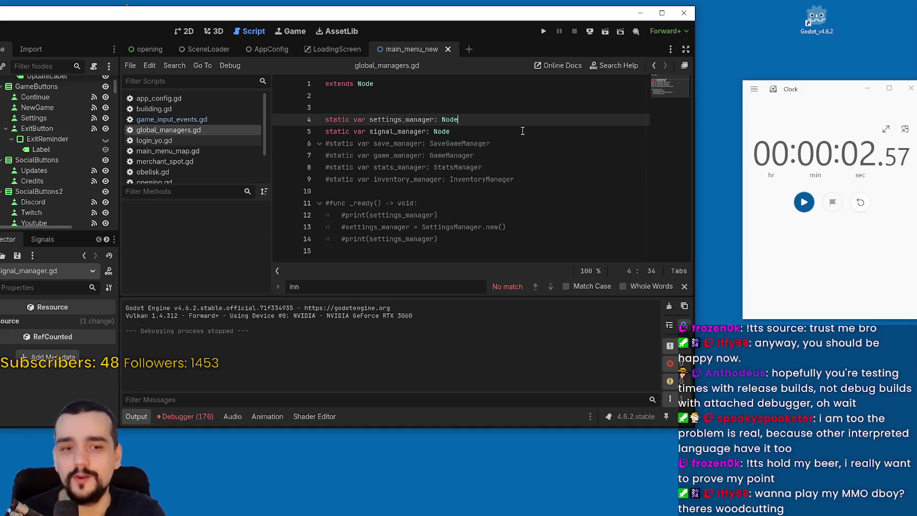
{"action": "double_click", "coordinate": [523, 130]}
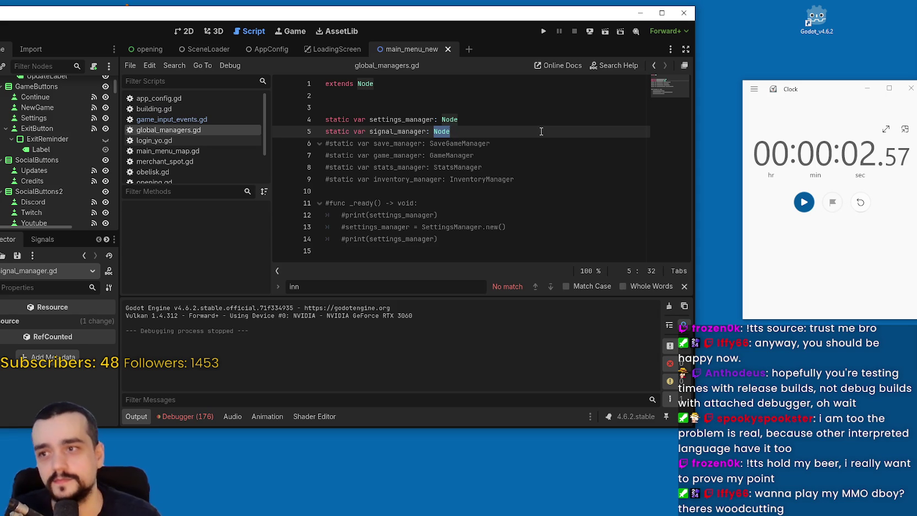
{"action": "type", "text": "Signal"}
{"action": "key", "text": "Return"}
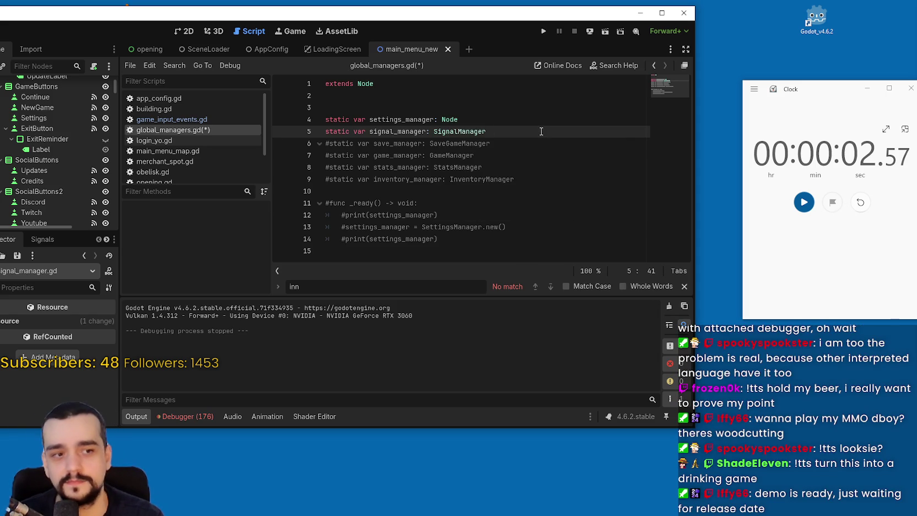
{"action": "left_click", "coordinate": [511, 120]}
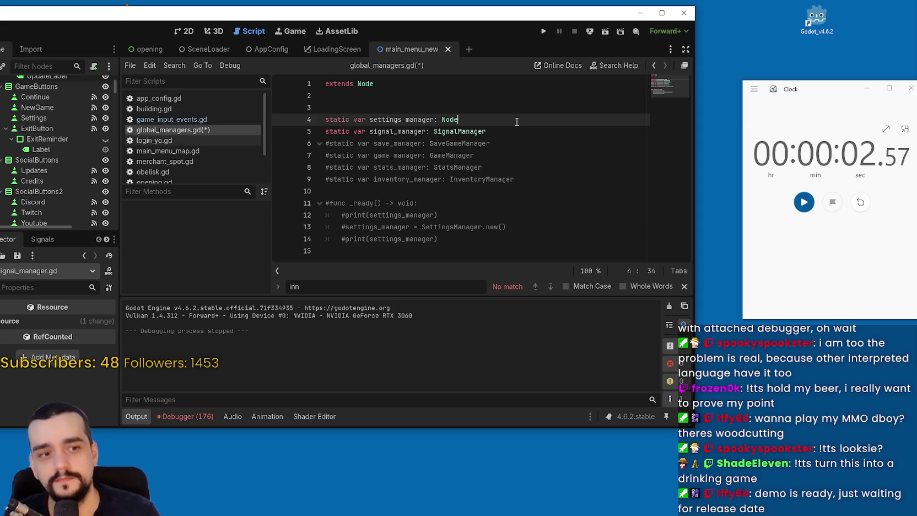
{"action": "key", "text": "ctrl+shift+Left"}
Step: Type settings_manager as SettingsManager and save global_managers.gd
{"action": "type", "text": "Sett"}
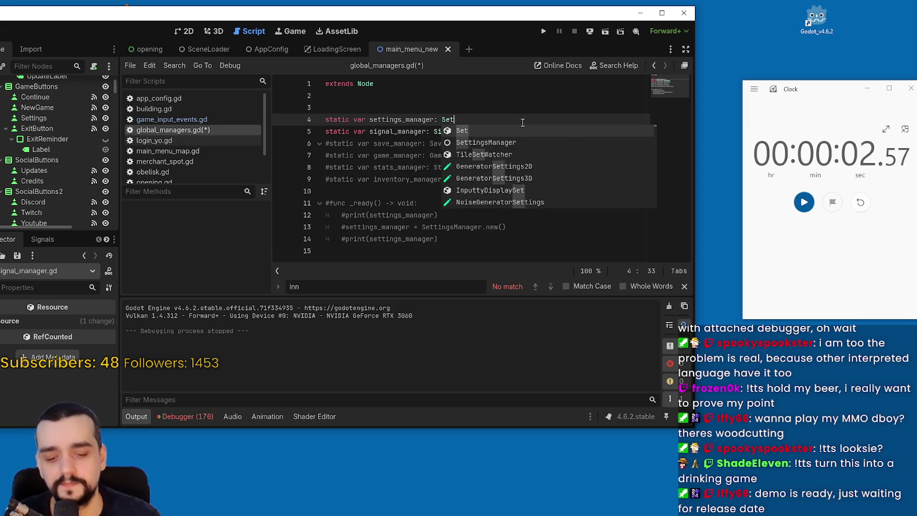
{"action": "key", "text": "Return"}
{"action": "key", "text": "ctrl+s"}
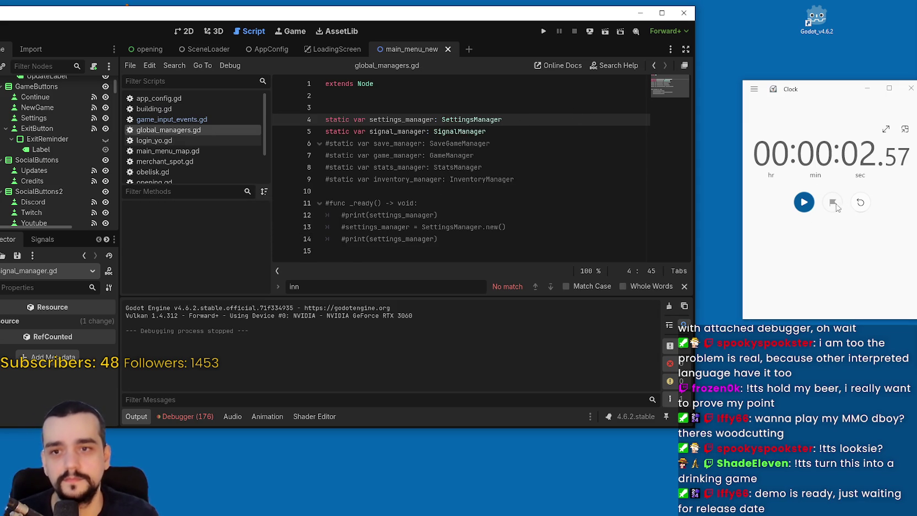
Step: Reset the stopwatch, launch the game timing its load, and quit from the main menu
{"action": "left_click", "coordinate": [859, 202]}
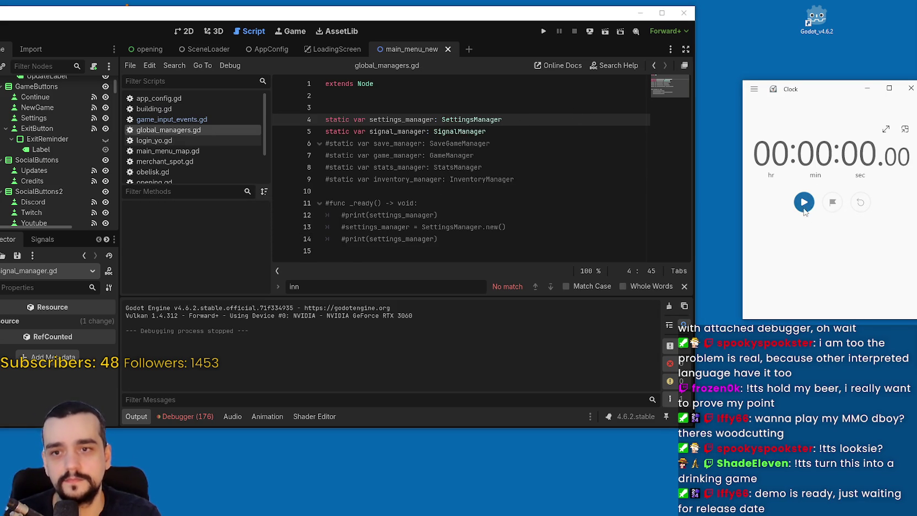
{"action": "left_click", "coordinate": [544, 31]}
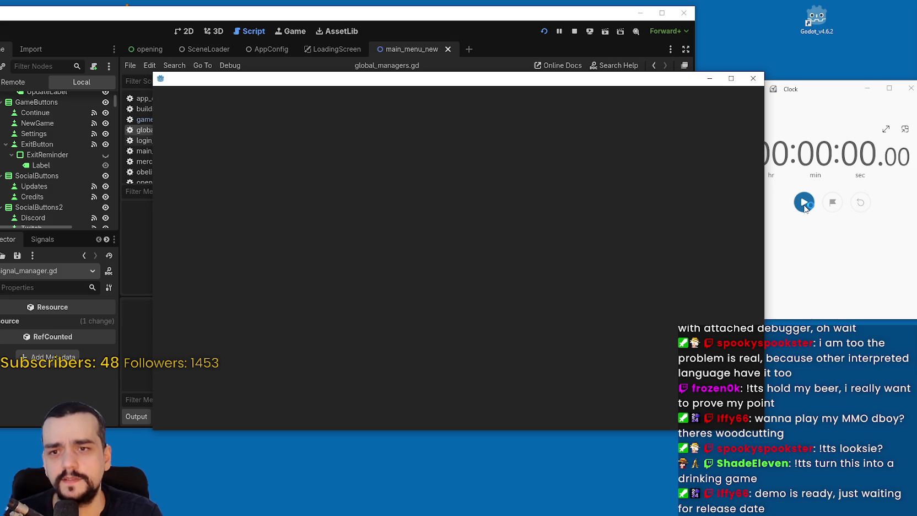
{"action": "left_click", "coordinate": [804, 203]}
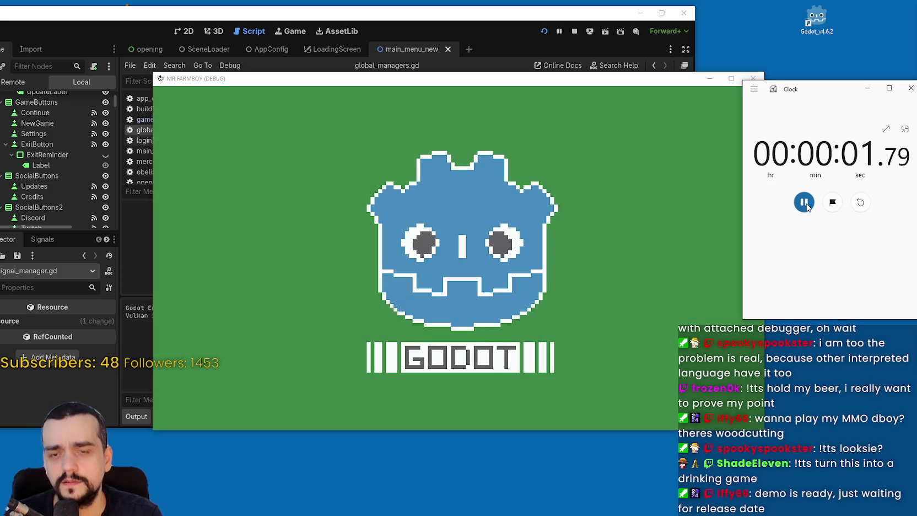
{"action": "left_click", "coordinate": [861, 204]}
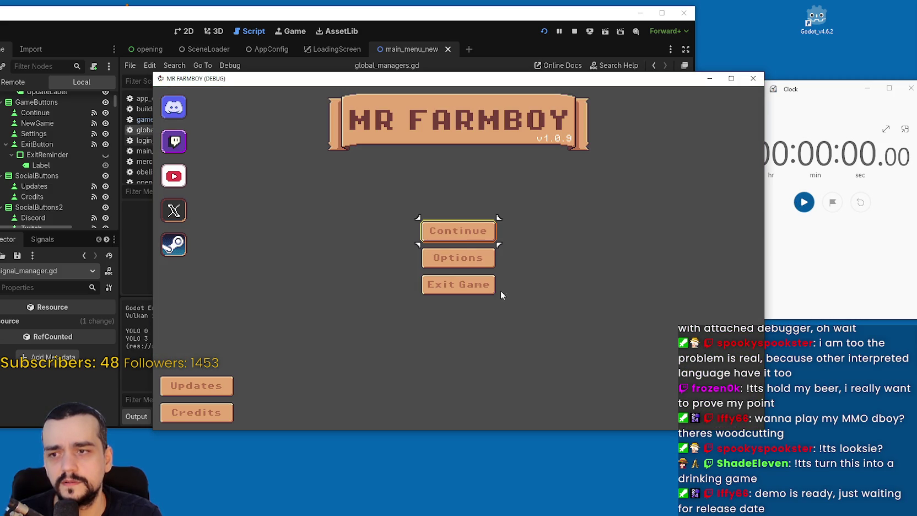
{"action": "left_click", "coordinate": [476, 288]}
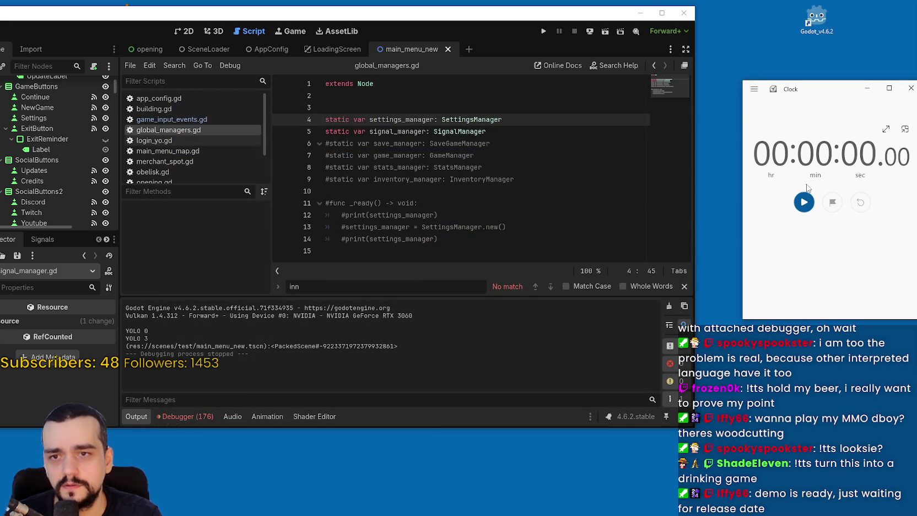
Step: Relaunch the game, time the load at 00:00:02.83, and quit back to the editor
{"action": "left_click", "coordinate": [544, 31]}
{"action": "left_click", "coordinate": [804, 203]}
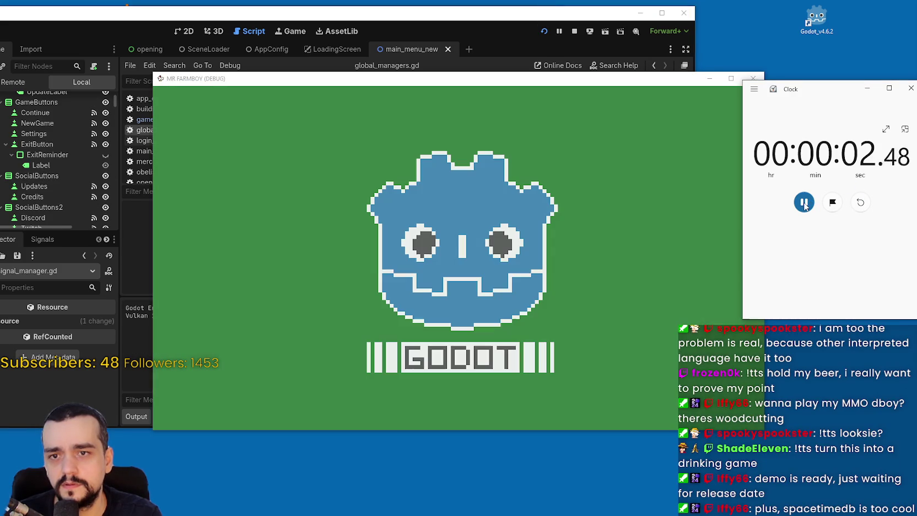
{"action": "left_click", "coordinate": [805, 202]}
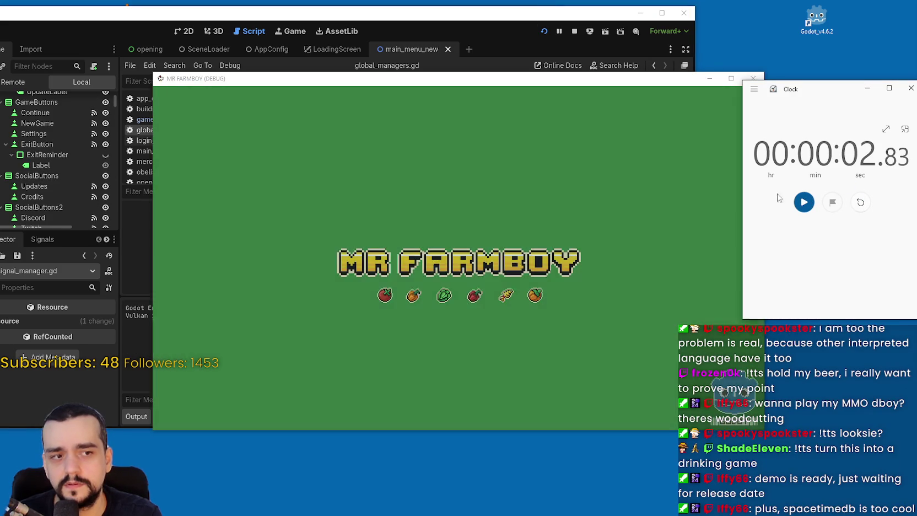
{"action": "left_click", "coordinate": [730, 185]}
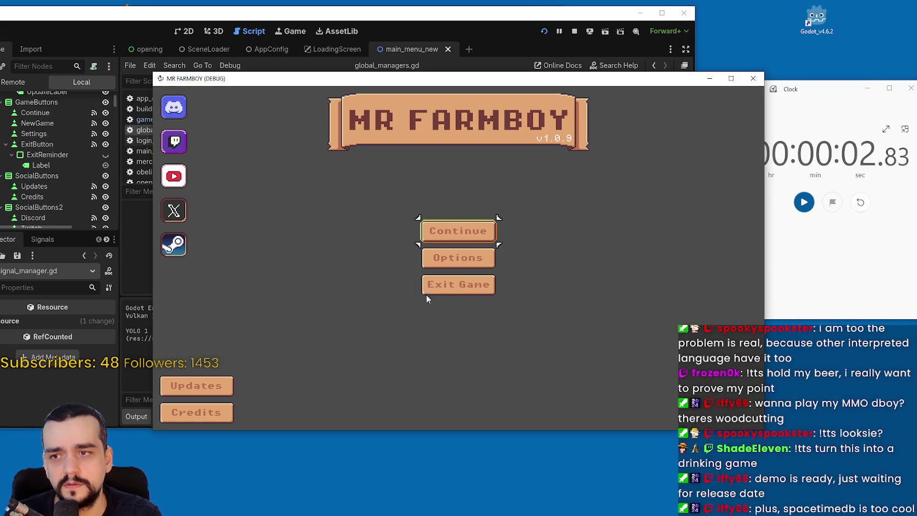
{"action": "left_click", "coordinate": [576, 31]}
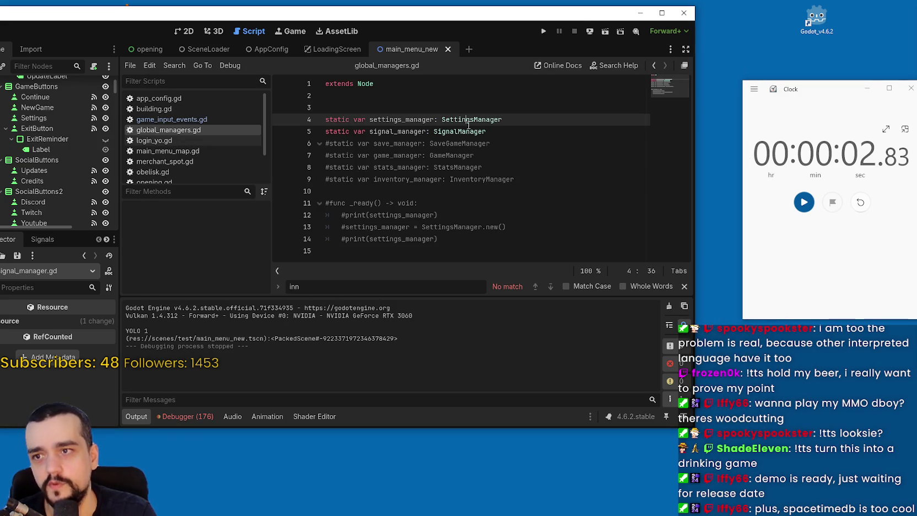
Step: Scroll through the debugger's 176 errors, close the 'inn' search, and open signal_manager.gd
{"action": "left_click", "coordinate": [196, 415]}
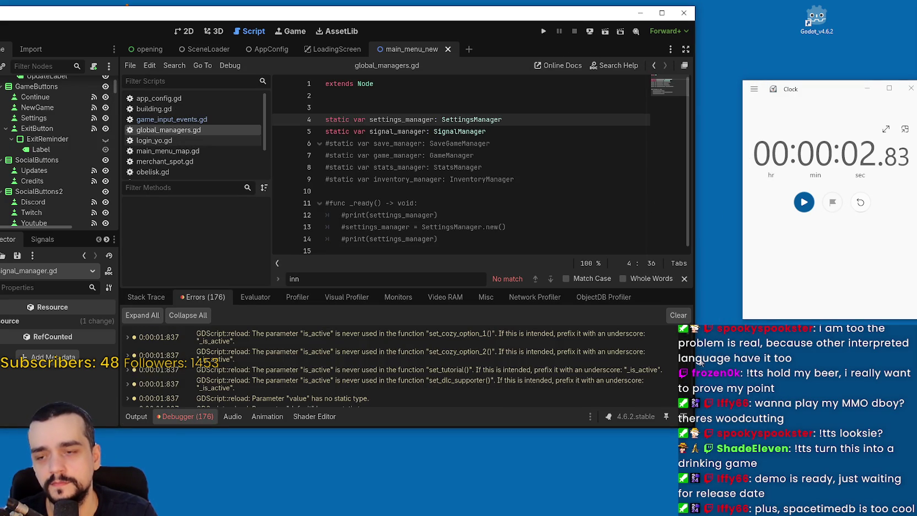
{"action": "scroll", "coordinate": [686, 359], "scroll_direction": "down", "scroll_amount": 5}
{"action": "scroll", "coordinate": [684, 361], "scroll_direction": "up", "scroll_amount": 10}
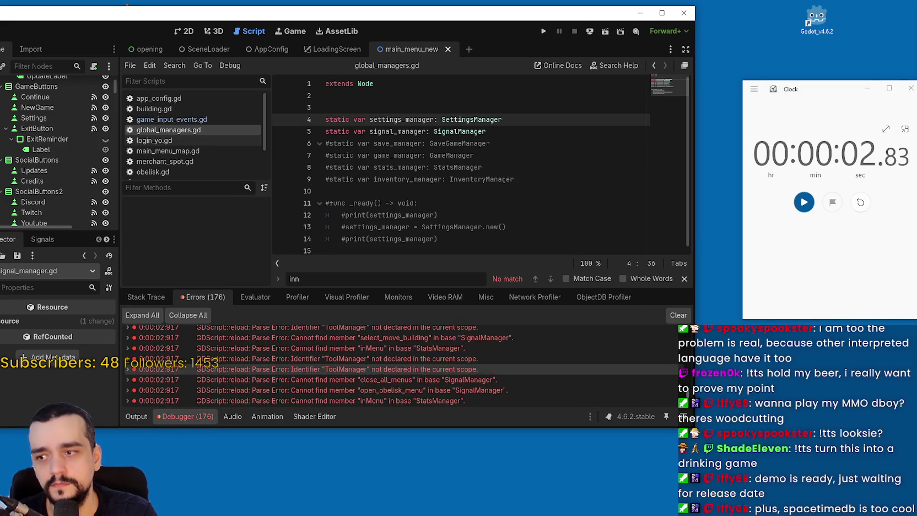
{"action": "scroll", "coordinate": [684, 361], "scroll_direction": "up", "scroll_amount": 10}
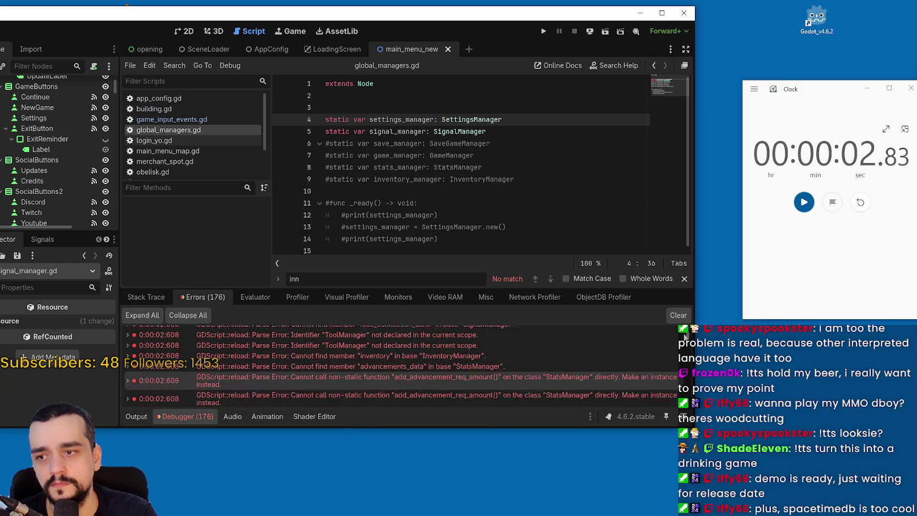
{"action": "left_click", "coordinate": [498, 197]}
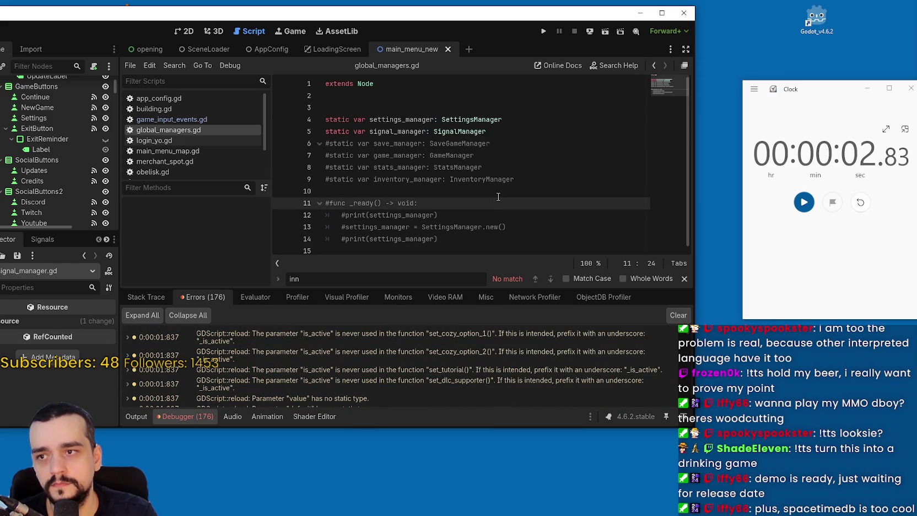
{"action": "left_click", "coordinate": [684, 279]}
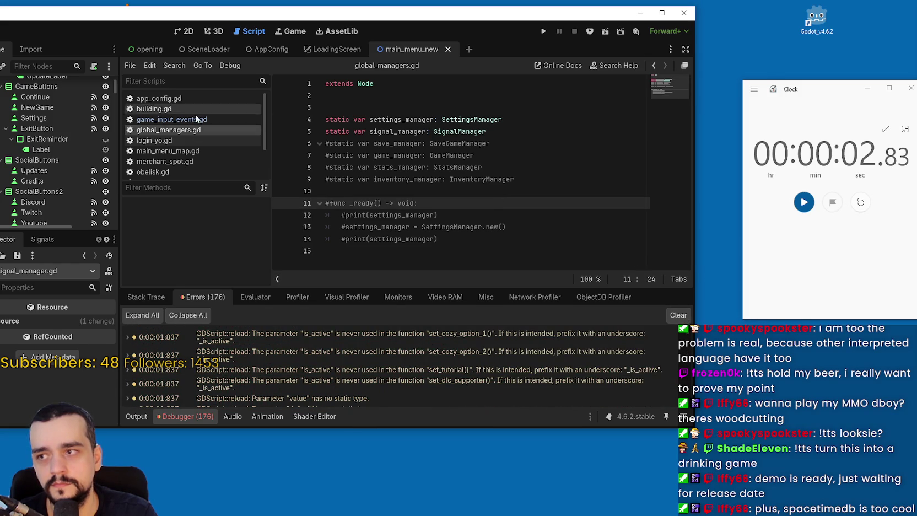
{"action": "scroll", "coordinate": [185, 140], "scroll_direction": "down", "scroll_amount": 3}
{"action": "left_click", "coordinate": [172, 160]}
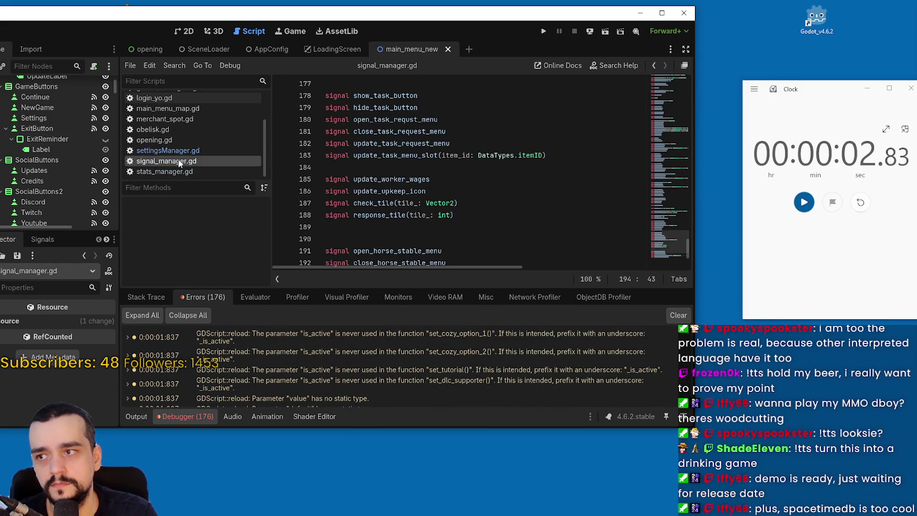
{"action": "left_click", "coordinate": [528, 168]}
{"action": "scroll", "coordinate": [528, 168], "scroll_direction": "up", "scroll_amount": 3}
{"action": "scroll", "coordinate": [664, 253], "scroll_direction": "down", "scroll_amount": 5}
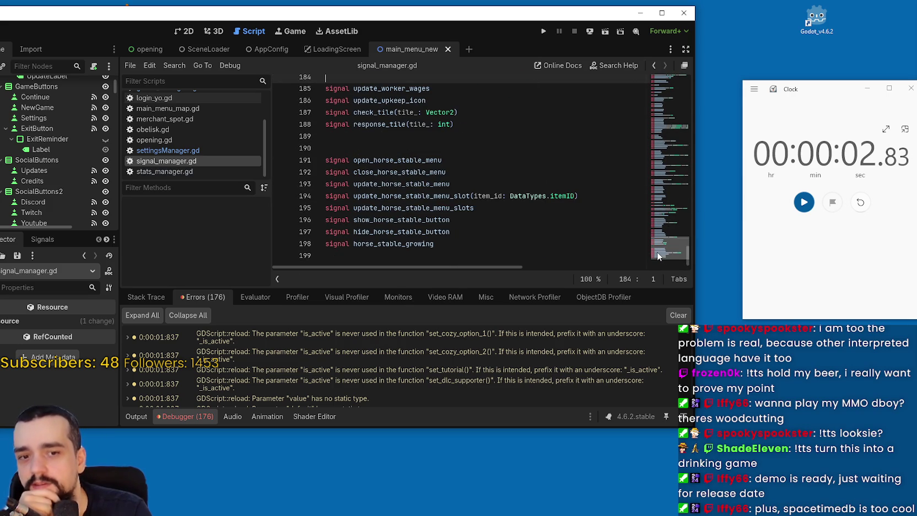
{"action": "left_click_drag", "start_coordinate": [655, 248], "coordinate": [658, 83]}
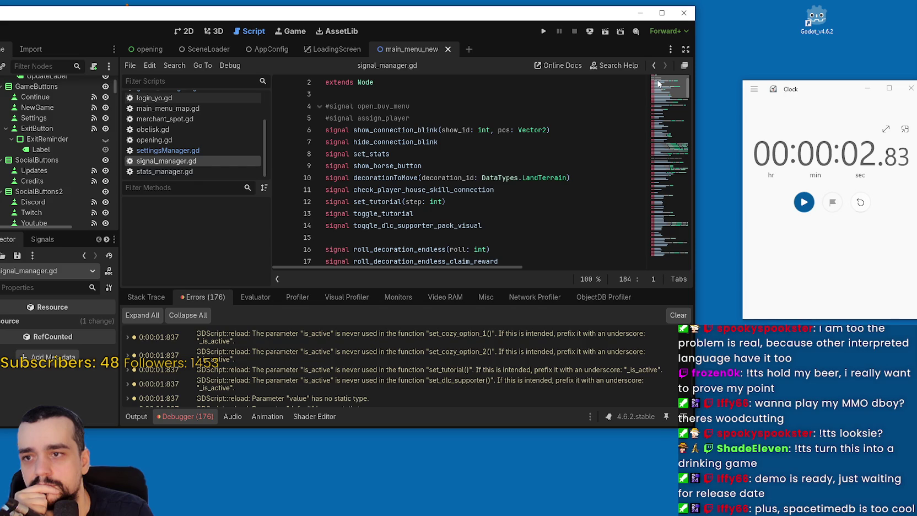
{"action": "mouse_move", "coordinate": [657, 83]}
{"action": "left_mouse_down"}
{"action": "mouse_move", "coordinate": [669, 114]}
{"action": "mouse_move", "coordinate": [675, 68]}
{"action": "mouse_move", "coordinate": [659, 202]}
{"action": "left_mouse_up"}
{"action": "left_click_drag", "start_coordinate": [522, 200], "coordinate": [316, 201]}
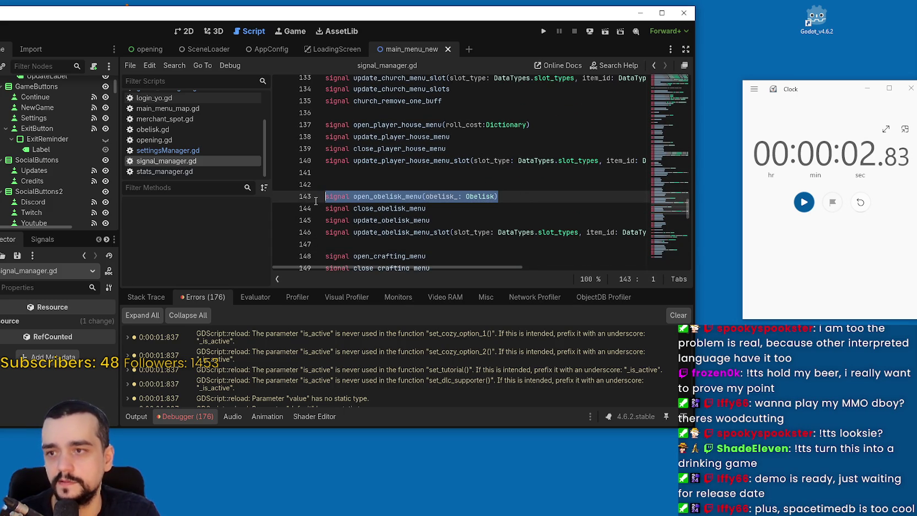
{"action": "scroll", "coordinate": [504, 201], "scroll_direction": "down", "scroll_amount": 4}
{"action": "scroll", "coordinate": [496, 198], "scroll_direction": "up", "scroll_amount": 7}
{"action": "scroll", "coordinate": [410, 178], "scroll_direction": "up", "scroll_amount": 3}
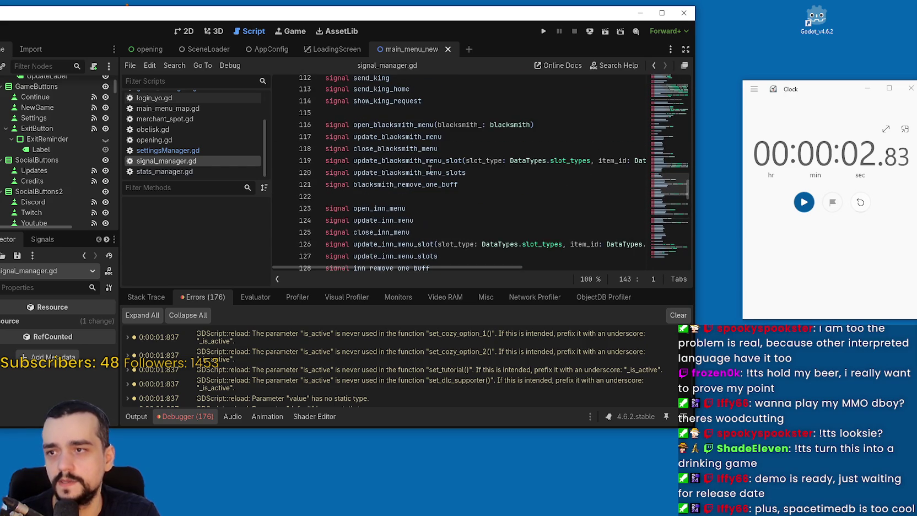
{"action": "left_click_drag", "start_coordinate": [331, 77], "coordinate": [373, 91]}
{"action": "double_click", "coordinate": [374, 178]}
{"action": "mouse_move", "coordinate": [548, 89]}
{"action": "left_mouse_down"}
{"action": "mouse_move", "coordinate": [402, 89]}
{"action": "mouse_move", "coordinate": [435, 84]}
{"action": "left_mouse_up"}
{"action": "scroll", "coordinate": [496, 174], "scroll_direction": "down", "scroll_amount": 8}
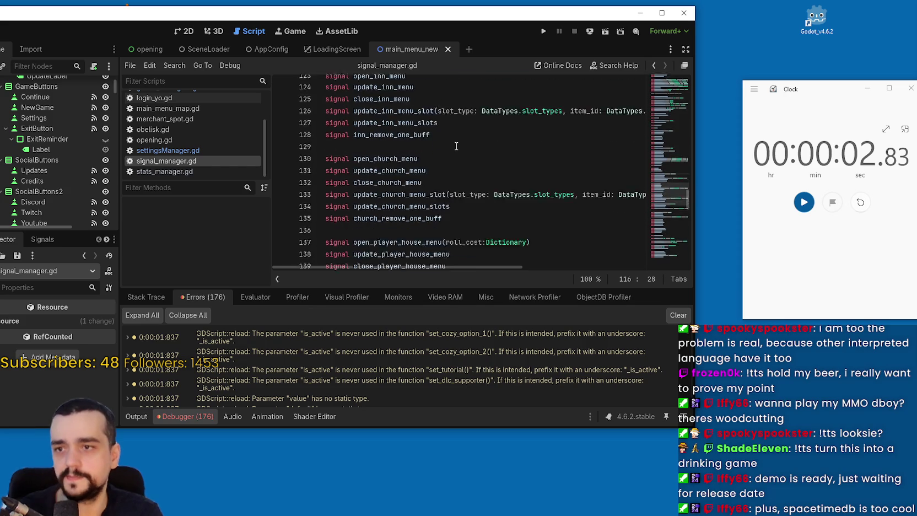
{"action": "scroll", "coordinate": [459, 137], "scroll_direction": "down", "scroll_amount": 12}
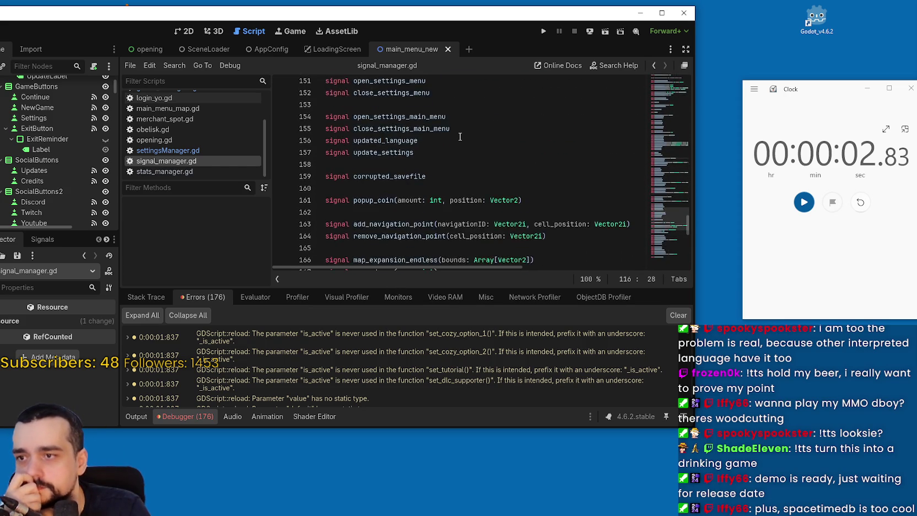
{"action": "scroll", "coordinate": [464, 134], "scroll_direction": "down", "scroll_amount": 3}
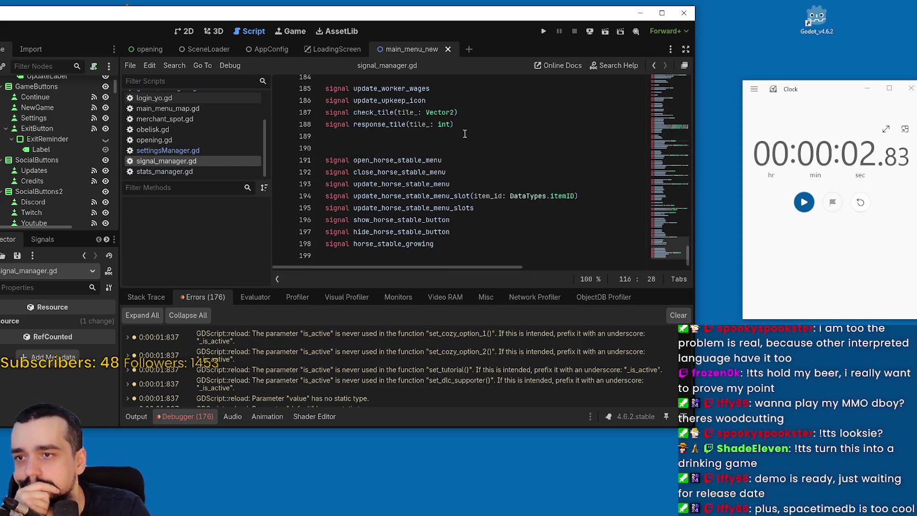
{"action": "left_click", "coordinate": [860, 202]}
{"action": "left_click_drag", "start_coordinate": [845, 95], "coordinate": [801, 96]}
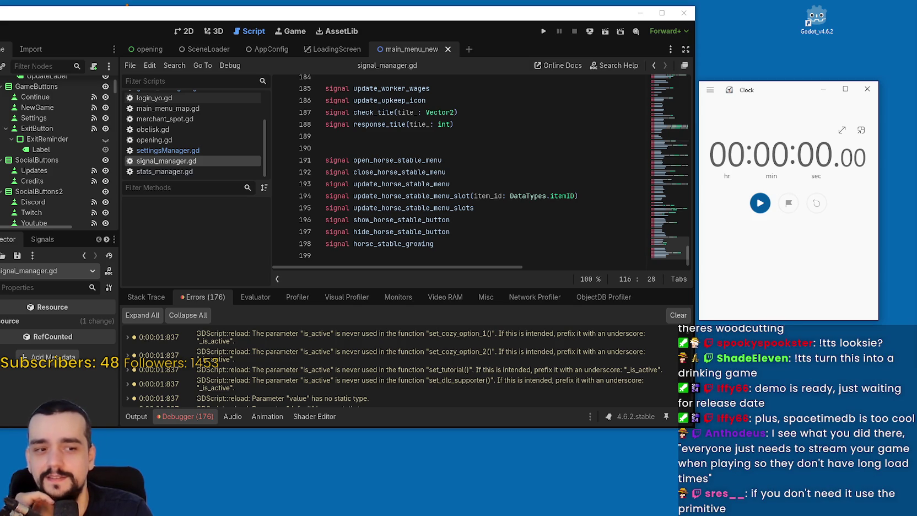
{"action": "left_click", "coordinate": [566, 161]}
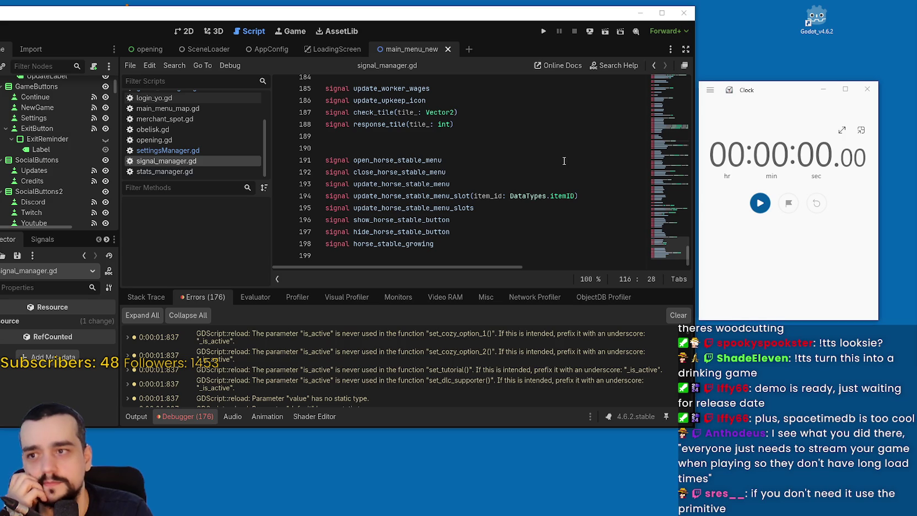
{"action": "left_click", "coordinate": [416, 148]}
{"action": "scroll", "coordinate": [442, 151], "scroll_direction": "up", "scroll_amount": 2}
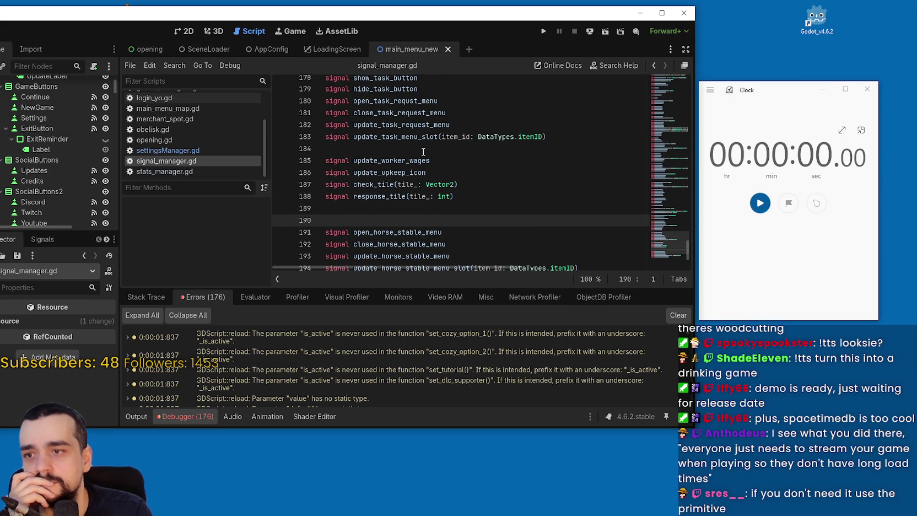
{"action": "scroll", "coordinate": [424, 151], "scroll_direction": "down", "scroll_amount": 2}
{"action": "scroll", "coordinate": [496, 171], "scroll_direction": "up", "scroll_amount": 5}
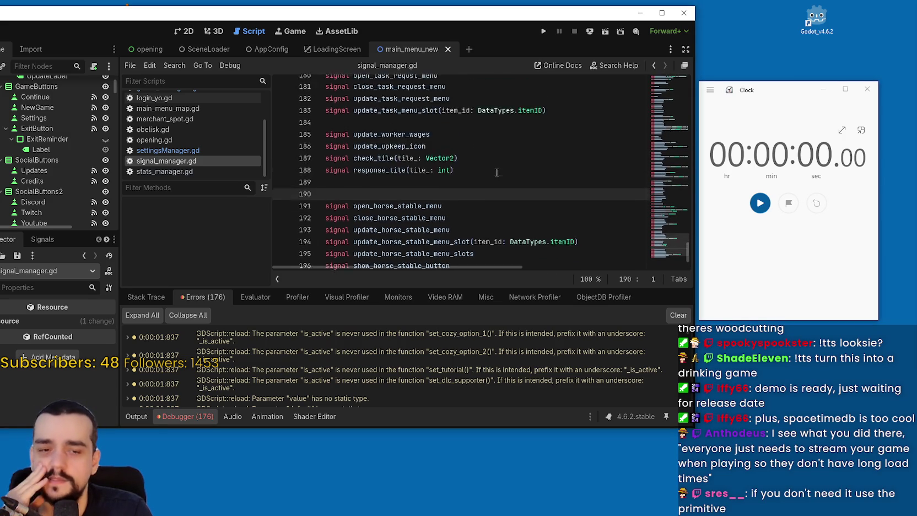
{"action": "left_click_drag", "start_coordinate": [667, 235], "coordinate": [665, 78]}
{"action": "left_click_drag", "start_coordinate": [213, 21], "coordinate": [282, 22]}
{"action": "scroll", "coordinate": [121, 206], "scroll_direction": "up", "scroll_amount": 5}
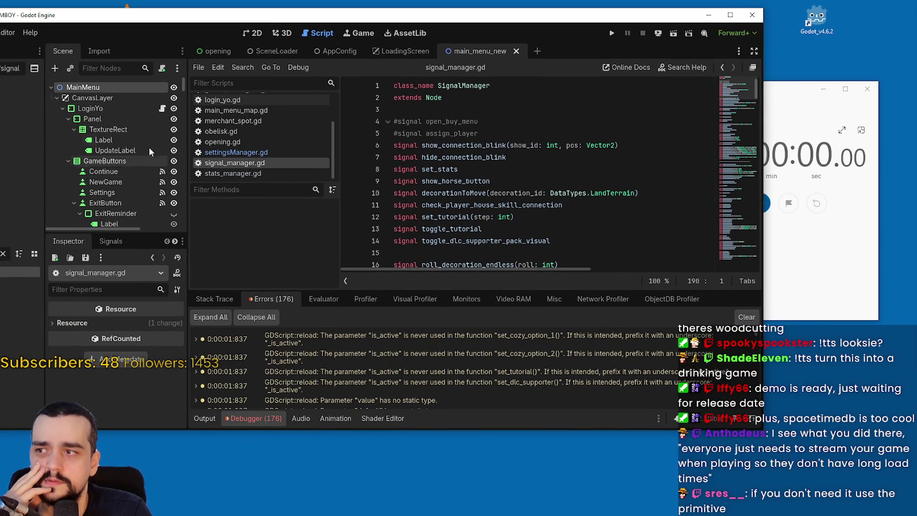
{"action": "mouse_move", "coordinate": [428, 52]}
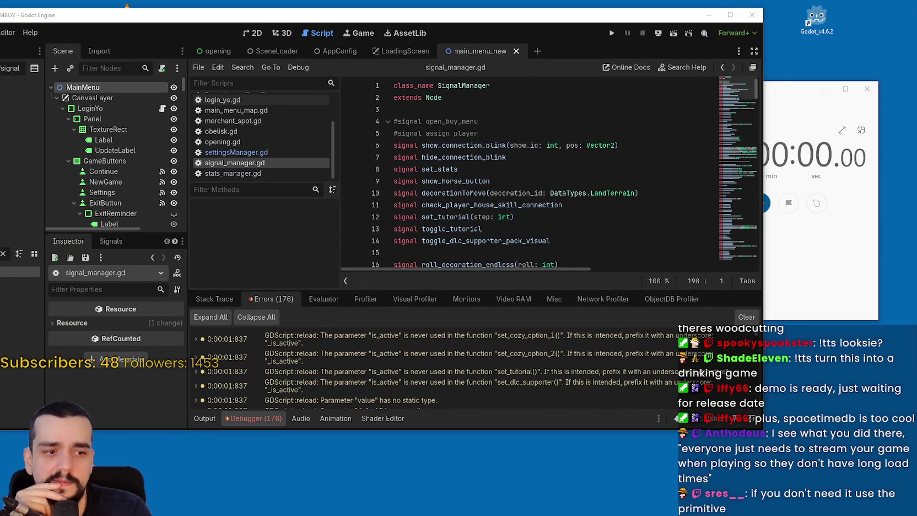
{"action": "key", "text": "ctrl+shift+Escape"}
{"action": "left_click_drag", "start_coordinate": [387, 48], "coordinate": [593, 106]}
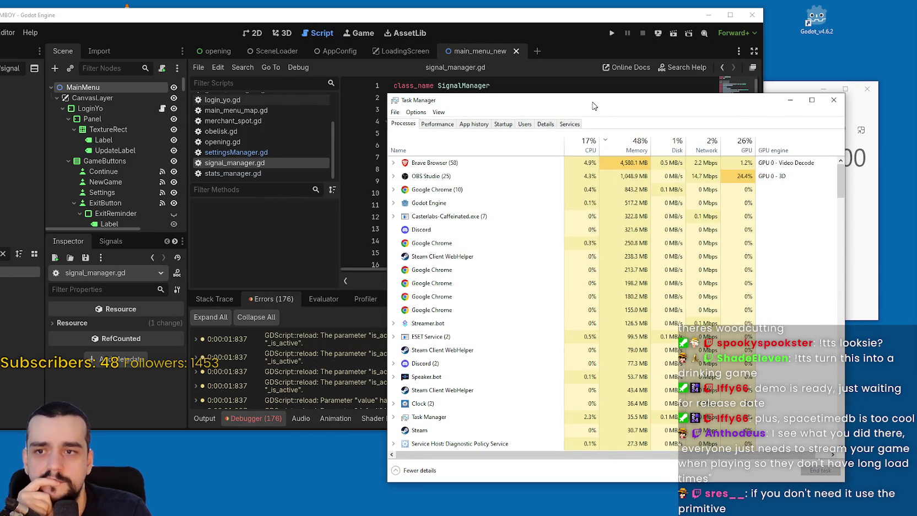
{"action": "left_click", "coordinate": [834, 100]}
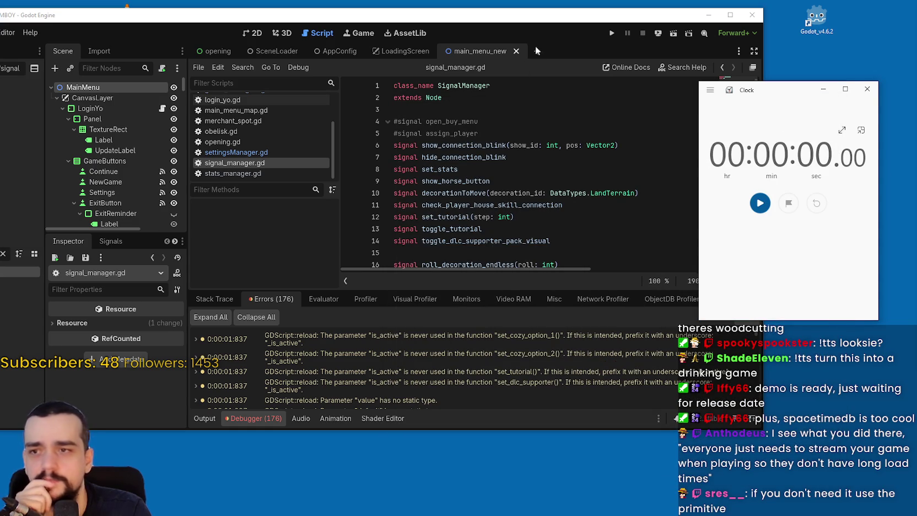
Step: Launch the game and time its load on the stopwatch at 00:00:02.33
{"action": "left_click", "coordinate": [611, 33]}
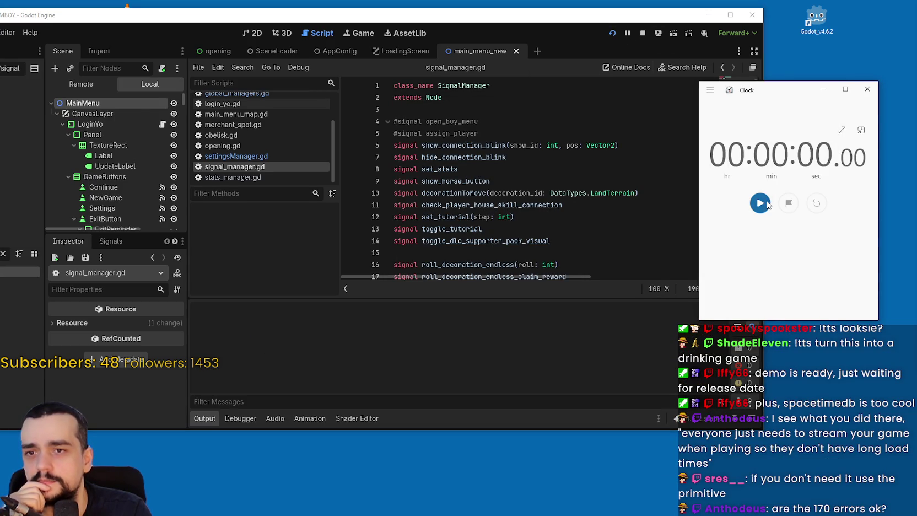
{"action": "left_click", "coordinate": [760, 203]}
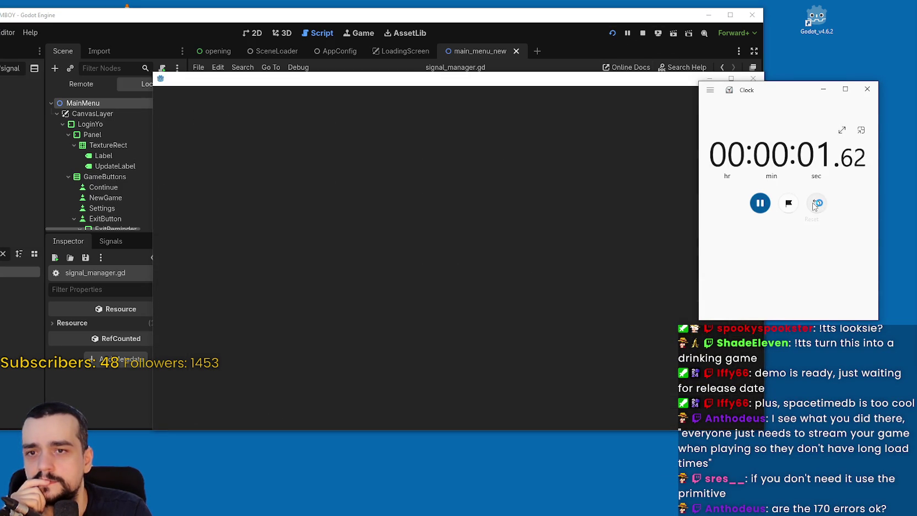
{"action": "key", "text": "space"}
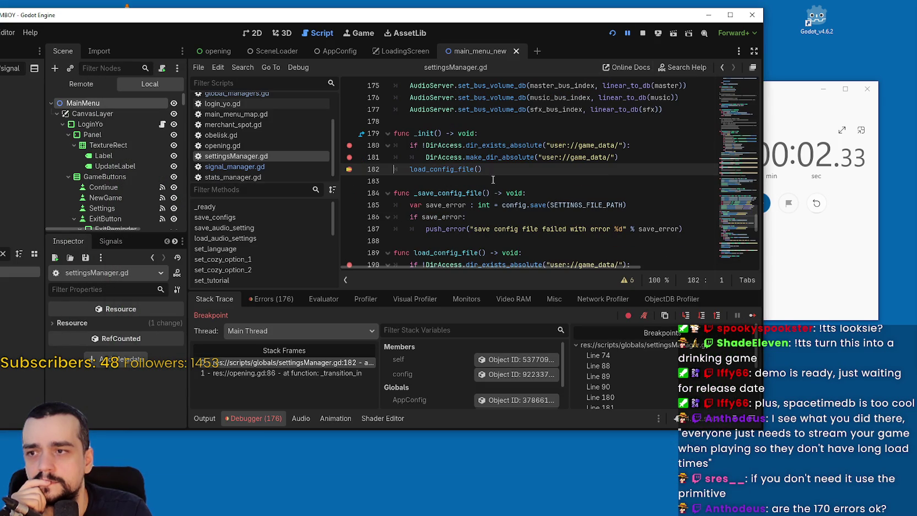
Step: Remove the breakpoints in settingsManager's _init and continue execution
{"action": "left_click", "coordinate": [484, 170]}
{"action": "left_click", "coordinate": [349, 145]}
{"action": "left_click", "coordinate": [348, 157]}
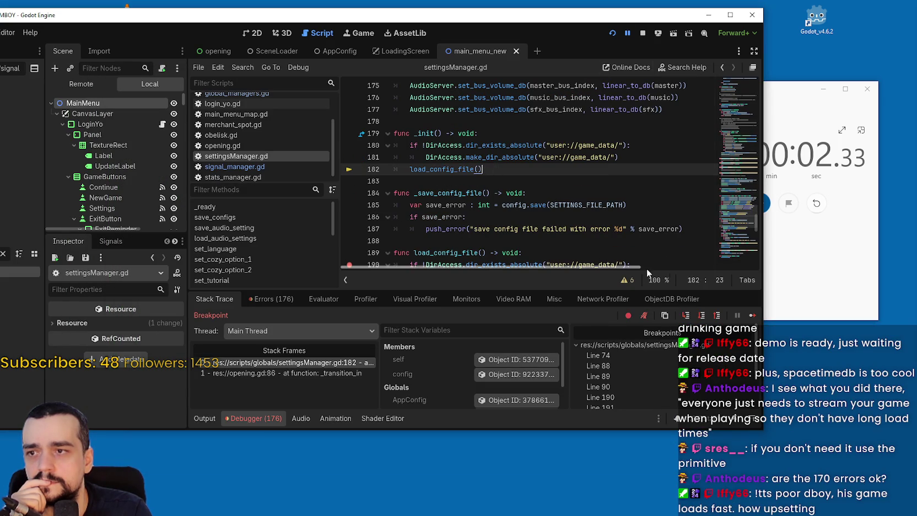
{"action": "left_click", "coordinate": [752, 315]}
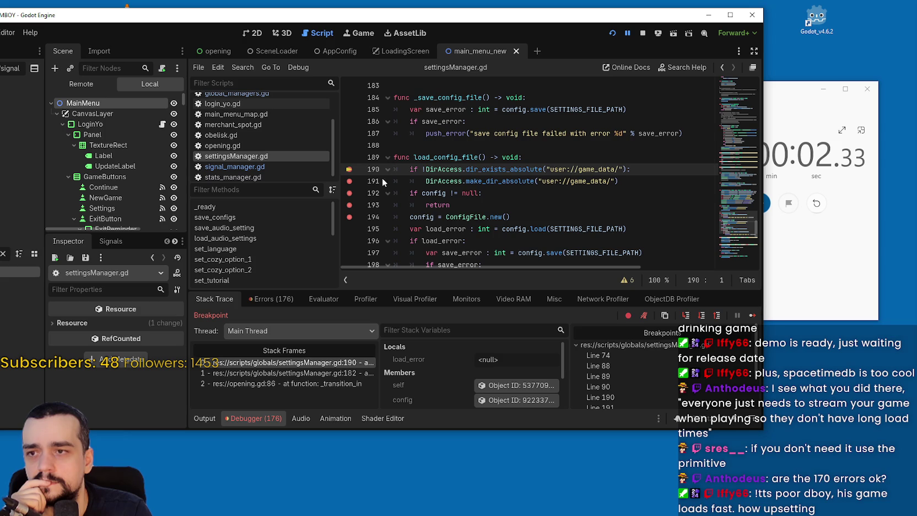
Step: Remove the load_config_file breakpoints from line 190 on, continue to the title screen, and stop the game
{"action": "left_click", "coordinate": [349, 170]}
{"action": "left_click", "coordinate": [349, 181]}
{"action": "left_click", "coordinate": [349, 204]}
{"action": "left_click", "coordinate": [349, 217]}
{"action": "left_click", "coordinate": [752, 315]}
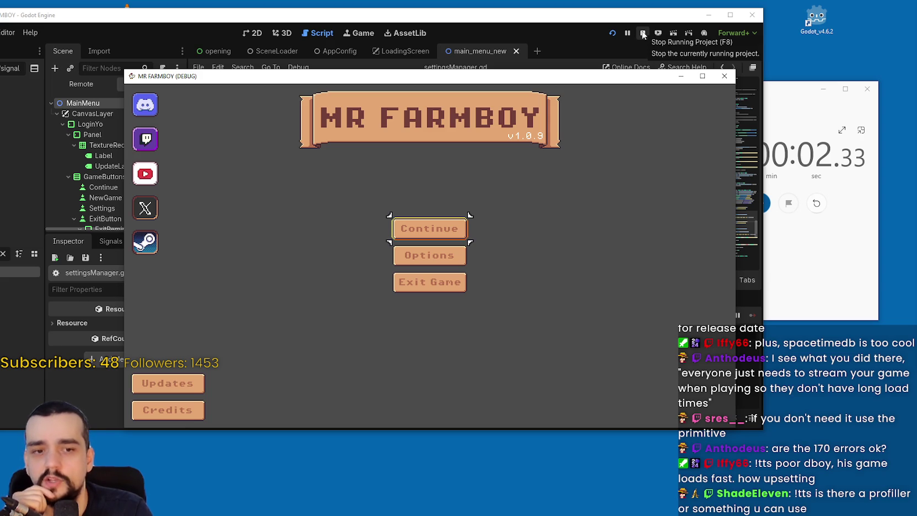
{"action": "left_click", "coordinate": [642, 34]}
{"action": "left_click", "coordinate": [823, 271]}
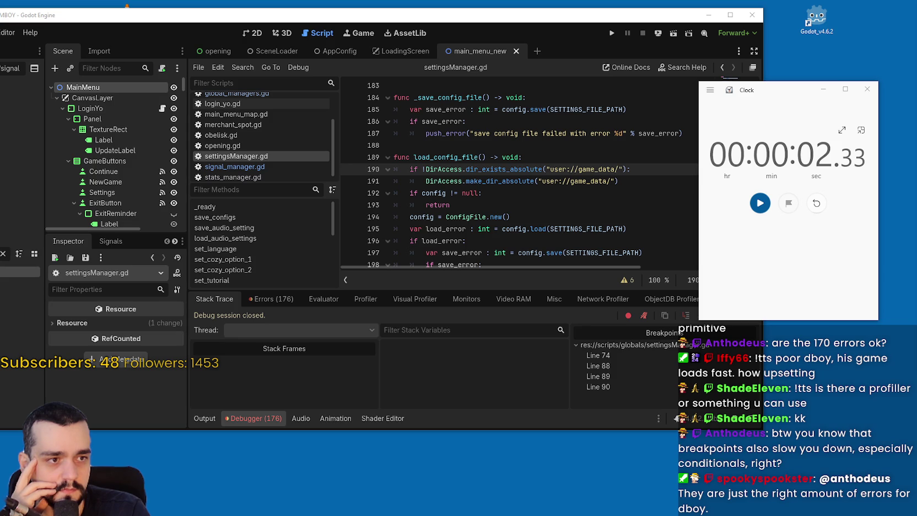
Step: Open signal_manager.gd from the 'signal'-filtered file list and place the caret below its header
{"action": "left_click", "coordinate": [513, 217]}
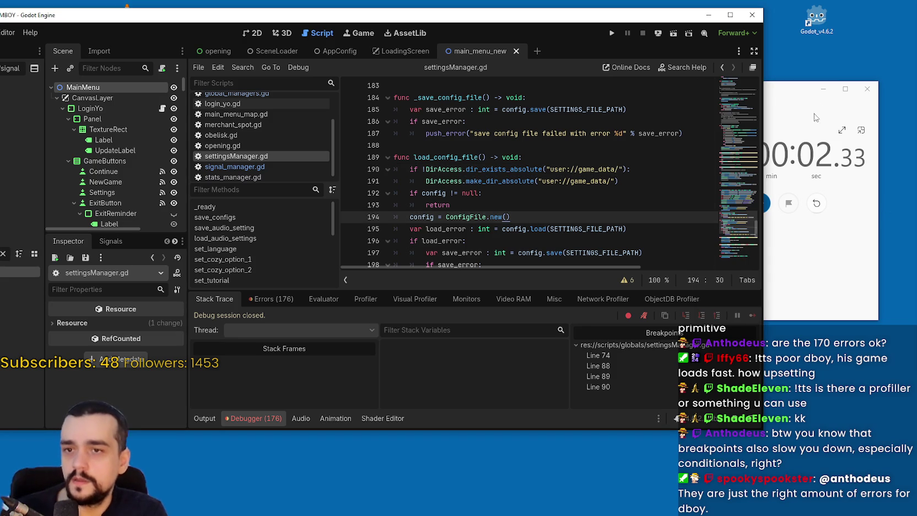
{"action": "left_click_drag", "start_coordinate": [797, 100], "coordinate": [807, 96]}
{"action": "left_click_drag", "start_coordinate": [551, 15], "coordinate": [643, 30]}
{"action": "double_click", "coordinate": [15, 269]}
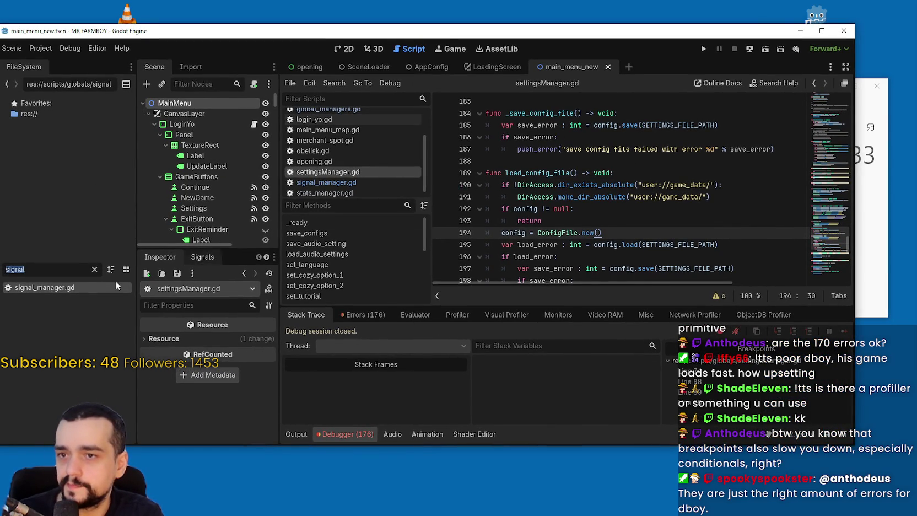
{"action": "double_click", "coordinate": [30, 288]}
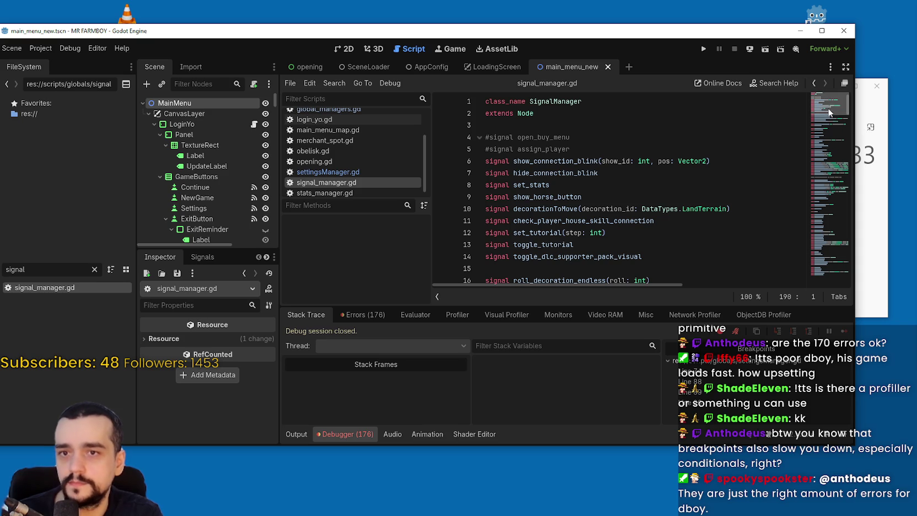
{"action": "left_click", "coordinate": [566, 137]}
{"action": "left_click", "coordinate": [576, 125]}
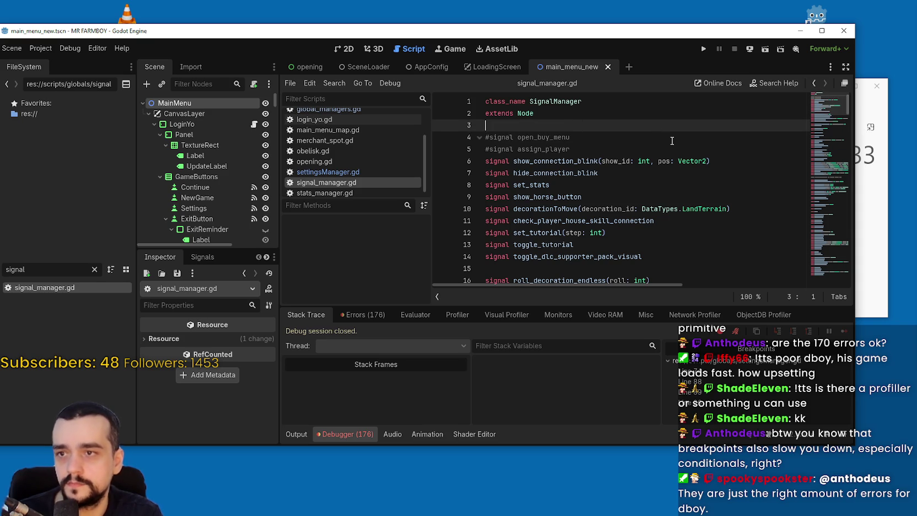
Step: Add an _init() -> void function to signal_manager.gd that begins push_warning(Engine.tim)
{"action": "key", "text": "Return"}
{"action": "type", "text": "func ini"}
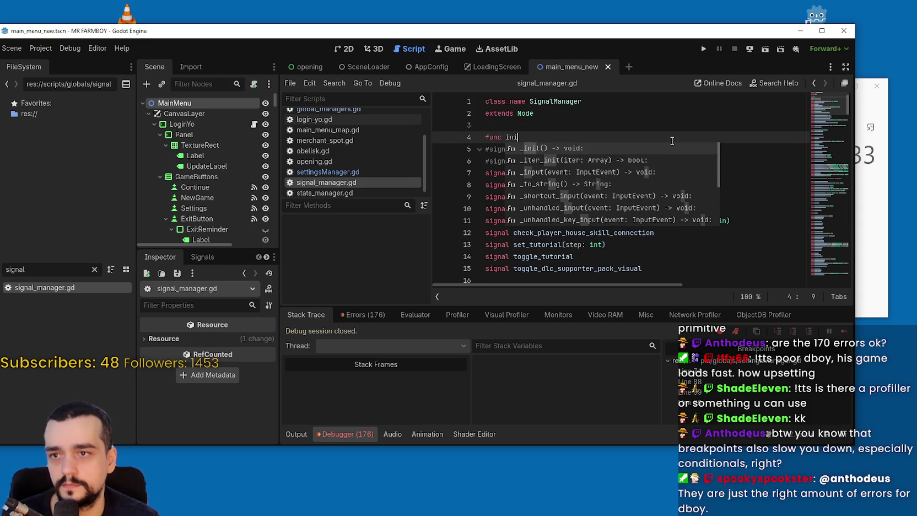
{"action": "key", "text": "Return"}
{"action": "key", "text": "Return"}
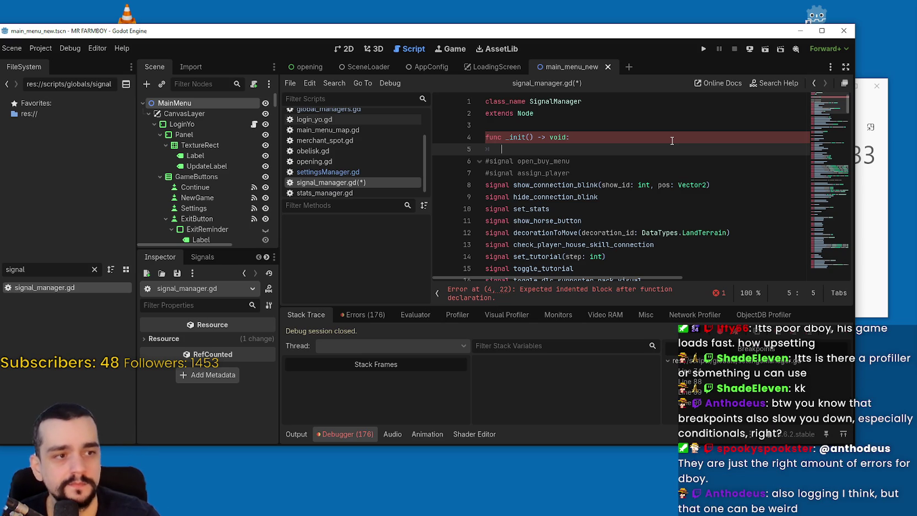
{"action": "type", "text": "push_w"}
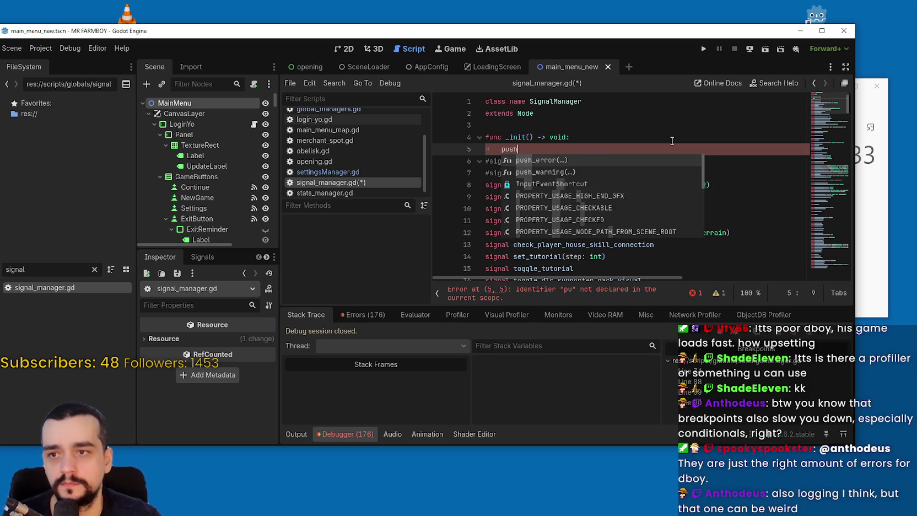
{"action": "key", "text": "Return"}
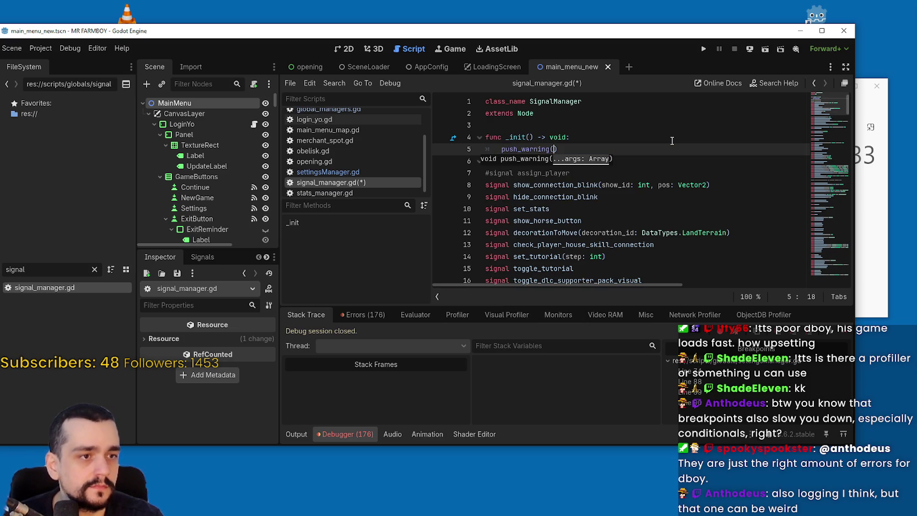
{"action": "type", "text": "Engine"}
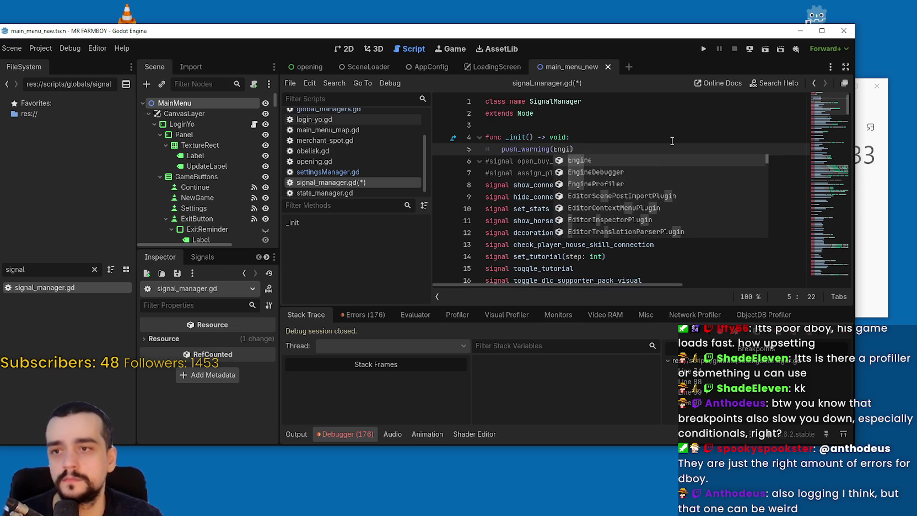
{"action": "type", "text": ".time"}
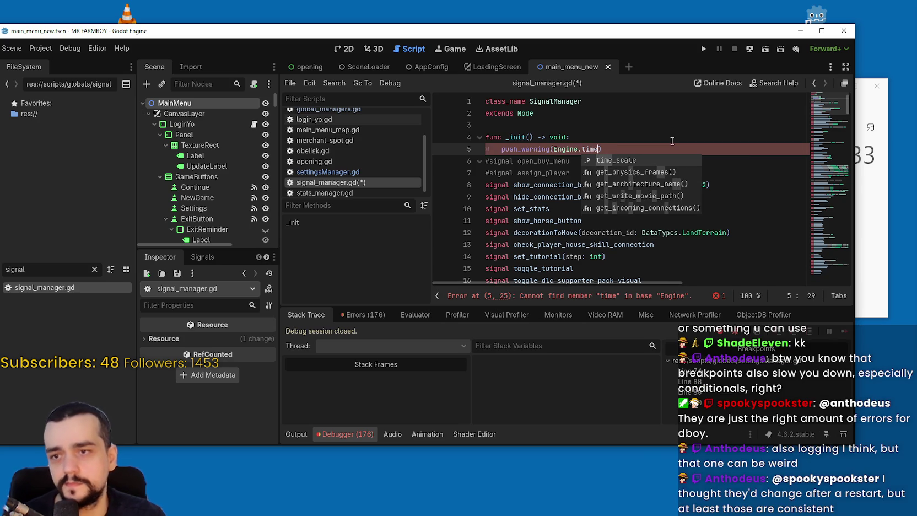
{"action": "key", "text": "BackSpace"}
{"action": "key", "text": "BackSpace"}
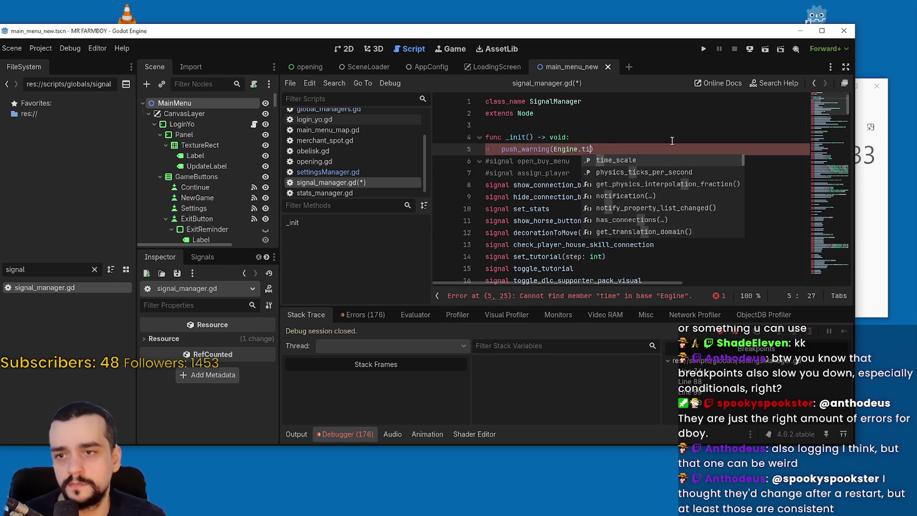
{"action": "type", "text": "mest"}
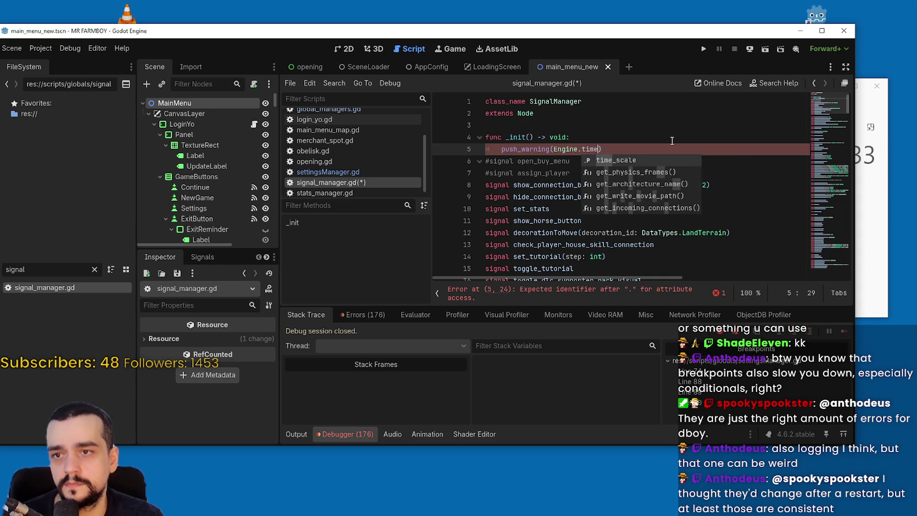
{"action": "key", "text": "BackSpace"}
{"action": "key", "text": "BackSpace"}
{"action": "key", "text": "BackSpace"}
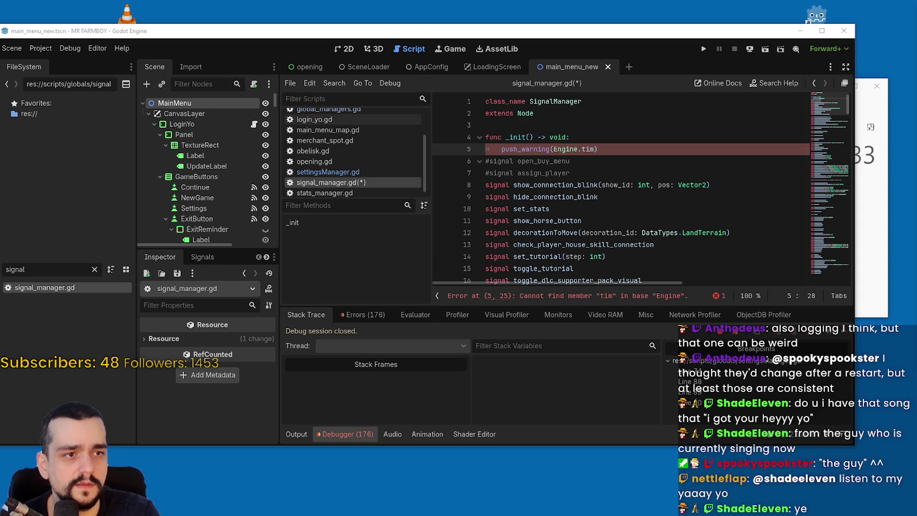
Step: Paste the four timestamp calculation and print lines into _init and indent them
{"action": "left_click", "coordinate": [565, 198]}
{"action": "left_click", "coordinate": [623, 151]}
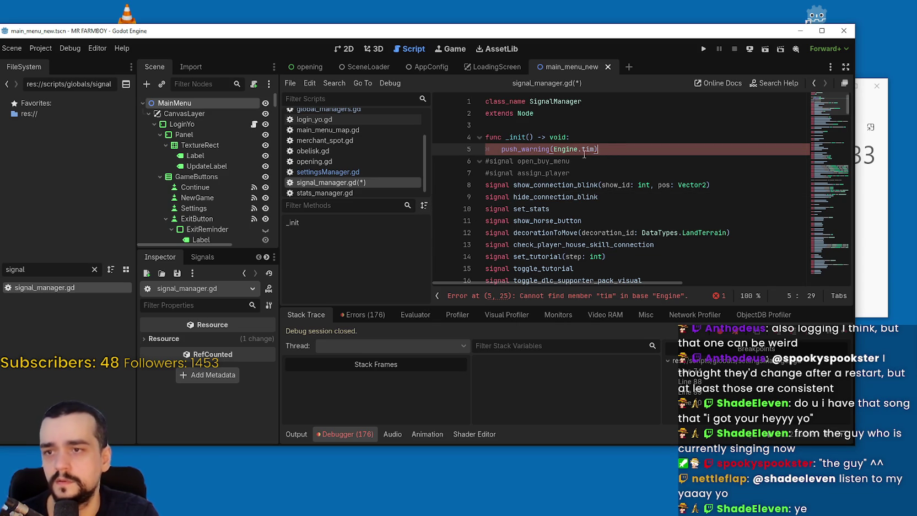
{"action": "left_click", "coordinate": [503, 148]}
{"action": "left_click", "coordinate": [624, 148]}
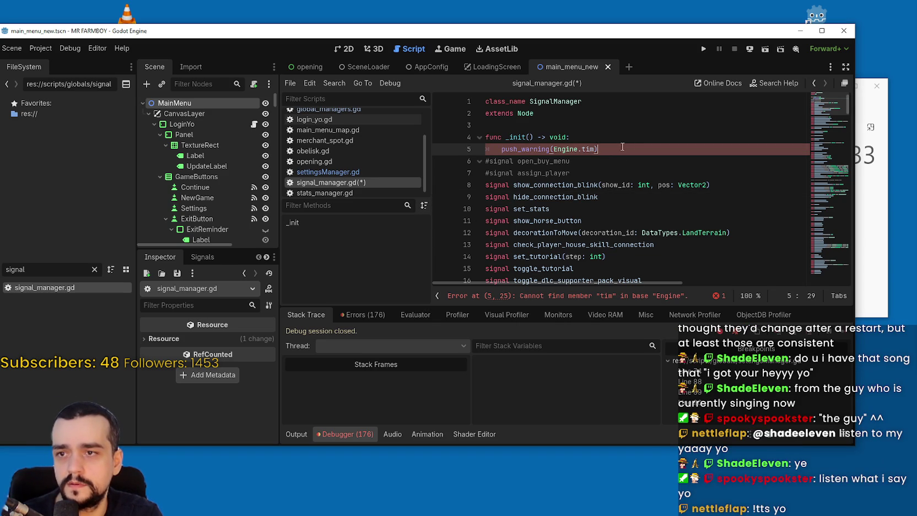
{"action": "key", "text": "Return"}
{"action": "left_click", "coordinate": [618, 143]}
{"action": "key", "text": "Return"}
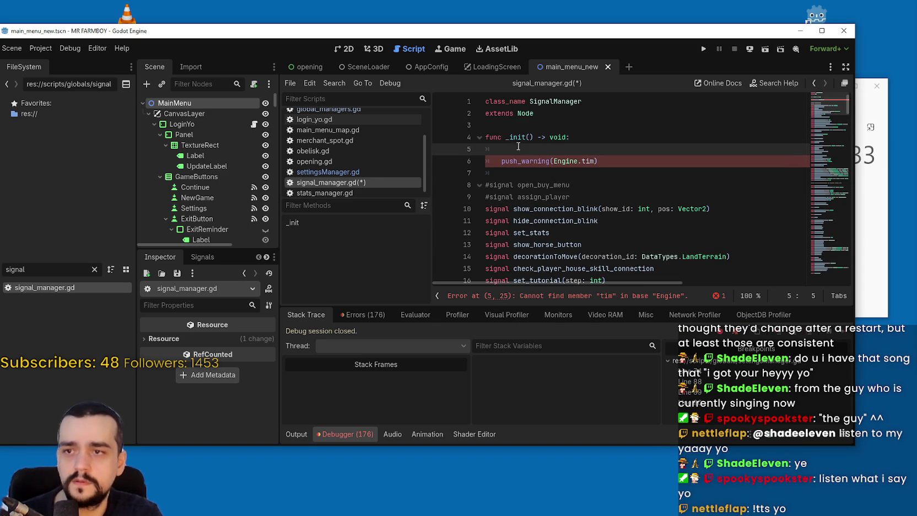
{"action": "type", "text": "var current_timestamp = Time.get_unix_time_from_system() print(current_timestamp) var current_timestamp_in_milliseconds = current_timestamp*1000 print(current_timestamp_in_milliseconds)"}
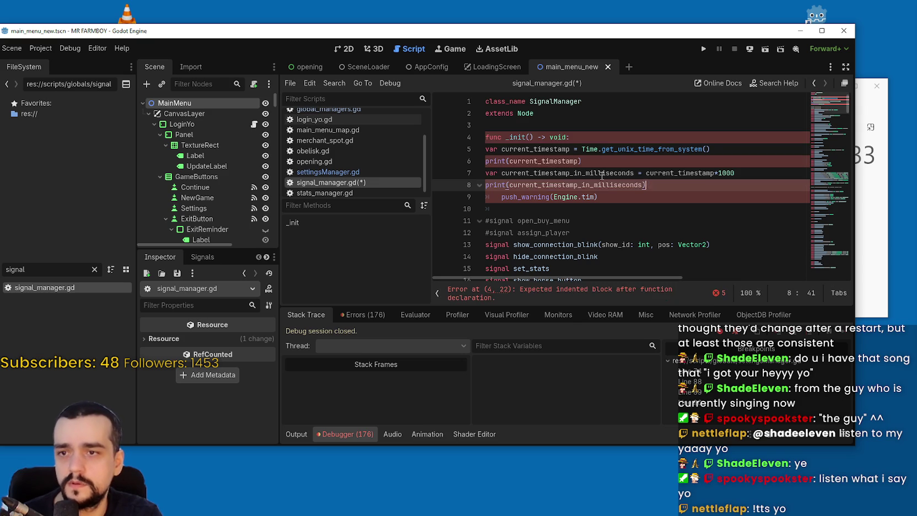
{"action": "left_click_drag", "start_coordinate": [639, 182], "coordinate": [485, 149]}
{"action": "key", "text": "Tab"}
Step: Change both prints to push_warning, delete the broken Engine.tim line, and save
{"action": "left_click", "coordinate": [506, 197]}
{"action": "double_click", "coordinate": [506, 197]}
{"action": "key", "text": "ctrl+c"}
{"action": "double_click", "coordinate": [510, 184]}
{"action": "key", "text": "ctrl+v"}
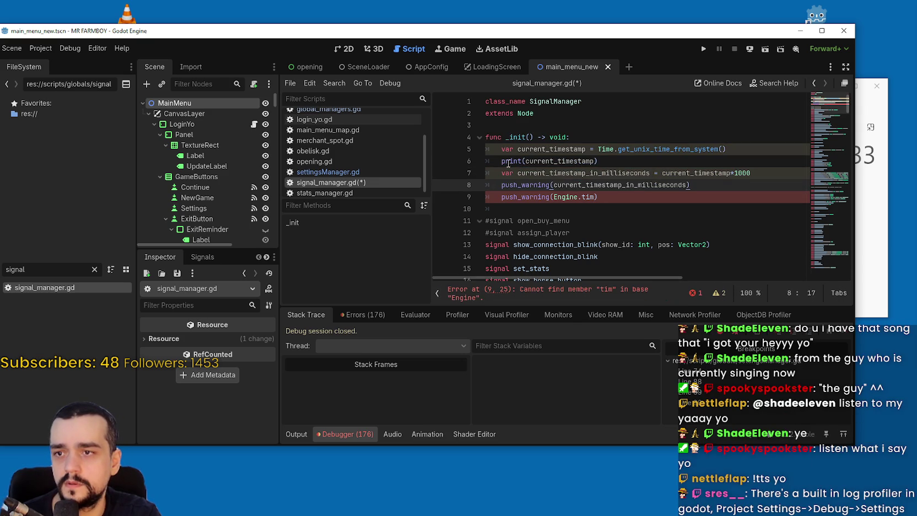
{"action": "double_click", "coordinate": [508, 161]}
{"action": "key", "text": "ctrl+v"}
{"action": "left_click", "coordinate": [677, 192]}
{"action": "left_click_drag", "start_coordinate": [676, 192], "coordinate": [473, 197]}
{"action": "key", "text": "BackSpace"}
{"action": "key", "text": "BackSpace"}
{"action": "left_click", "coordinate": [600, 198]}
{"action": "key", "text": "ctrl+s"}
Step: Make the first warning push "Signal Manager:" followed by current_timestamp
{"action": "left_click_drag", "start_coordinate": [603, 185], "coordinate": [502, 161]}
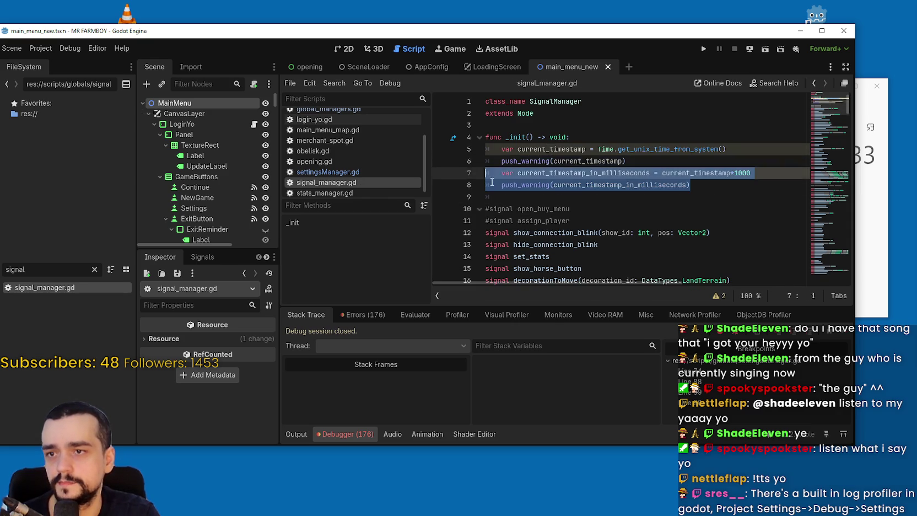
{"action": "left_click", "coordinate": [553, 161]}
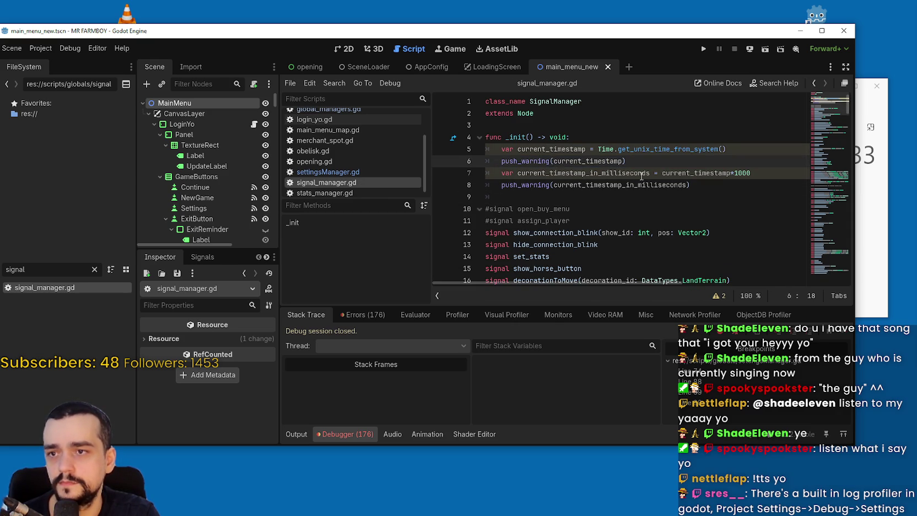
{"action": "type", "text": "\""}
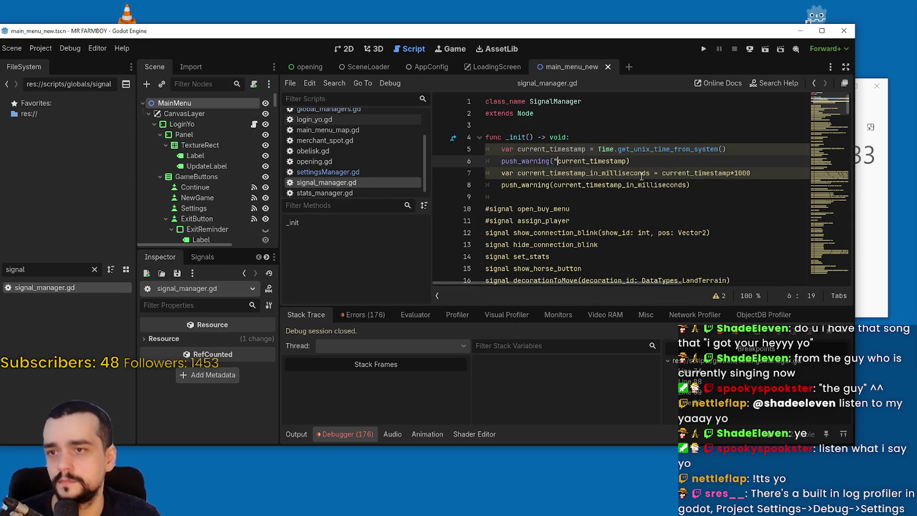
{"action": "type", "text": "\" +"}
{"action": "key", "text": "BackSpace"}
{"action": "key", "text": "BackSpace"}
{"action": "type", "text": ","}
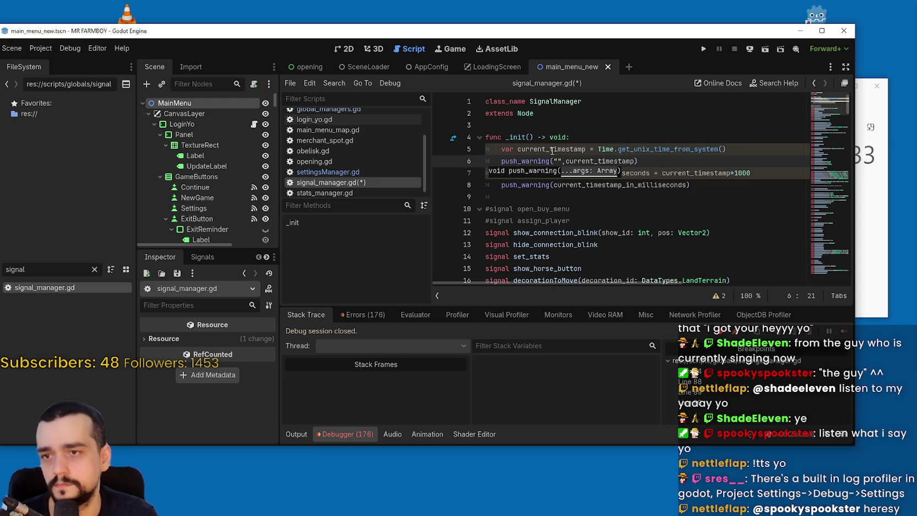
{"action": "left_click", "coordinate": [556, 161]}
{"action": "type", "text": "Signal"}
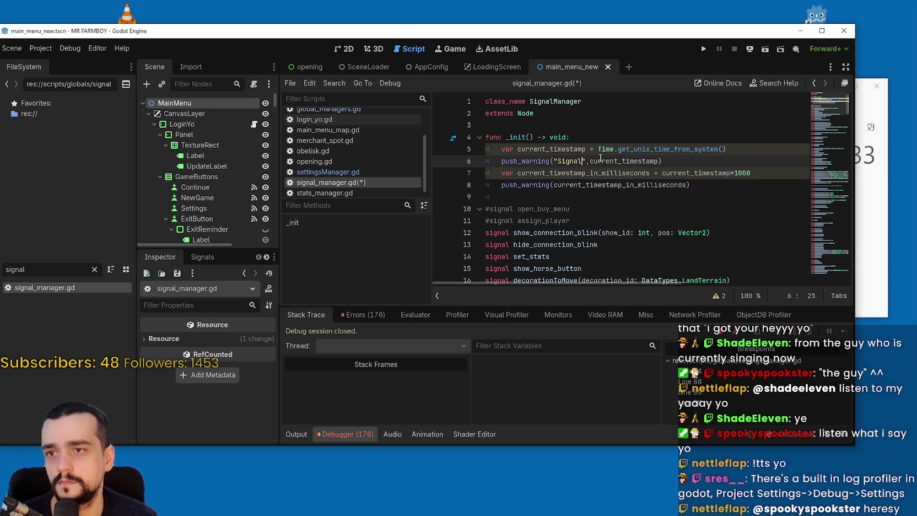
{"action": "type", "text": " Manager:"}
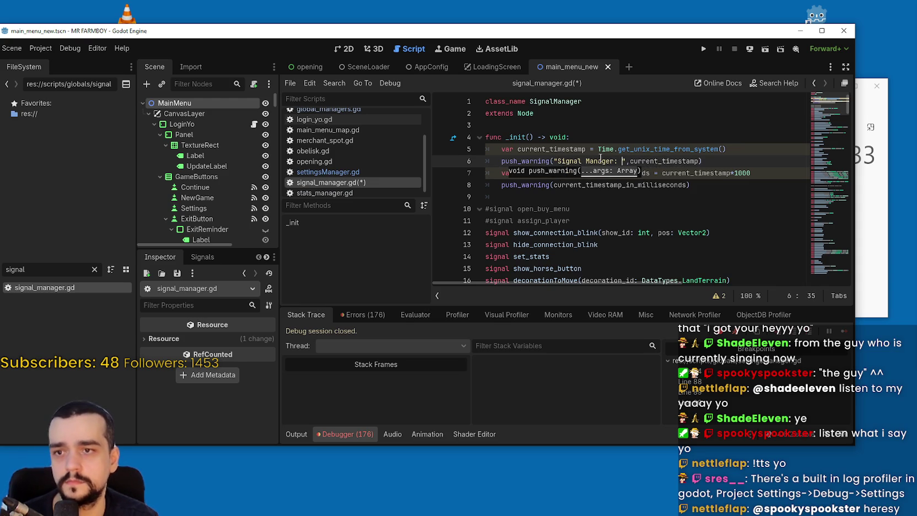
Step: Label the milliseconds warning "Signal Manager MS: " and save signal_manager.gd
{"action": "left_click", "coordinate": [599, 149]}
{"action": "left_click", "coordinate": [553, 185]}
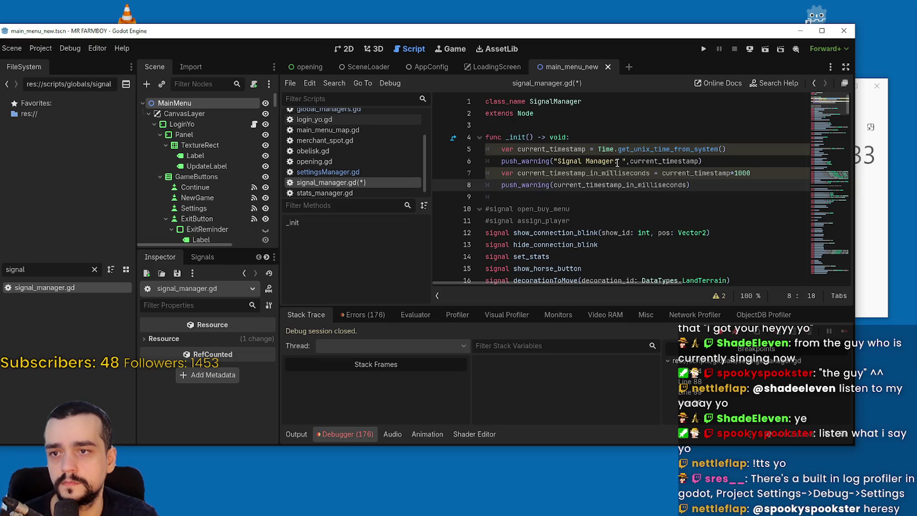
{"action": "left_click_drag", "start_coordinate": [629, 162], "coordinate": [556, 162]}
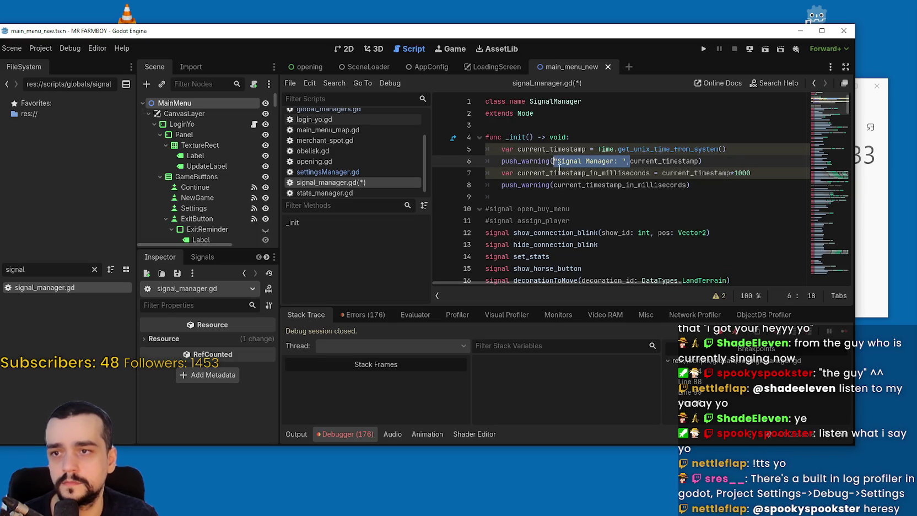
{"action": "key", "text": "ctrl+c"}
{"action": "left_click", "coordinate": [556, 186]}
{"action": "key", "text": "ctrl+v"}
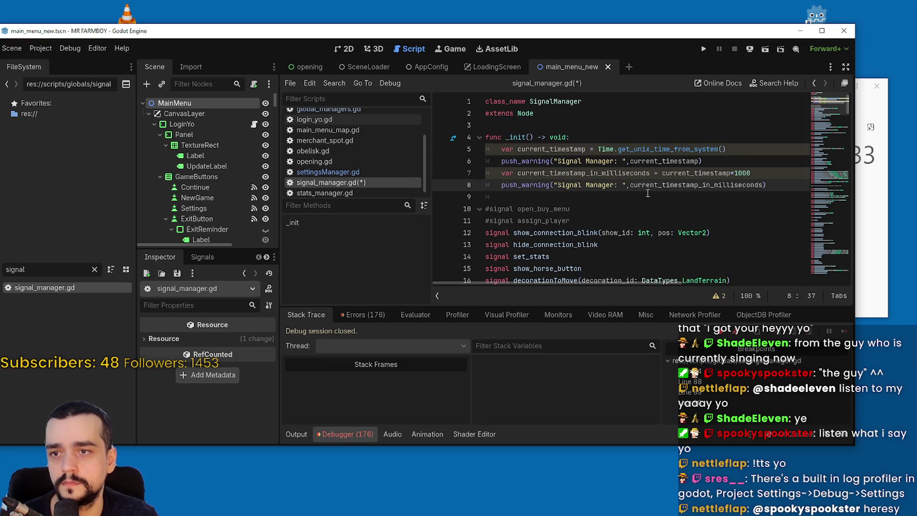
{"action": "type", "text": "MS"}
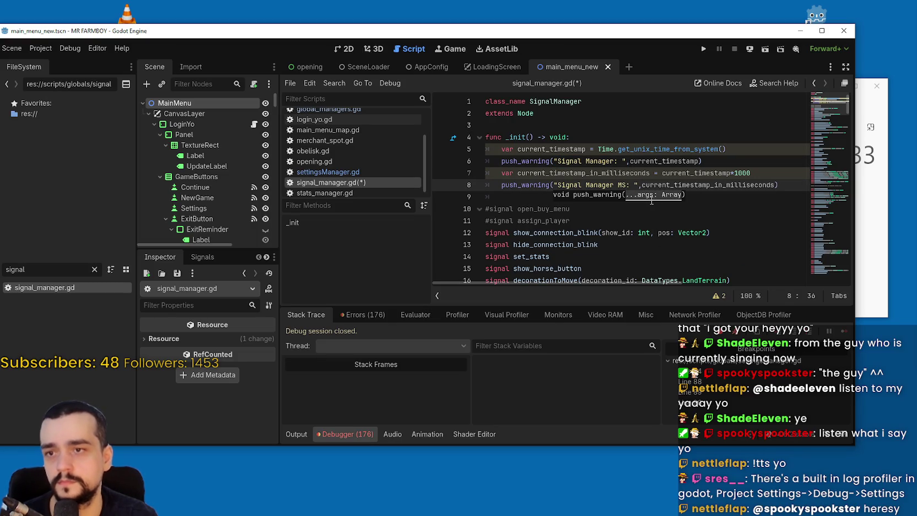
{"action": "left_click", "coordinate": [570, 173]}
{"action": "mouse_move", "coordinate": [788, 187]}
{"action": "left_mouse_down"}
{"action": "mouse_move", "coordinate": [529, 149]}
{"action": "mouse_move", "coordinate": [525, 125]}
{"action": "left_mouse_up"}
{"action": "left_click", "coordinate": [527, 121]}
{"action": "key", "text": "ctrl+s"}
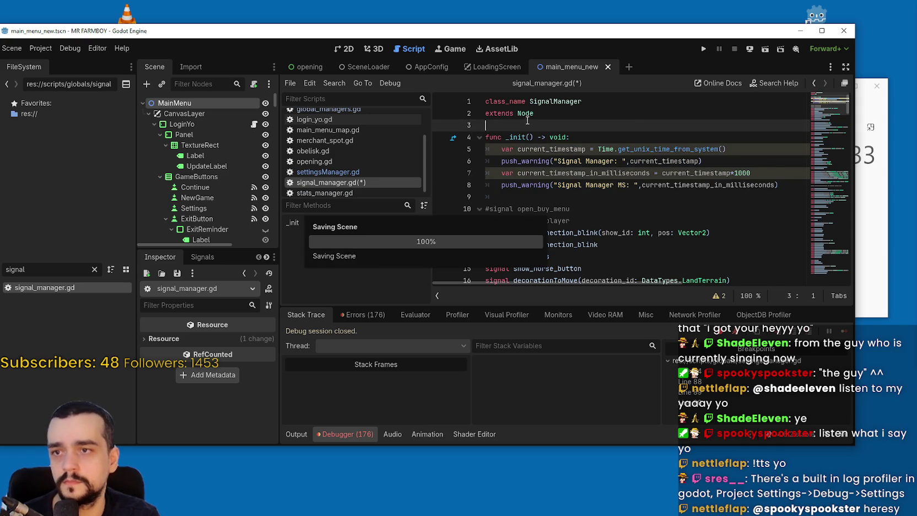
Step: Open settingsManager.gd and paste the timestamp logging lines into its _init
{"action": "scroll", "coordinate": [380, 123], "scroll_direction": "up", "scroll_amount": 1}
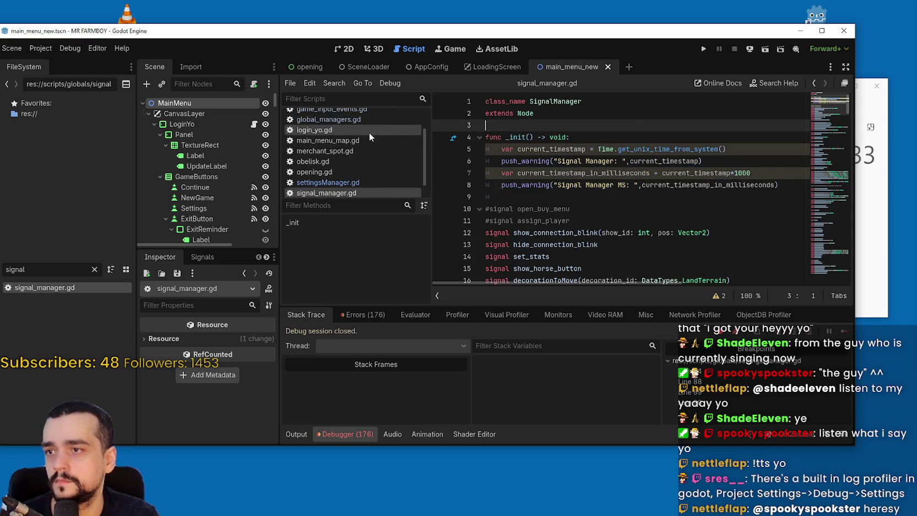
{"action": "scroll", "coordinate": [369, 131], "scroll_direction": "down", "scroll_amount": 1}
{"action": "left_click", "coordinate": [348, 168]}
{"action": "scroll", "coordinate": [794, 186], "scroll_direction": "up", "scroll_amount": 5}
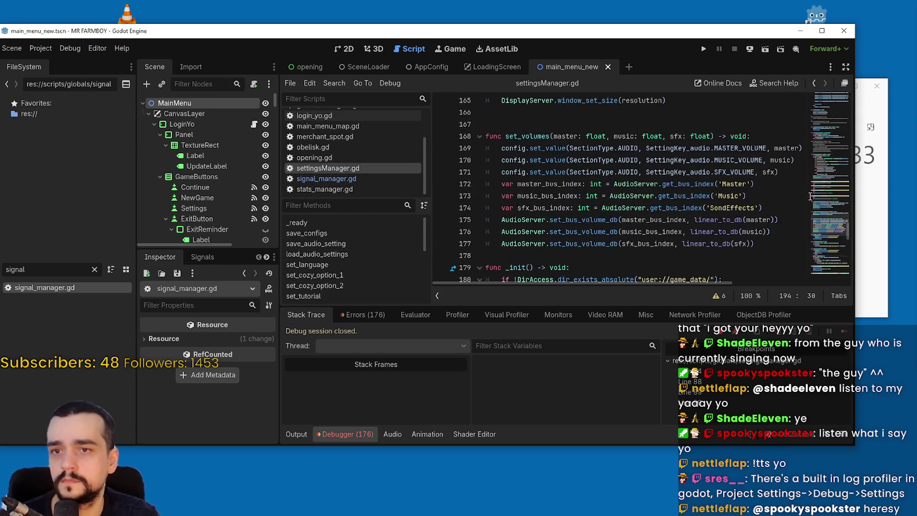
{"action": "scroll", "coordinate": [826, 205], "scroll_direction": "up", "scroll_amount": 10}
{"action": "mouse_move", "coordinate": [827, 205]}
{"action": "left_mouse_down"}
{"action": "mouse_move", "coordinate": [830, 105]}
{"action": "mouse_move", "coordinate": [834, 210]}
{"action": "mouse_move", "coordinate": [832, 166]}
{"action": "left_mouse_up"}
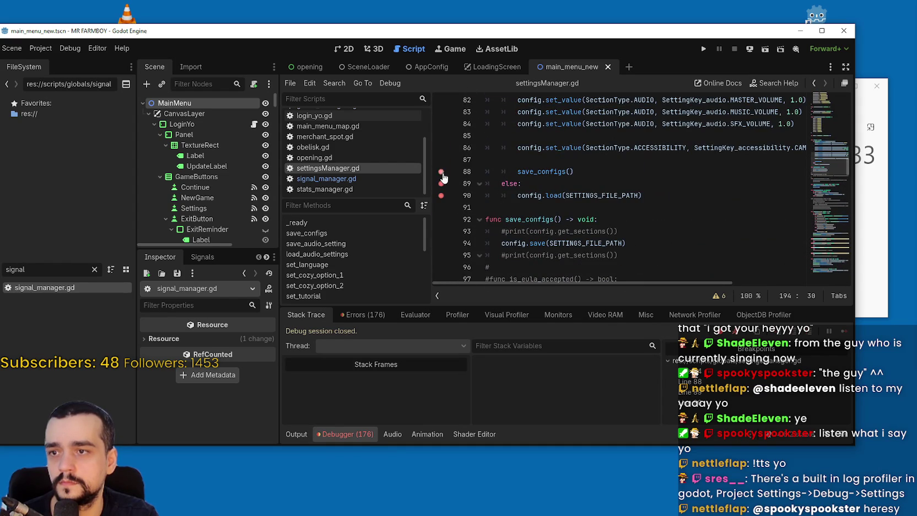
{"action": "scroll", "coordinate": [551, 220], "scroll_direction": "down", "scroll_amount": 4}
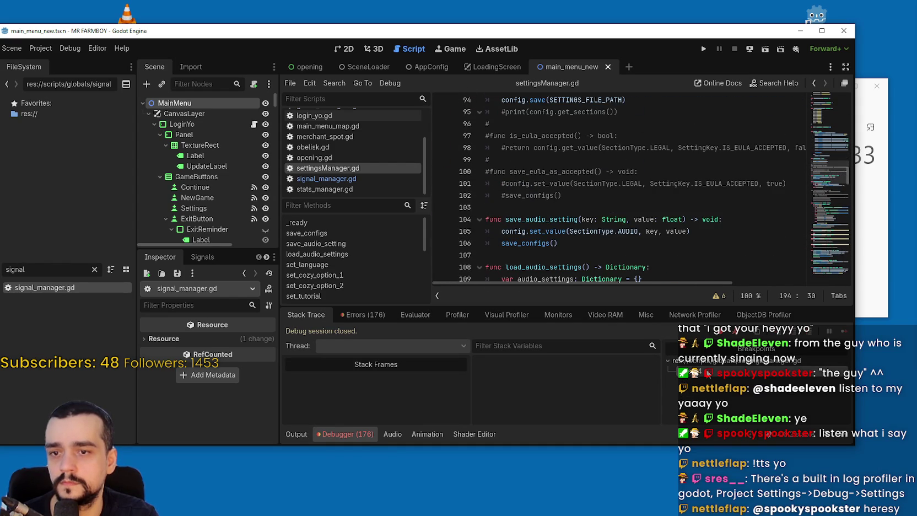
{"action": "left_click", "coordinate": [296, 222]}
{"action": "scroll", "coordinate": [606, 181], "scroll_direction": "down", "scroll_amount": 2}
{"action": "scroll", "coordinate": [821, 176], "scroll_direction": "down", "scroll_amount": 18}
{"action": "scroll", "coordinate": [820, 221], "scroll_direction": "down", "scroll_amount": 15}
{"action": "left_click", "coordinate": [592, 150]}
{"action": "key", "text": "ctrl+v"}
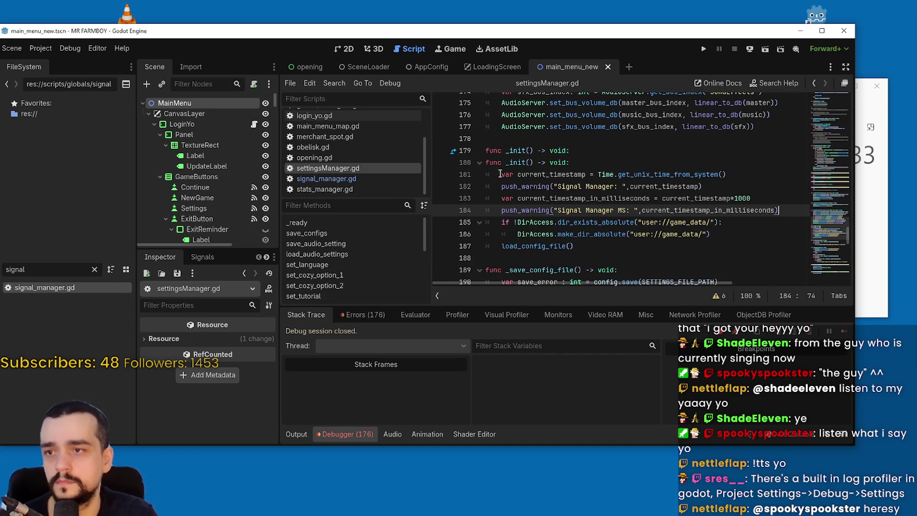
Step: Delete the duplicate _init line, relabel both warnings "Settings Manager", and save
{"action": "left_click_drag", "start_coordinate": [570, 162], "coordinate": [477, 167]}
{"action": "key", "text": "BackSpace"}
{"action": "key", "text": "BackSpace"}
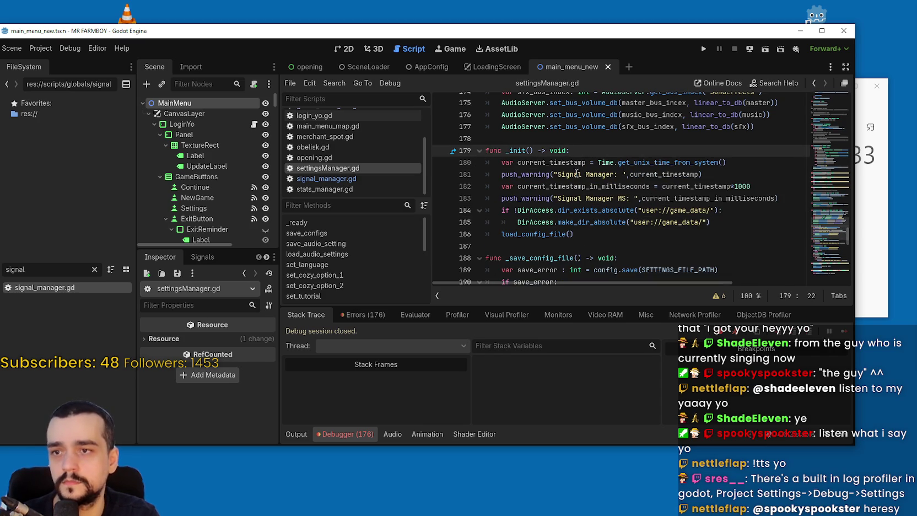
{"action": "double_click", "coordinate": [577, 174]}
{"action": "type", "text": "Settings"}
{"action": "double_click", "coordinate": [575, 174]}
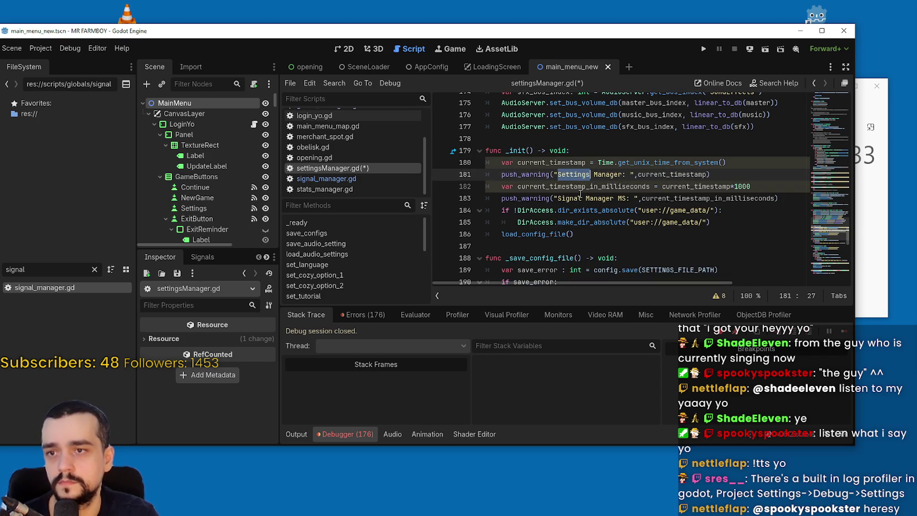
{"action": "double_click", "coordinate": [573, 198]}
{"action": "key", "text": "ctrl+v"}
{"action": "left_click", "coordinate": [761, 186]}
{"action": "key", "text": "ctrl+s"}
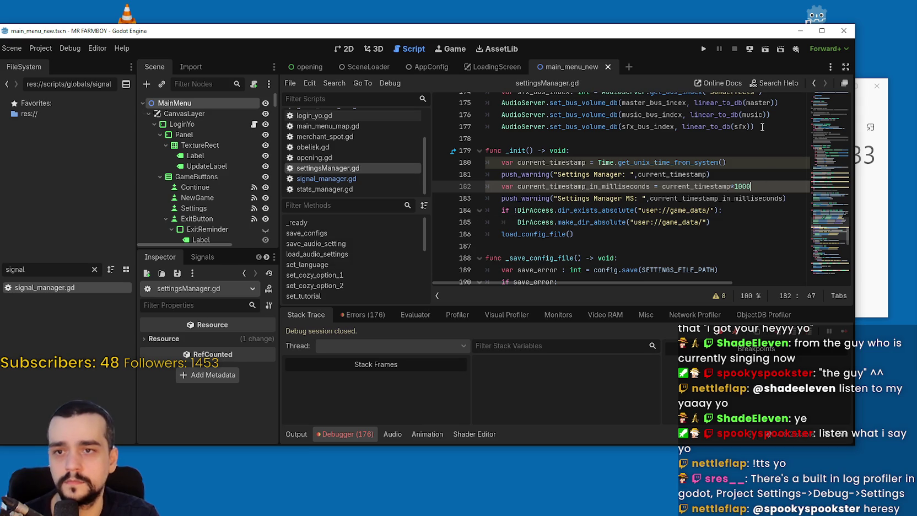
{"action": "left_click", "coordinate": [696, 48]}
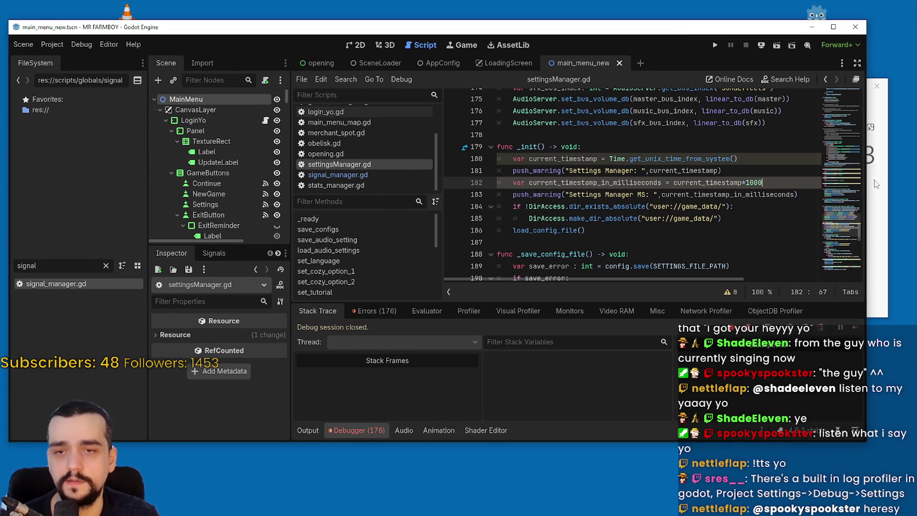
{"action": "left_click", "coordinate": [748, 49]}
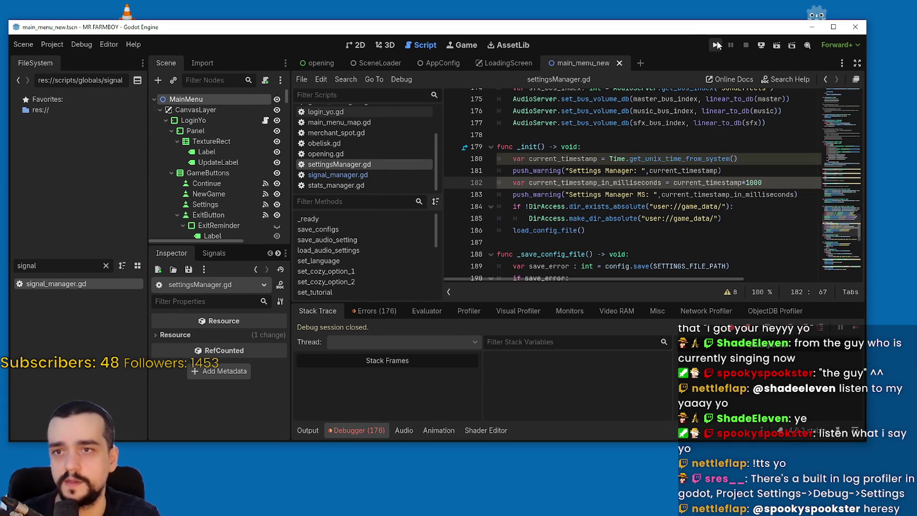
Step: Run MR FARMBOY, check the Output panel, then stop the game
{"action": "left_click", "coordinate": [716, 44]}
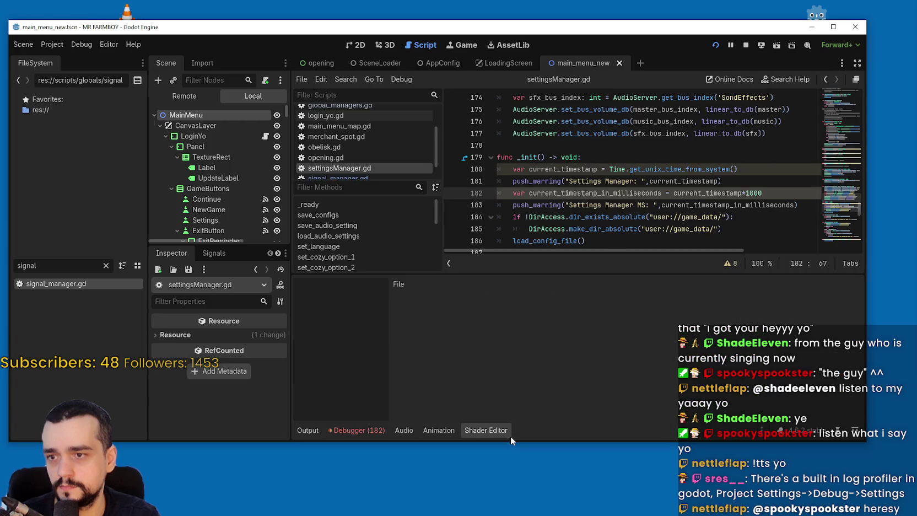
{"action": "left_click", "coordinate": [317, 431]}
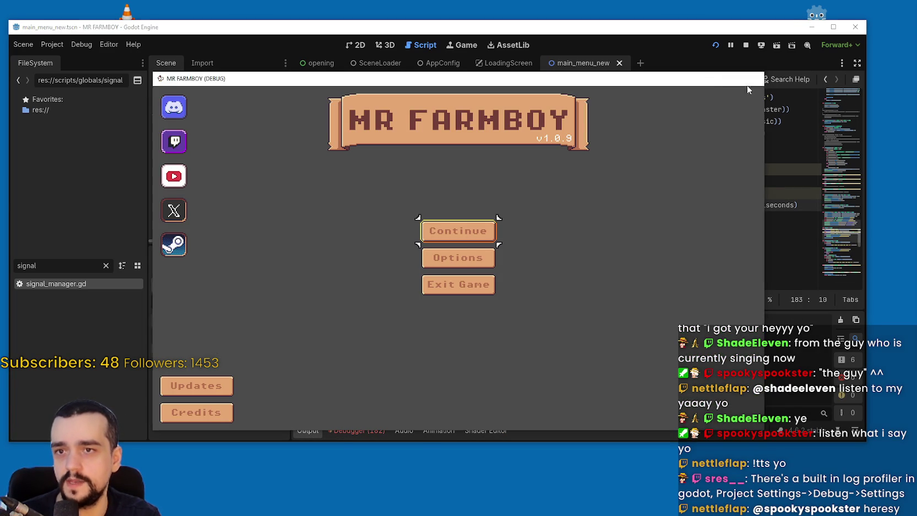
{"action": "left_click", "coordinate": [751, 80]}
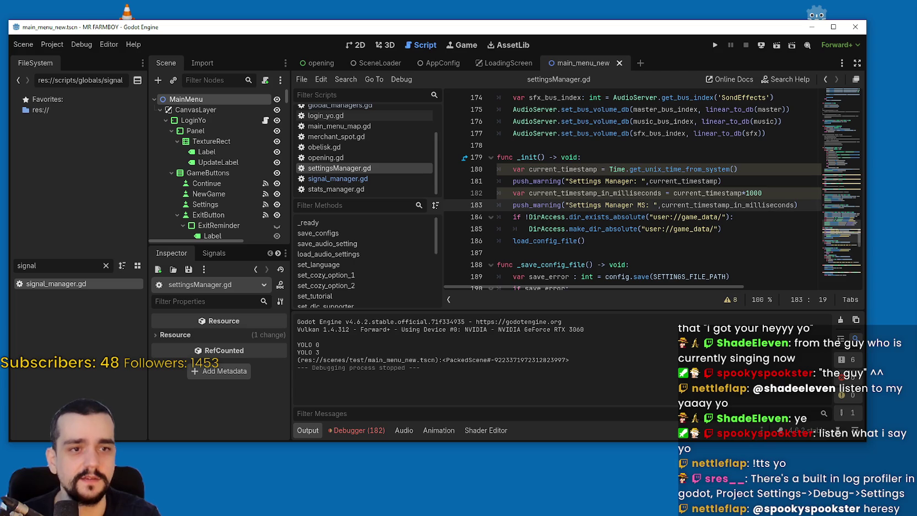
Step: Select the comma after the Settings Manager label in the first warning
{"action": "left_click", "coordinate": [611, 168]}
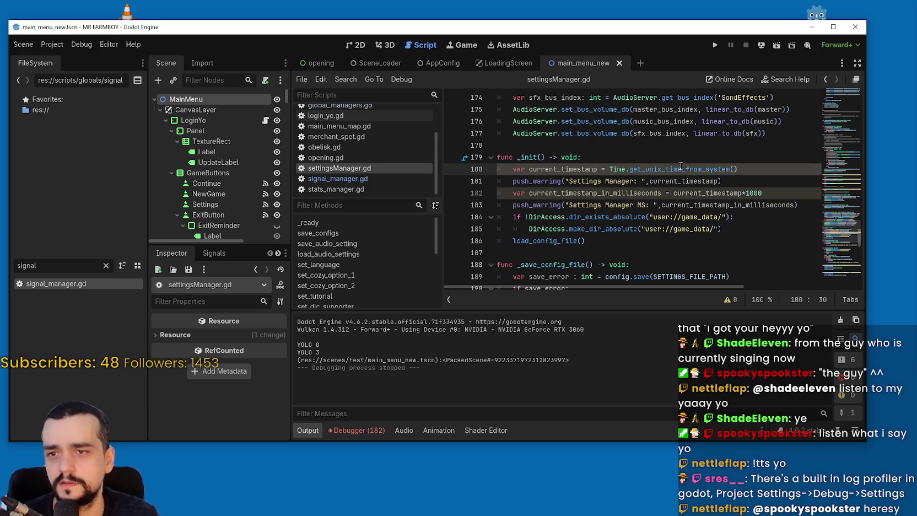
{"action": "double_click", "coordinate": [584, 181]}
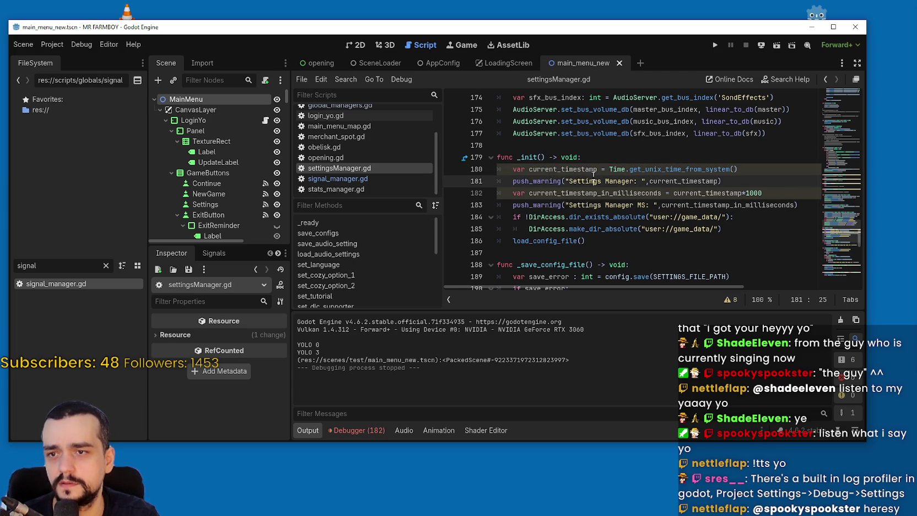
{"action": "mouse_move", "coordinate": [541, 179]}
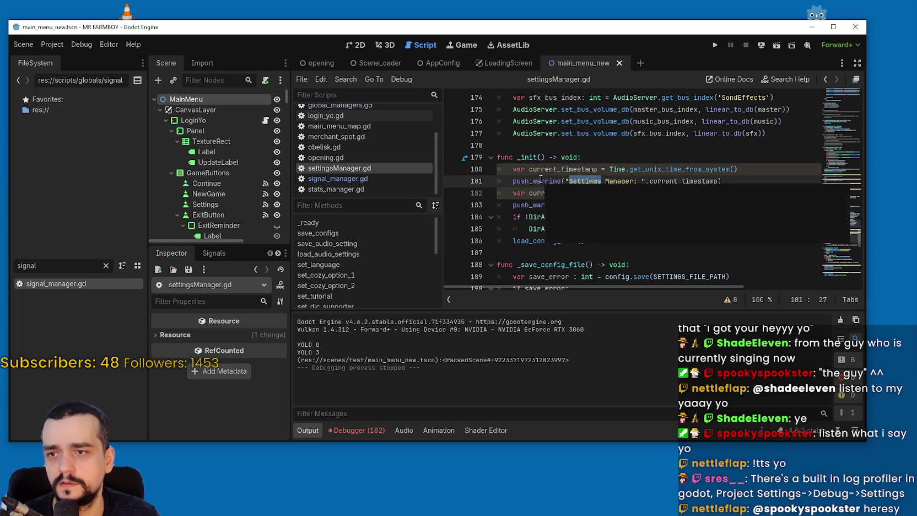
{"action": "left_click", "coordinate": [588, 160]}
{"action": "double_click", "coordinate": [647, 180]}
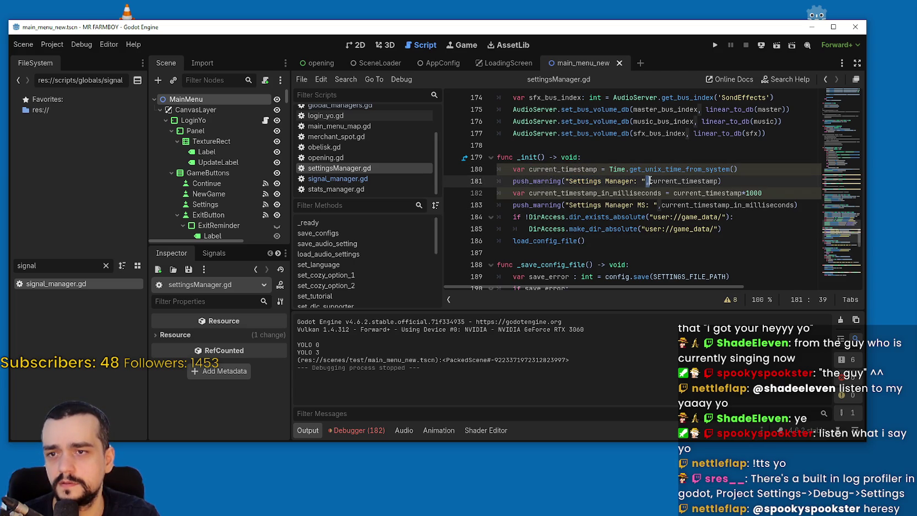
Step: Join both labels to their timestamps with + instead of commas, then run the game
{"action": "type", "text": "+"}
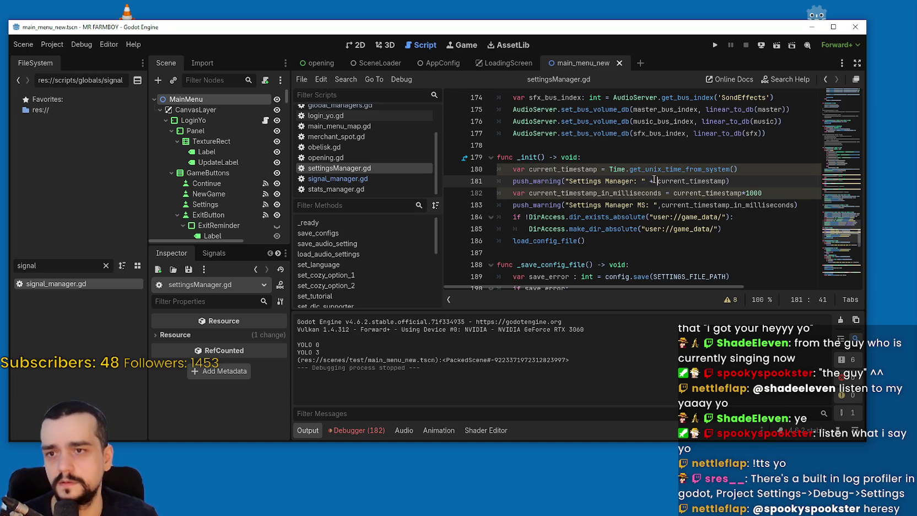
{"action": "double_click", "coordinate": [660, 205]}
{"action": "type", "text": "+"}
{"action": "left_click", "coordinate": [625, 181]}
{"action": "left_click", "coordinate": [435, 205]}
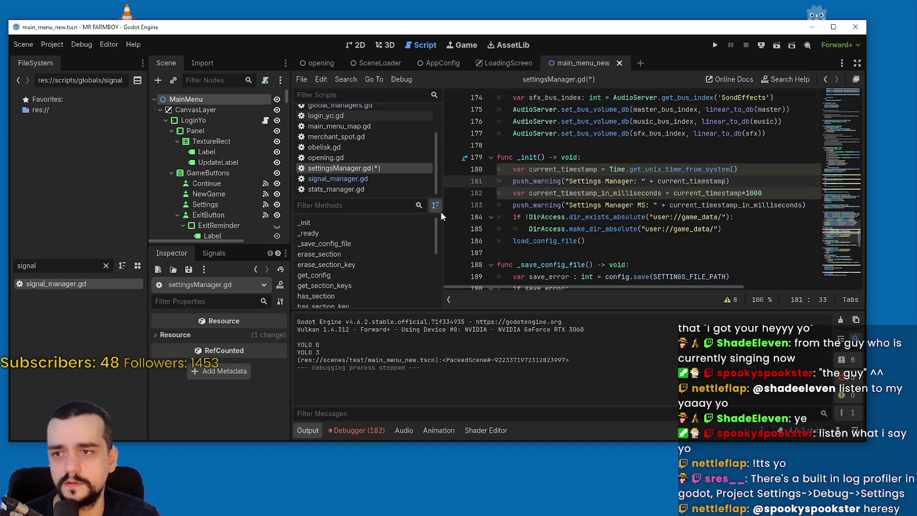
{"action": "left_click", "coordinate": [452, 205]}
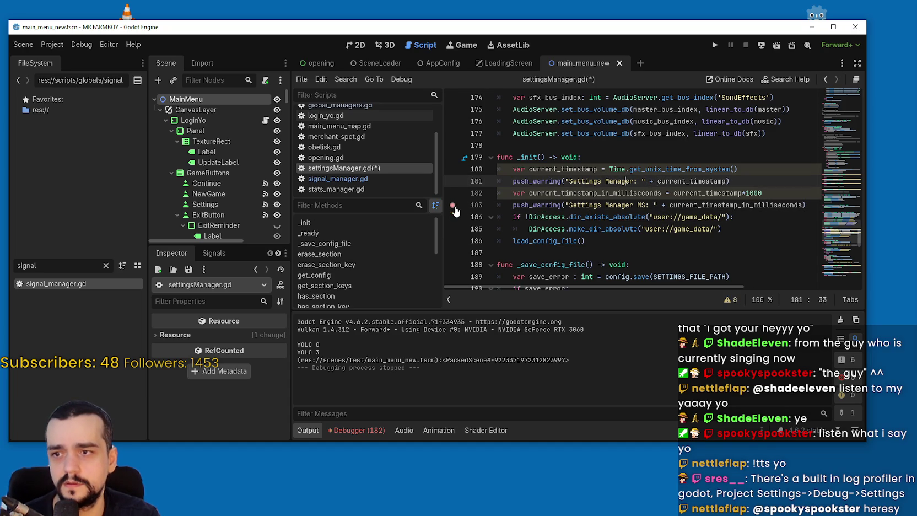
{"action": "left_click", "coordinate": [574, 205]}
{"action": "left_click", "coordinate": [714, 46]}
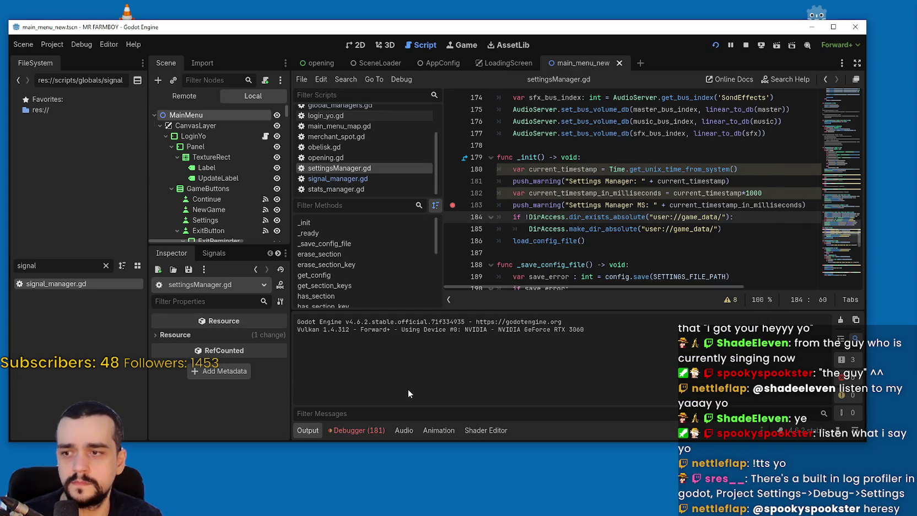
Step: Change the first warning's push_warning call to log on line 181
{"action": "double_click", "coordinate": [543, 182]}
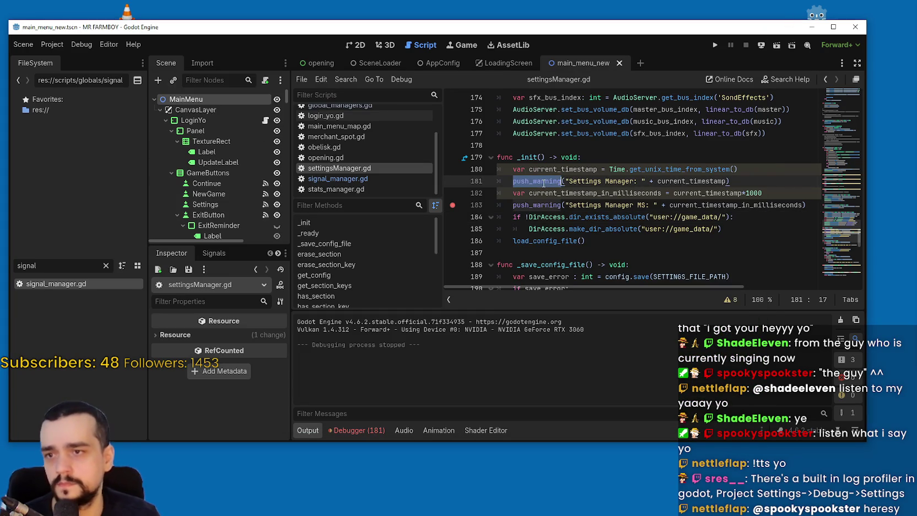
{"action": "type", "text": "p"}
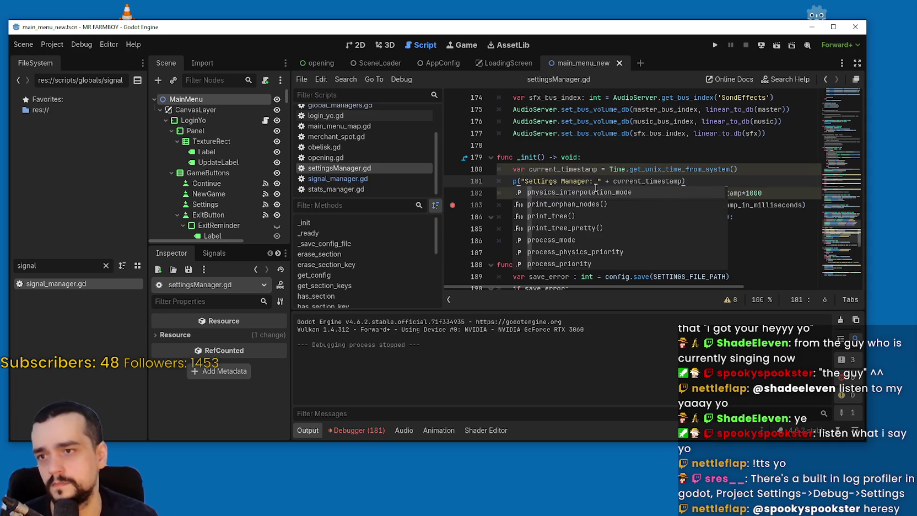
{"action": "key", "text": "BackSpace"}
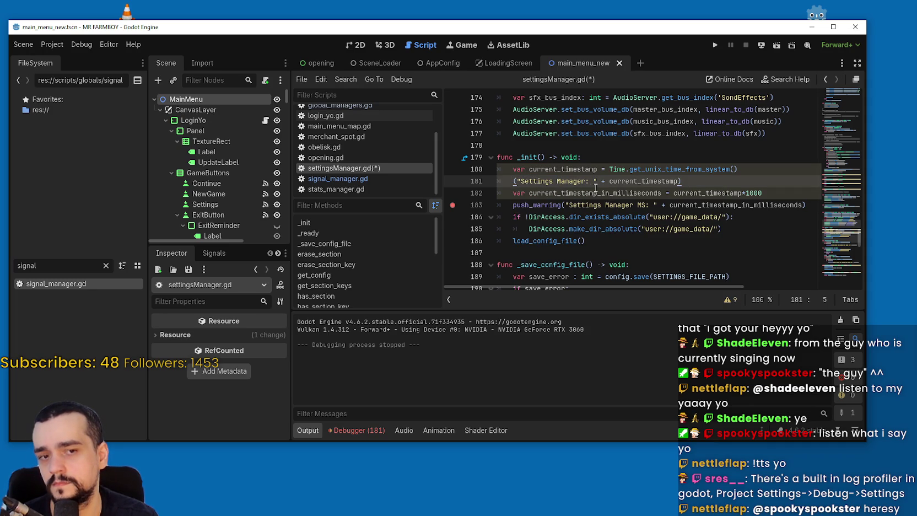
{"action": "type", "text": "l"}
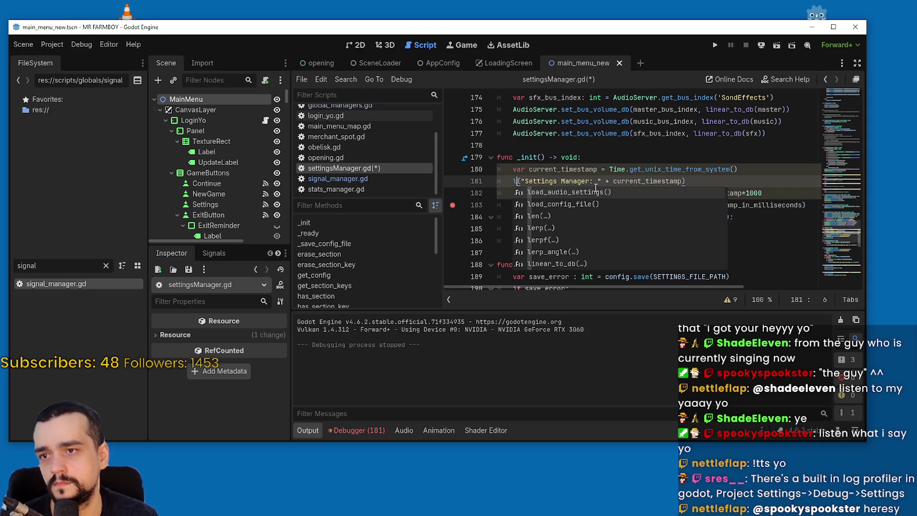
{"action": "type", "text": "og"}
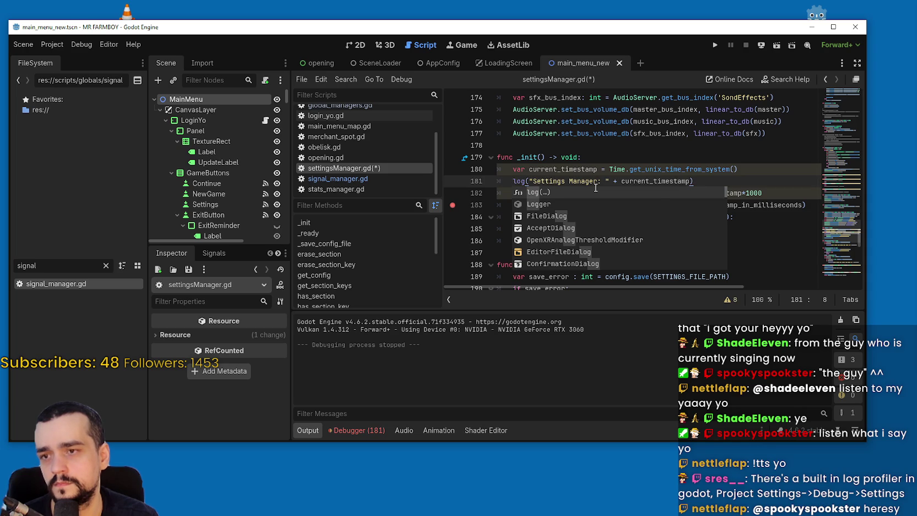
{"action": "key", "text": "Return"}
{"action": "key", "text": "BackSpace"}
{"action": "type", "text": "("}
{"action": "double_click", "coordinate": [520, 182]}
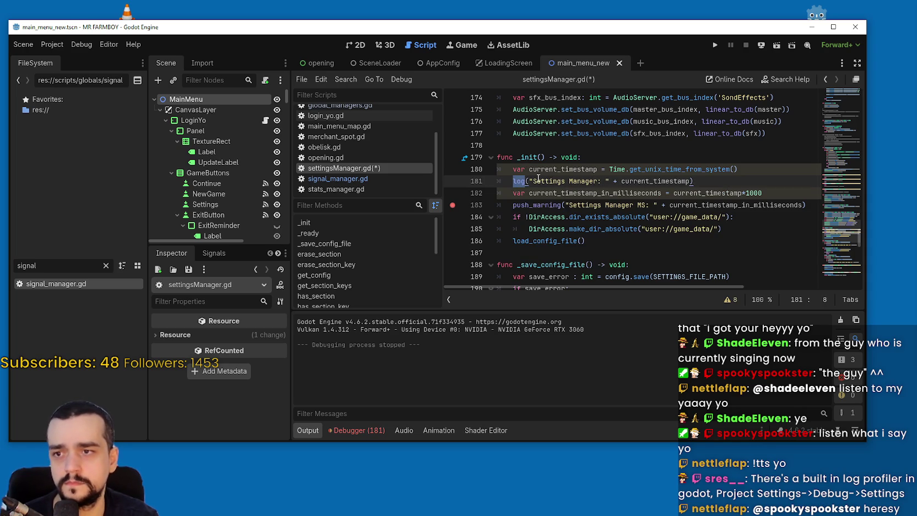
{"action": "scroll", "coordinate": [538, 178], "scroll_direction": "down", "scroll_amount": 13}
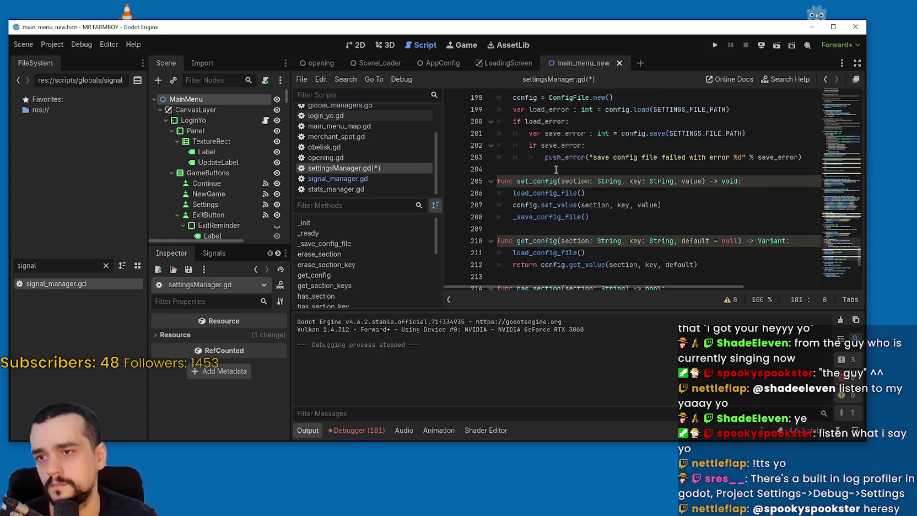
{"action": "mouse_move", "coordinate": [841, 264]}
{"action": "left_mouse_down"}
{"action": "mouse_move", "coordinate": [836, 140]}
{"action": "mouse_move", "coordinate": [844, 229]}
{"action": "left_mouse_up"}
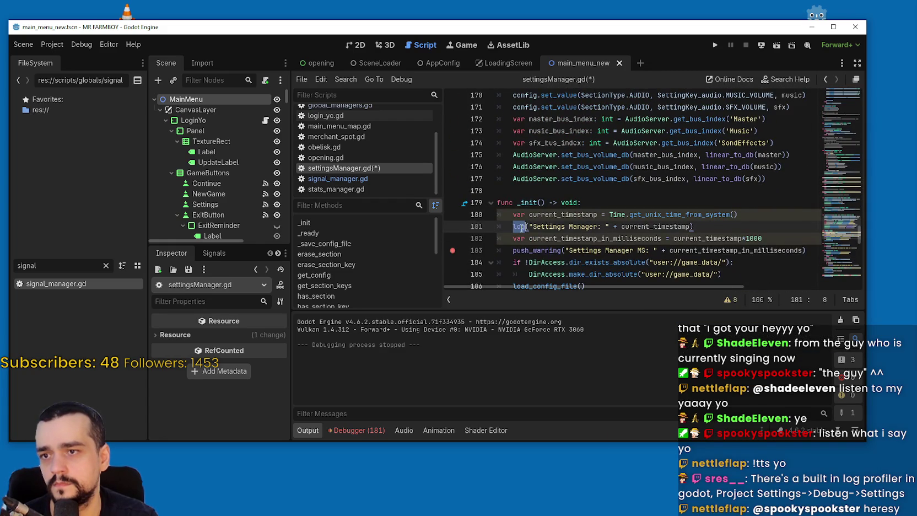
Step: Replace log and push_warning with print on lines 181 and 183, save, and rerun the game
{"action": "type", "text": "print"}
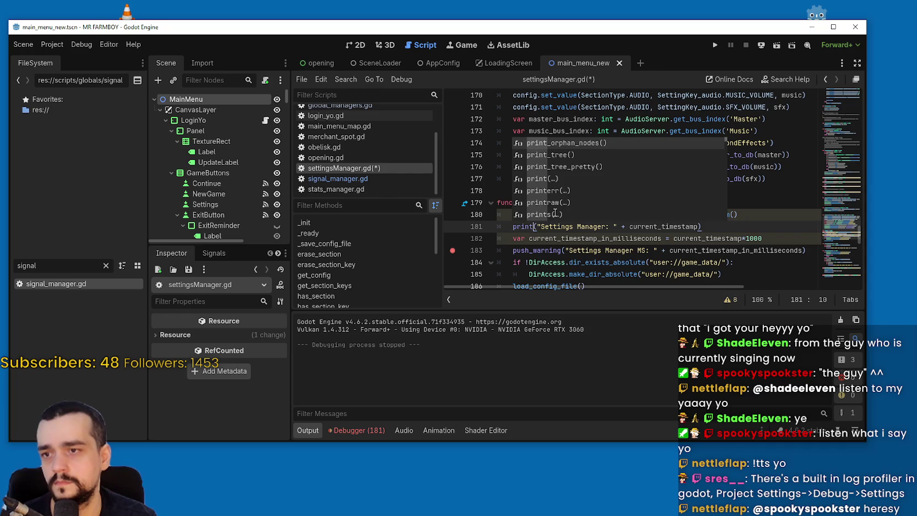
{"action": "key", "text": "Escape"}
{"action": "scroll", "coordinate": [523, 220], "scroll_direction": "down", "scroll_amount": 3}
{"action": "left_click", "coordinate": [533, 154]}
{"action": "double_click", "coordinate": [534, 146]}
{"action": "type", "text": "print"}
{"action": "key", "text": "ctrl+s"}
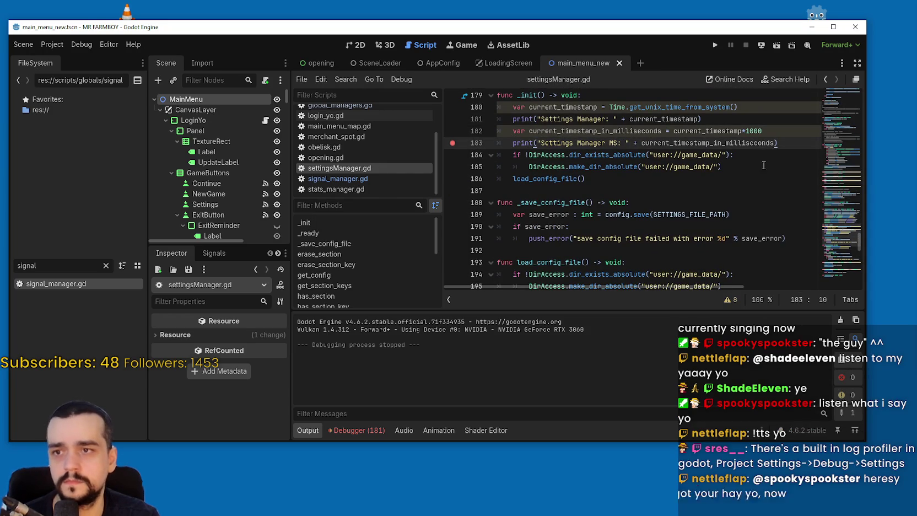
{"action": "left_click", "coordinate": [716, 46]}
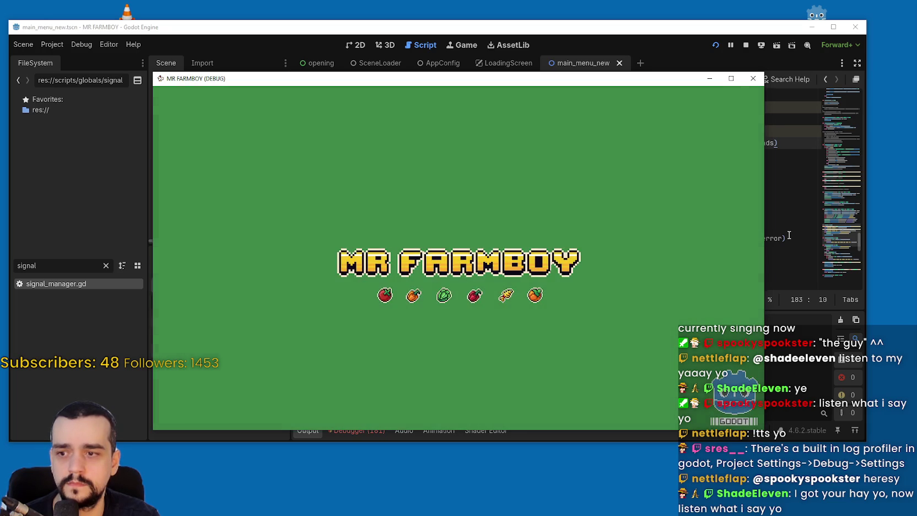
Step: Return to the editor and review the output listing YOLO 0, YOLO 3 and main_menu_new.tscn
{"action": "left_click", "coordinate": [785, 236]}
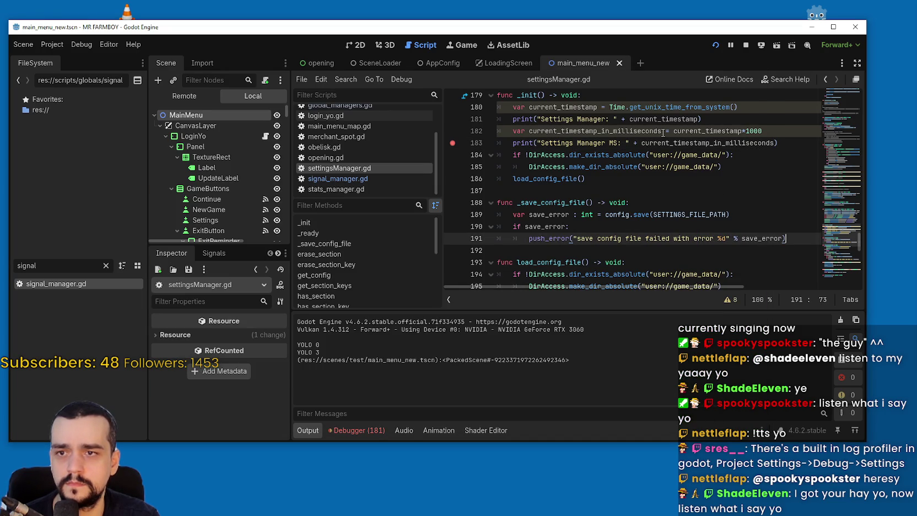
{"action": "double_click", "coordinate": [640, 131]}
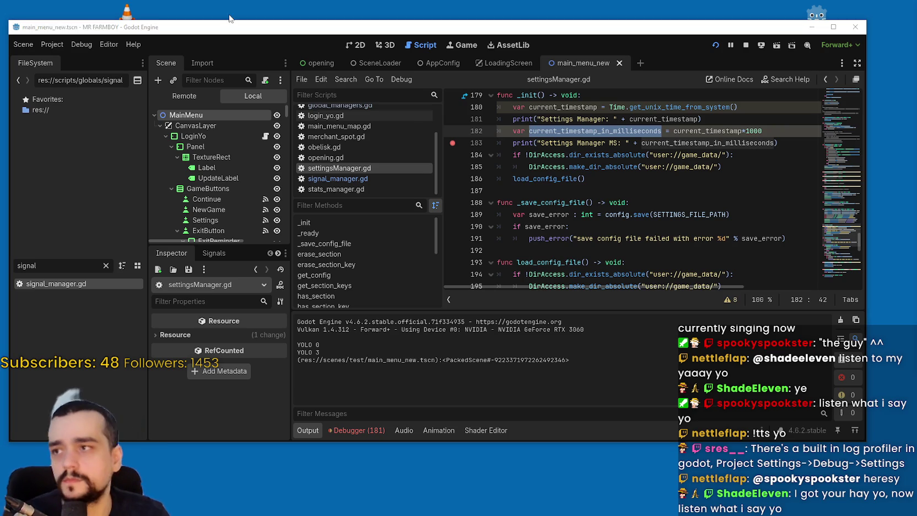
{"action": "left_click", "coordinate": [52, 45]}
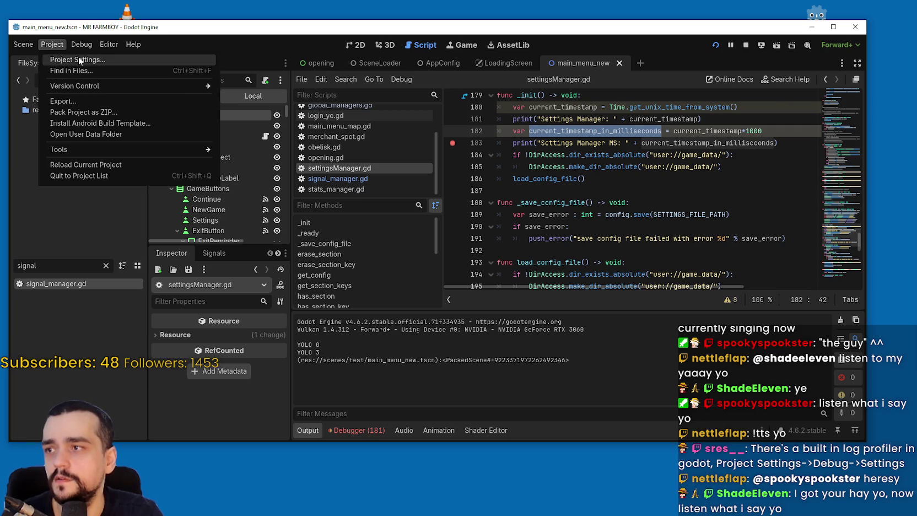
{"action": "left_click", "coordinate": [78, 58]}
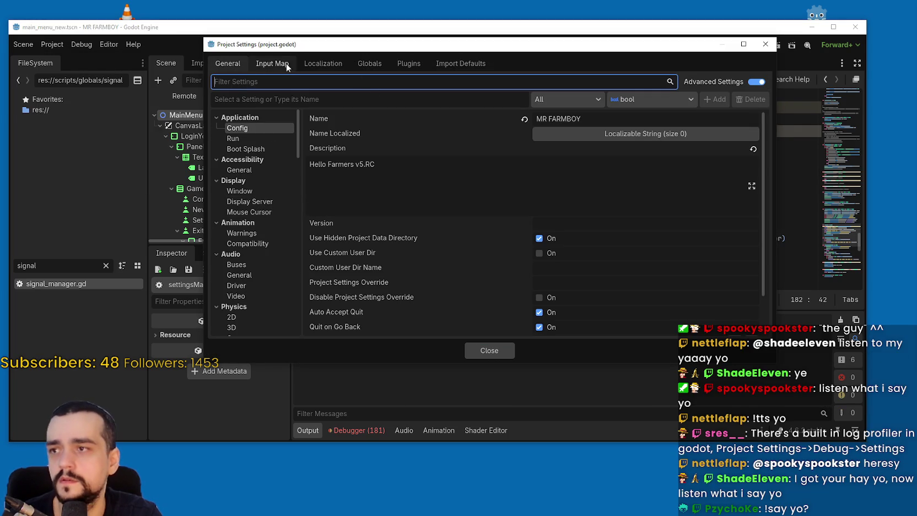
{"action": "scroll", "coordinate": [249, 213], "scroll_direction": "down", "scroll_amount": 5}
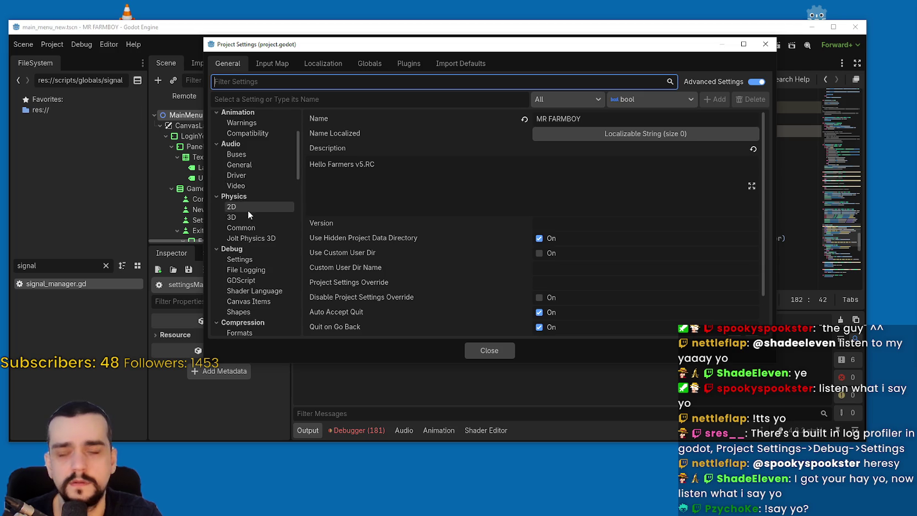
{"action": "scroll", "coordinate": [246, 214], "scroll_direction": "up", "scroll_amount": 5}
{"action": "scroll", "coordinate": [245, 198], "scroll_direction": "down", "scroll_amount": 8}
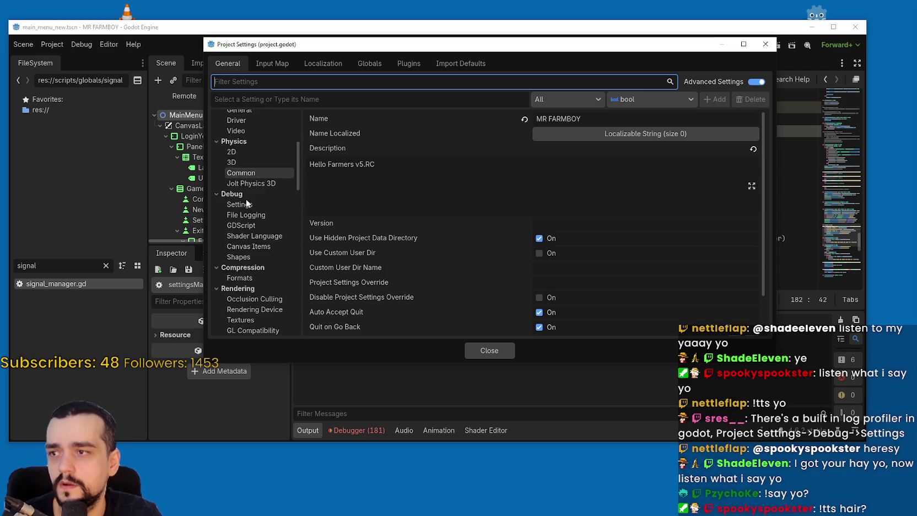
{"action": "scroll", "coordinate": [259, 237], "scroll_direction": "down", "scroll_amount": 10}
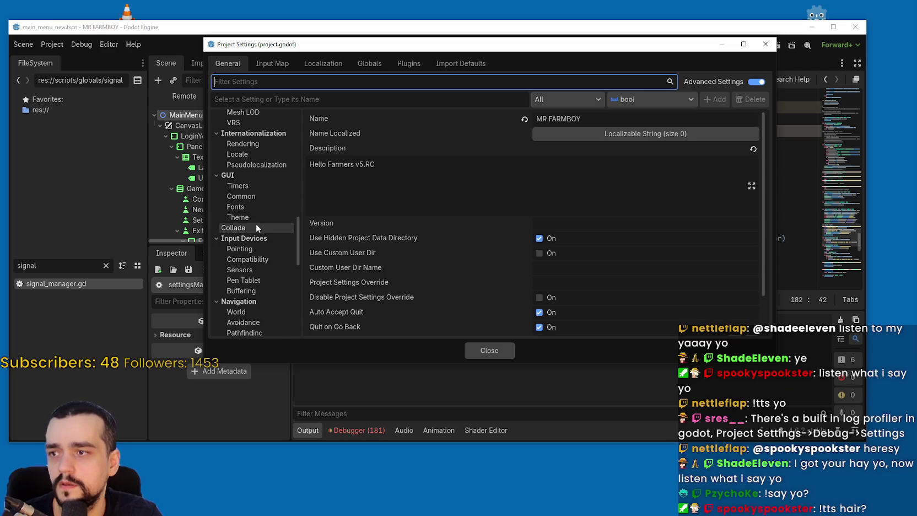
{"action": "scroll", "coordinate": [268, 260], "scroll_direction": "down", "scroll_amount": 6}
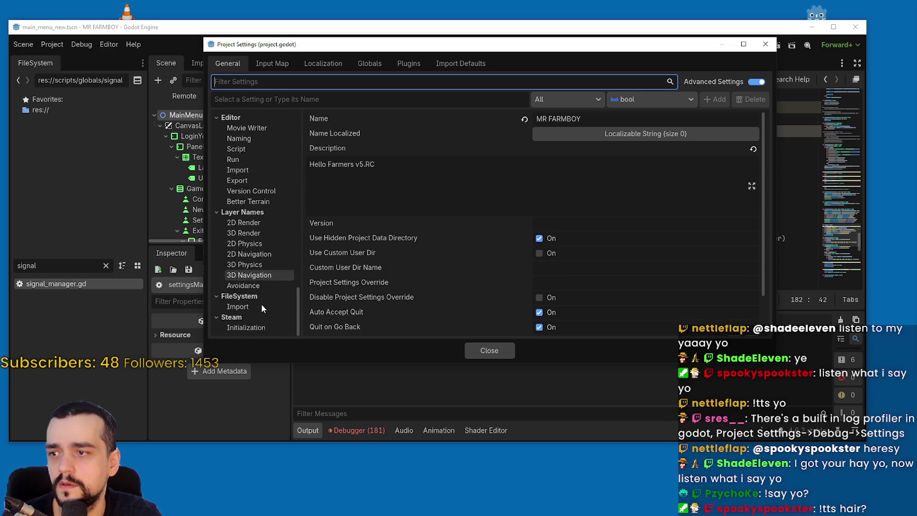
{"action": "scroll", "coordinate": [261, 303], "scroll_direction": "up", "scroll_amount": 15}
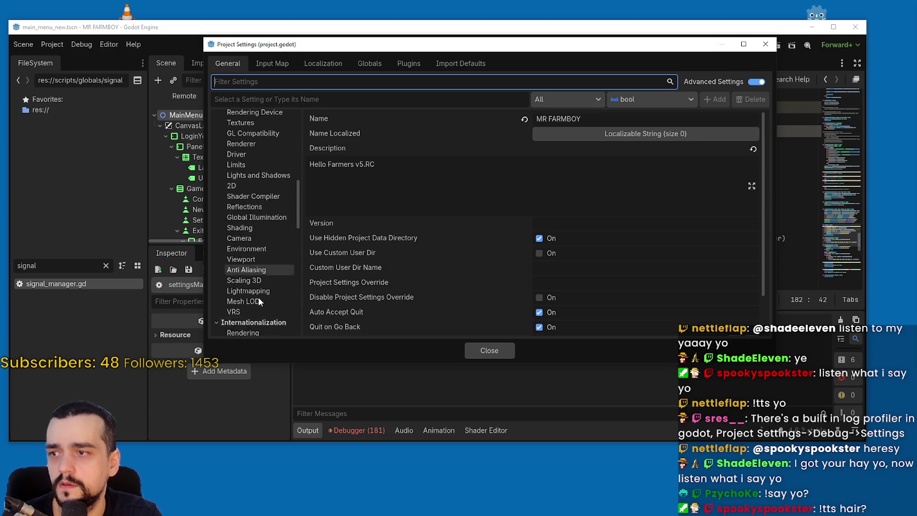
{"action": "scroll", "coordinate": [257, 296], "scroll_direction": "up", "scroll_amount": 5}
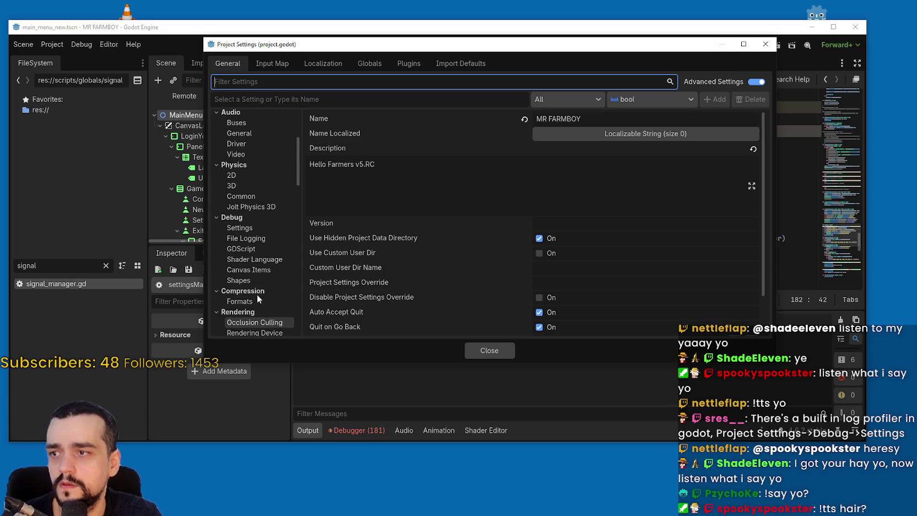
{"action": "left_click", "coordinate": [248, 229]}
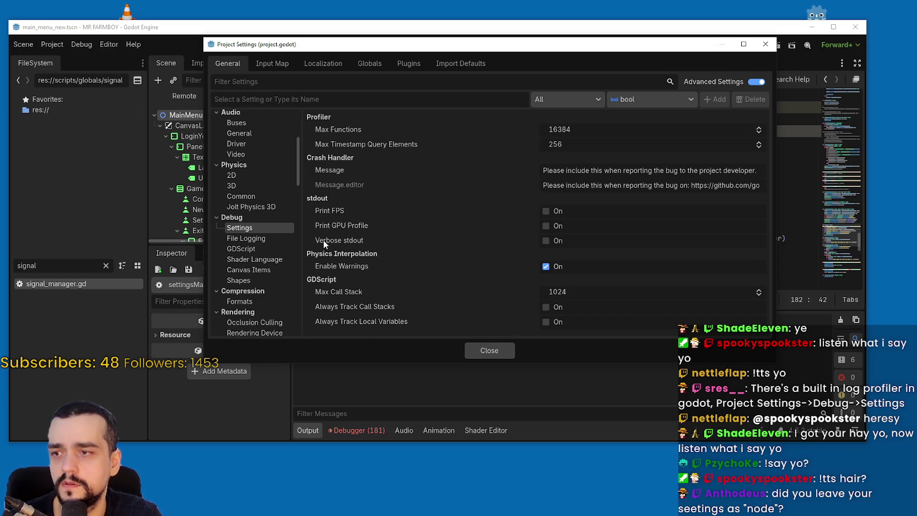
{"action": "mouse_move", "coordinate": [323, 240]}
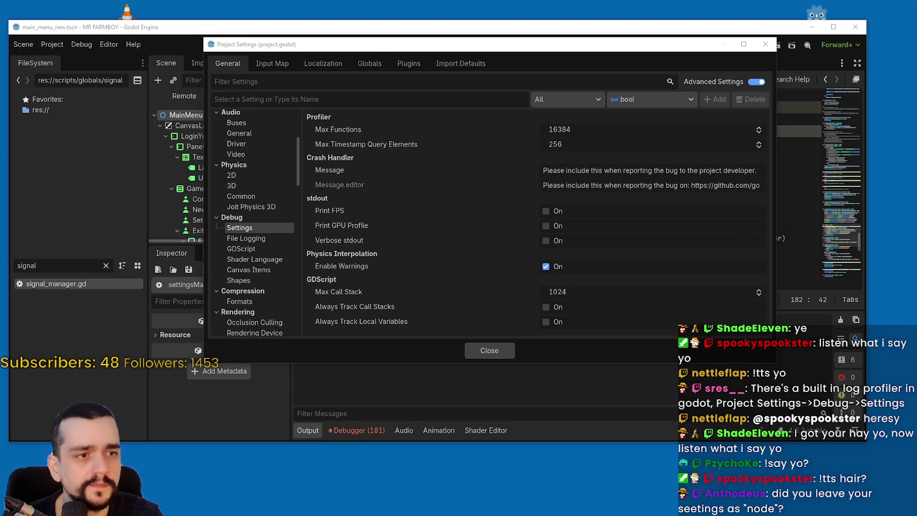
{"action": "left_click", "coordinate": [479, 355]}
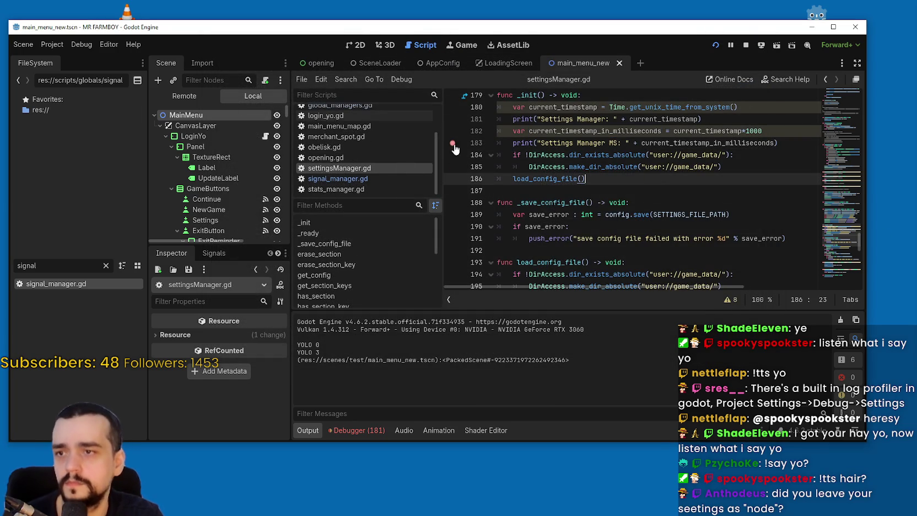
Step: Open signal_manager.gd and global_managers.gd, then stop the running game
{"action": "left_click", "coordinate": [374, 182]}
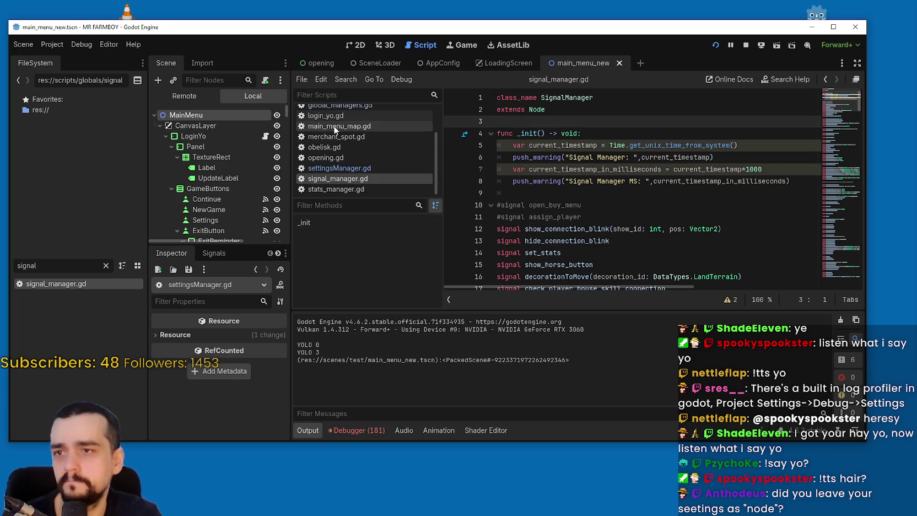
{"action": "scroll", "coordinate": [360, 130], "scroll_direction": "up", "scroll_amount": 1}
{"action": "left_click", "coordinate": [364, 138]}
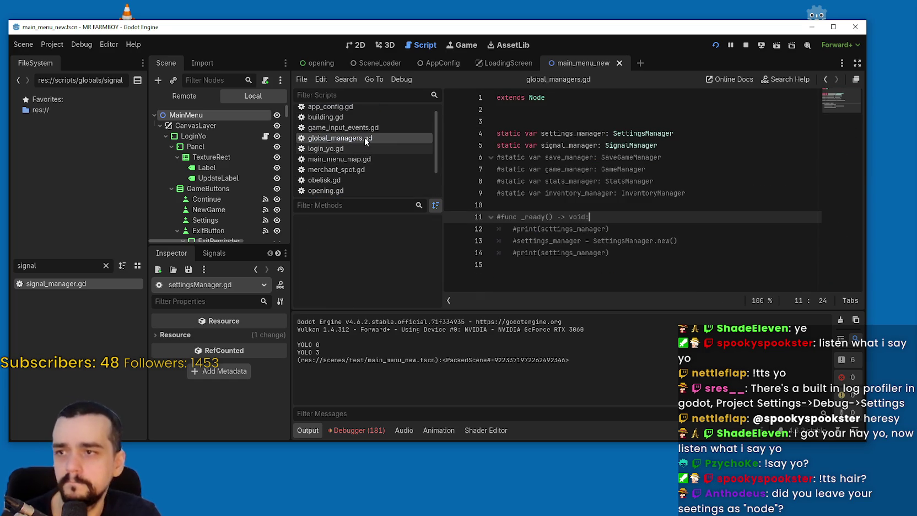
{"action": "double_click", "coordinate": [643, 135]}
{"action": "left_click", "coordinate": [746, 45]}
Step: Enable Debug > Settings > Verbose stdout in Project Settings and run the game again
{"action": "left_click", "coordinate": [56, 46]}
{"action": "left_click", "coordinate": [69, 56]}
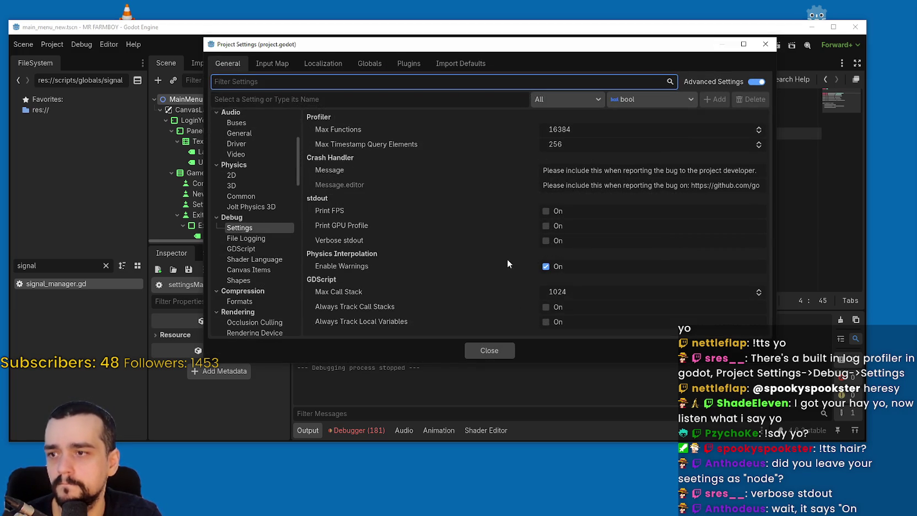
{"action": "left_click", "coordinate": [545, 241]}
{"action": "left_click", "coordinate": [496, 353]}
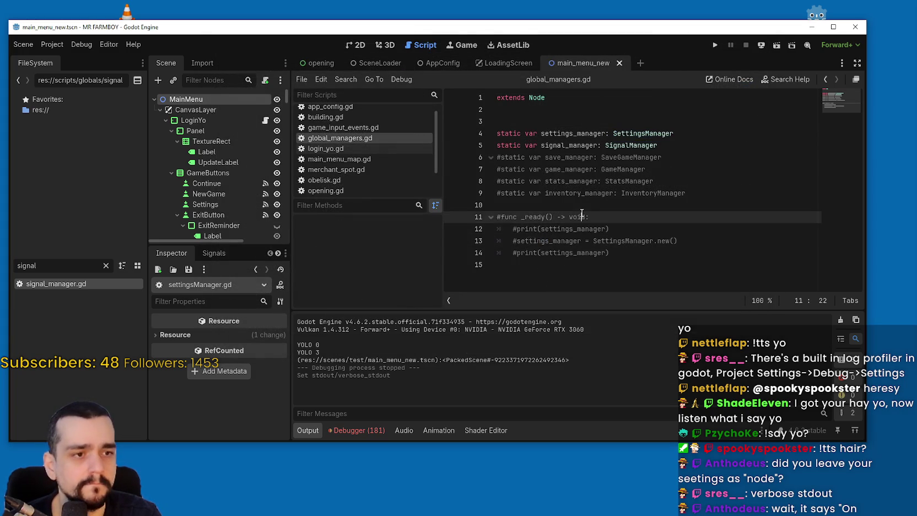
{"action": "left_click", "coordinate": [592, 146]}
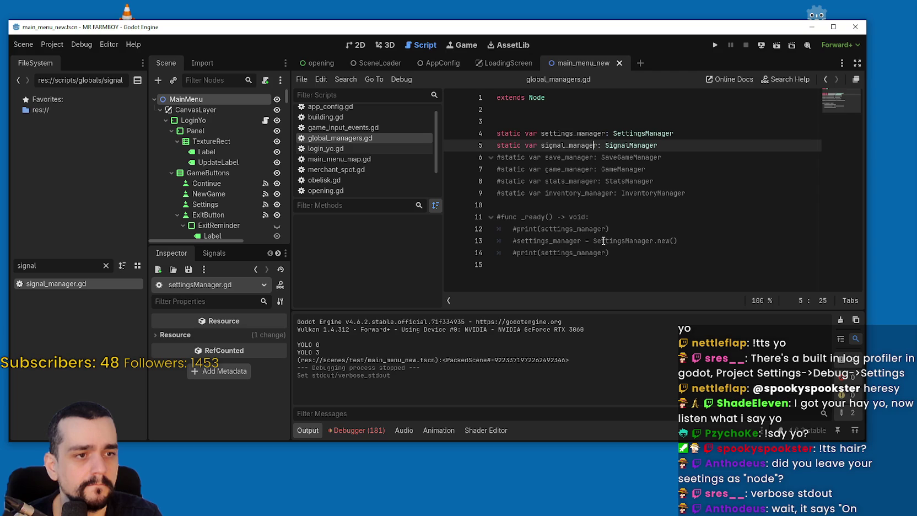
{"action": "left_click", "coordinate": [714, 45]}
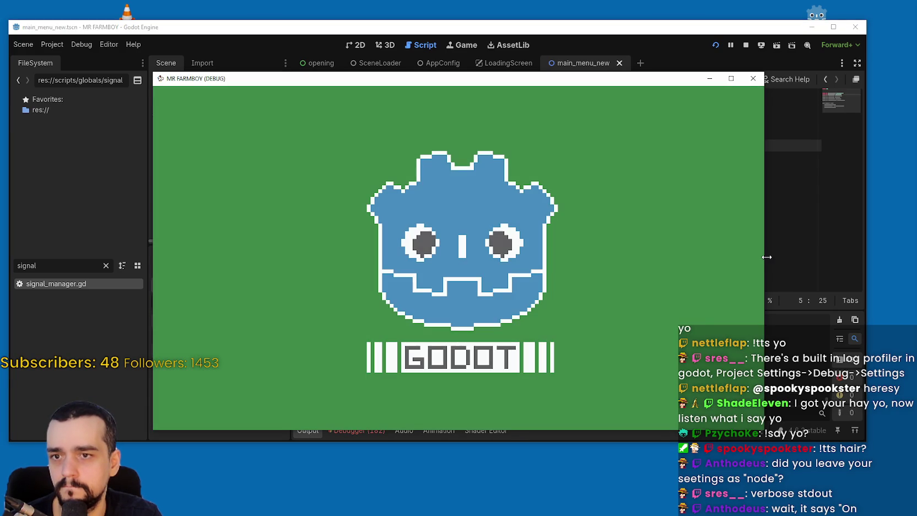
Step: Scroll the verbose Output log down to the SceneForwardClusteredShaderRD shader cache lines
{"action": "left_click", "coordinate": [765, 248]}
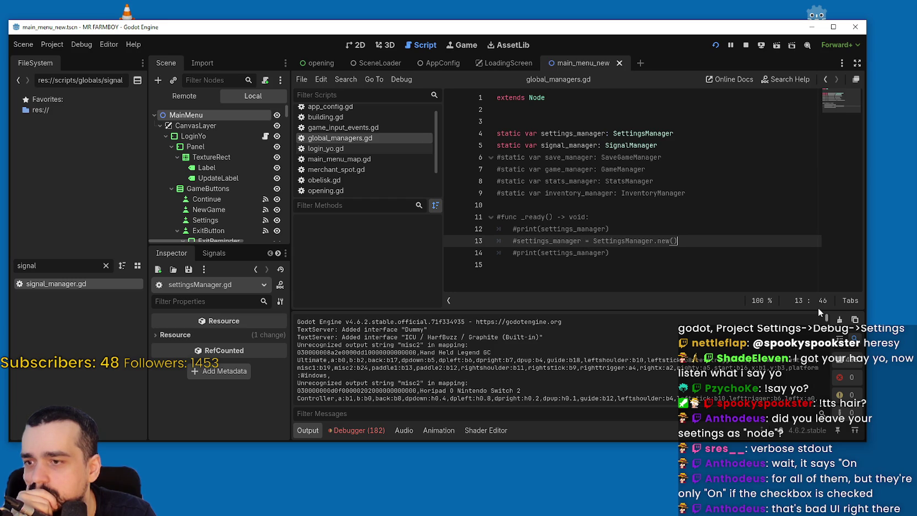
{"action": "scroll", "coordinate": [822, 317], "scroll_direction": "down", "scroll_amount": 5}
{"action": "scroll", "coordinate": [823, 321], "scroll_direction": "down", "scroll_amount": 1}
{"action": "scroll", "coordinate": [825, 321], "scroll_direction": "down", "scroll_amount": 2}
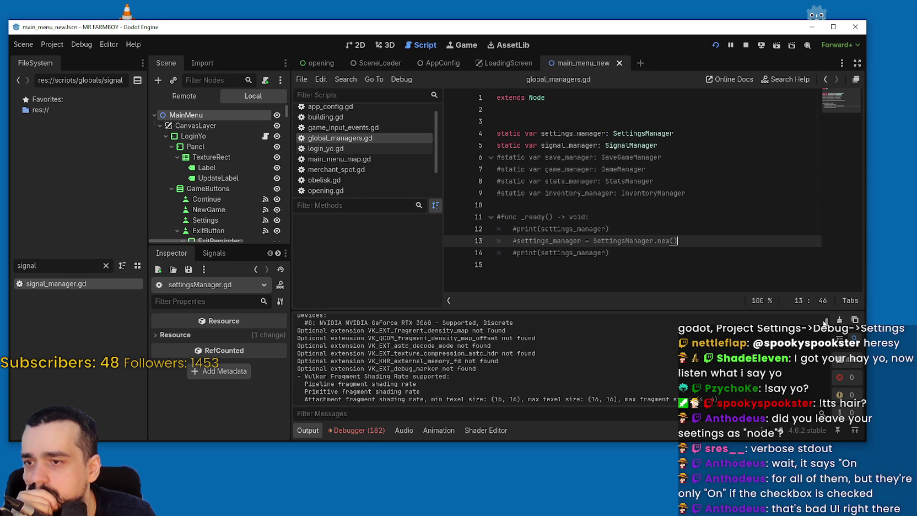
{"action": "scroll", "coordinate": [824, 322], "scroll_direction": "down", "scroll_amount": 3}
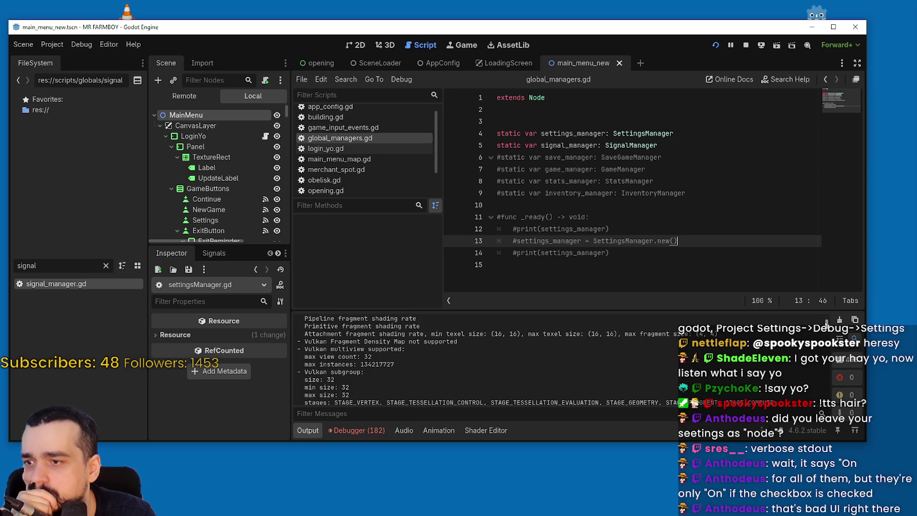
{"action": "scroll", "coordinate": [825, 322], "scroll_direction": "down", "scroll_amount": 8}
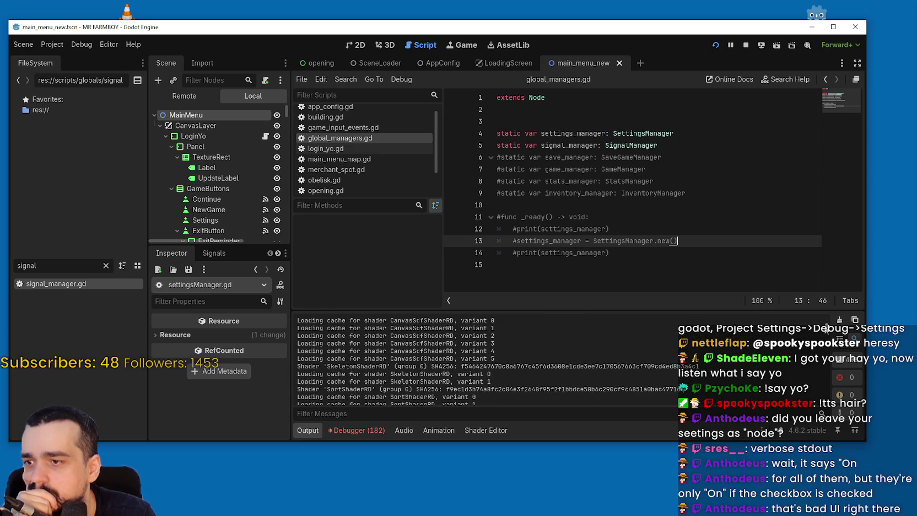
{"action": "scroll", "coordinate": [825, 329], "scroll_direction": "down", "scroll_amount": 5}
{"action": "scroll", "coordinate": [826, 330], "scroll_direction": "down", "scroll_amount": 7}
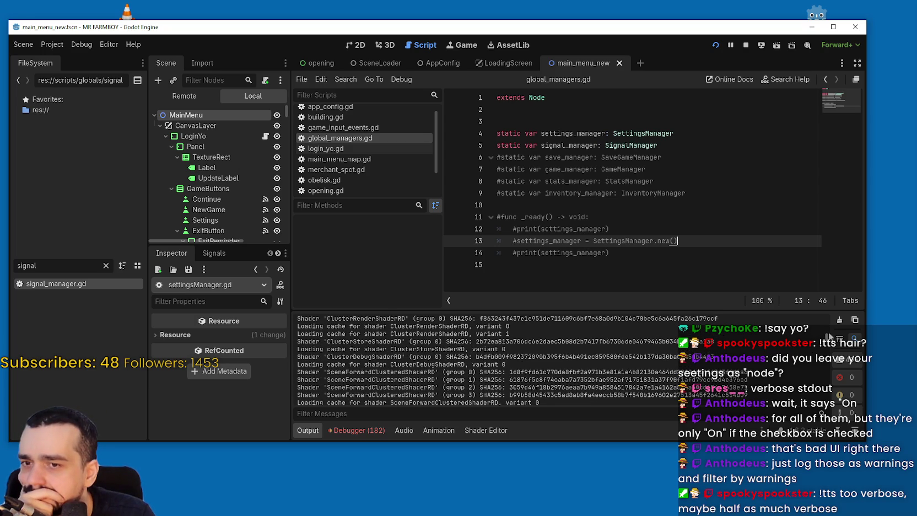
{"action": "scroll", "coordinate": [829, 338], "scroll_direction": "up", "scroll_amount": 4}
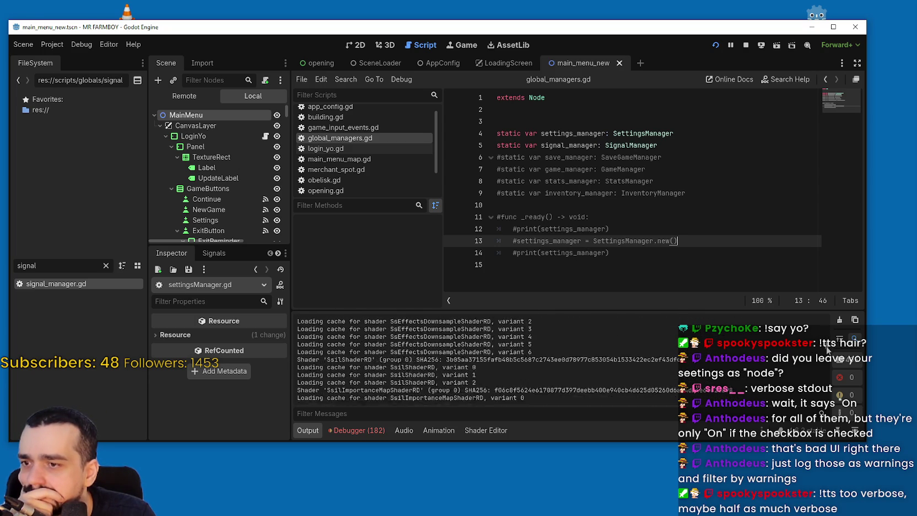
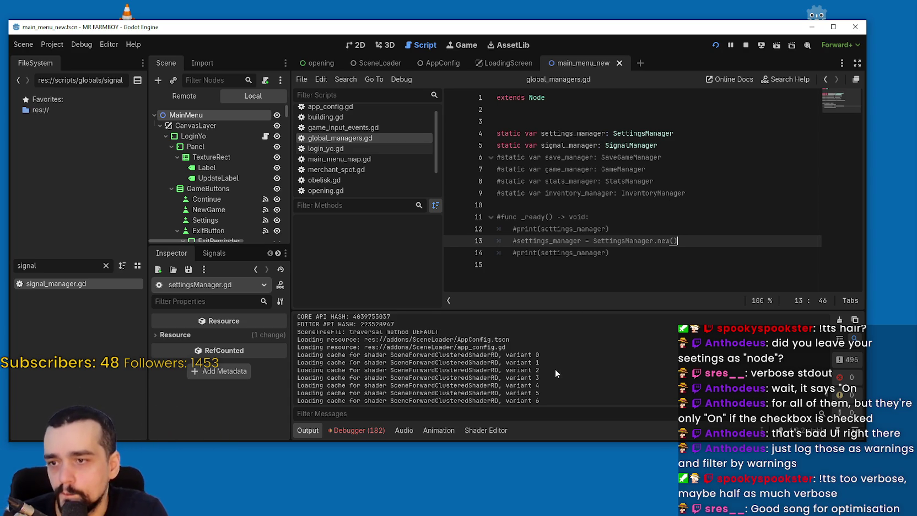
Step: Scroll through the verbose Output log, highlighting a block of lines and then clearing it
{"action": "scroll", "coordinate": [557, 370], "scroll_direction": "up", "scroll_amount": 2}
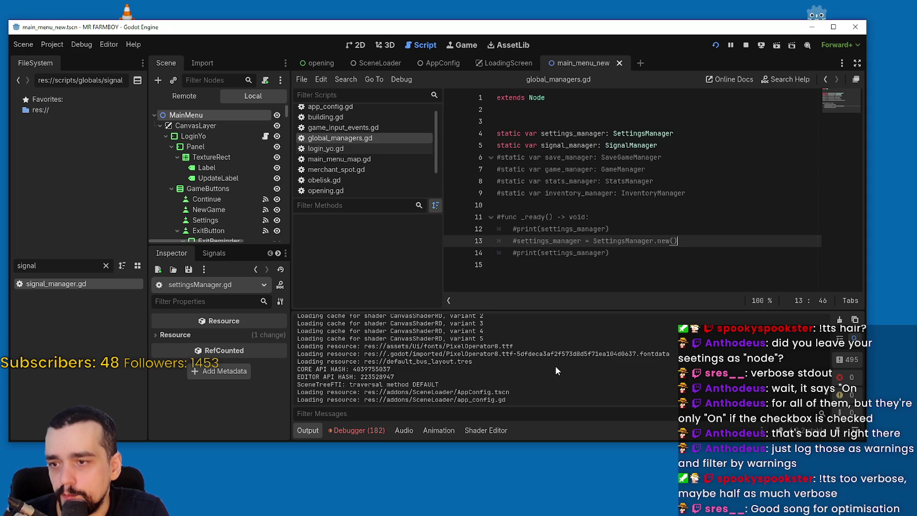
{"action": "scroll", "coordinate": [548, 363], "scroll_direction": "down", "scroll_amount": 1}
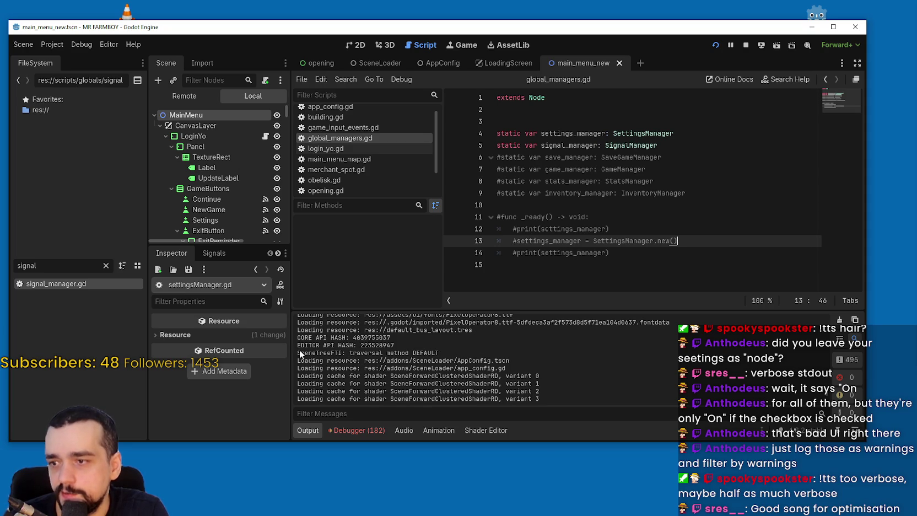
{"action": "mouse_move", "coordinate": [435, 348]}
{"action": "left_mouse_down"}
{"action": "mouse_move", "coordinate": [550, 370]}
{"action": "mouse_move", "coordinate": [558, 357]}
{"action": "mouse_move", "coordinate": [557, 381]}
{"action": "left_mouse_up"}
{"action": "scroll", "coordinate": [550, 369], "scroll_direction": "down", "scroll_amount": 2}
{"action": "scroll", "coordinate": [551, 356], "scroll_direction": "down", "scroll_amount": 2}
{"action": "scroll", "coordinate": [556, 360], "scroll_direction": "down", "scroll_amount": 1}
{"action": "scroll", "coordinate": [558, 380], "scroll_direction": "down", "scroll_amount": 2}
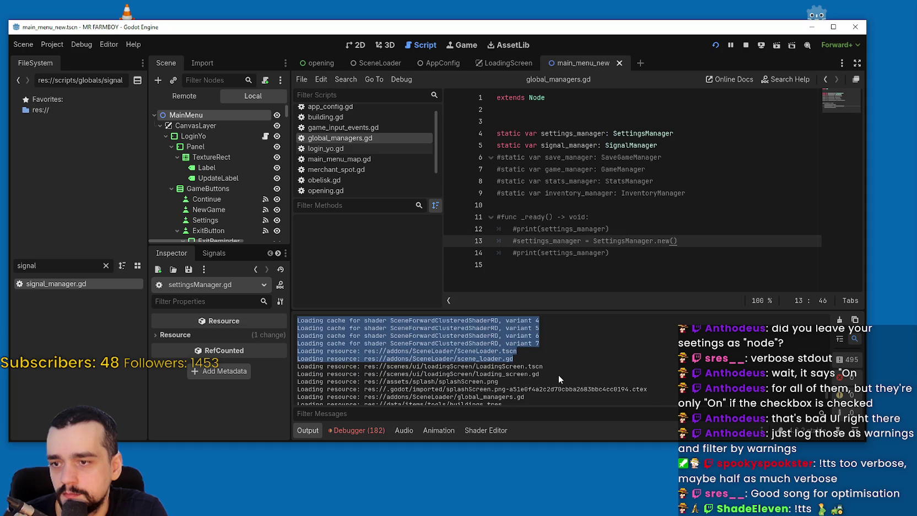
{"action": "left_click", "coordinate": [556, 362]}
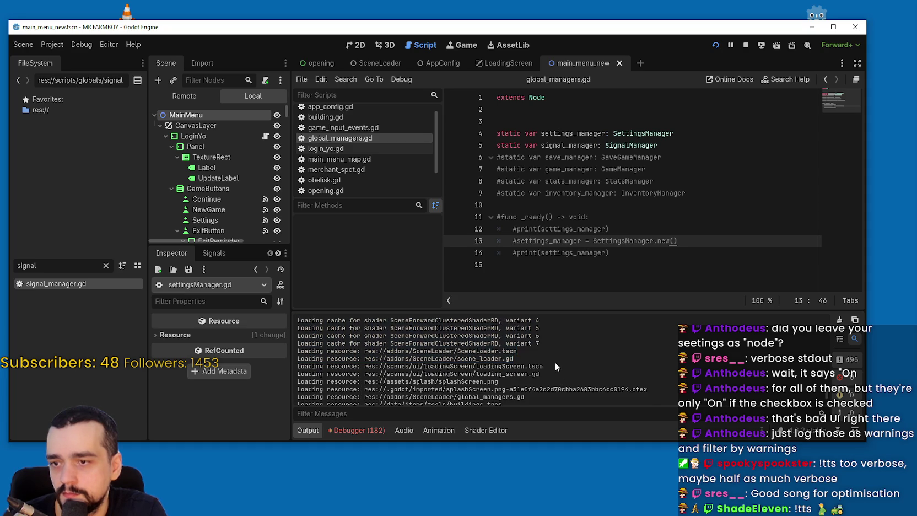
{"action": "scroll", "coordinate": [555, 361], "scroll_direction": "down", "scroll_amount": 2}
Step: Highlight the loading-screen, splash logo and main_menu_new.tscn entries in the verbose log
{"action": "mouse_move", "coordinate": [490, 335]}
{"action": "left_mouse_down"}
{"action": "mouse_move", "coordinate": [463, 342]}
{"action": "mouse_move", "coordinate": [621, 382]}
{"action": "left_mouse_up"}
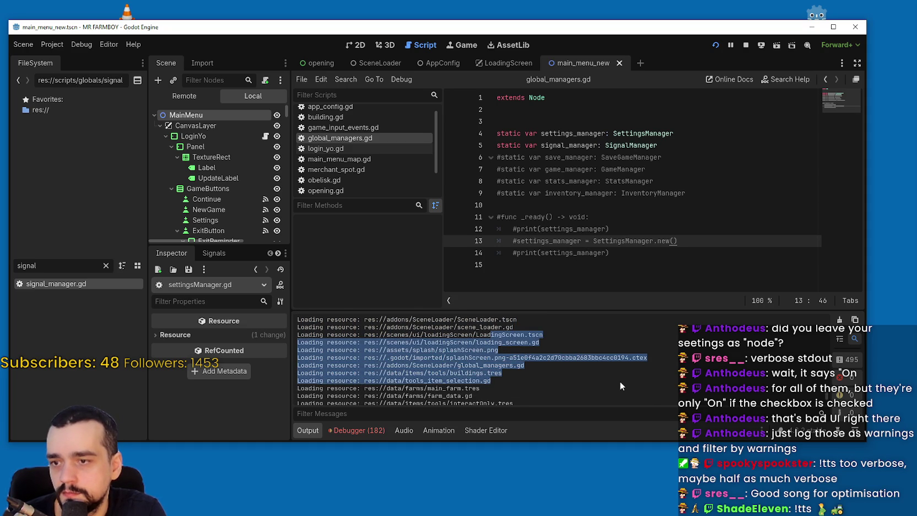
{"action": "scroll", "coordinate": [598, 385], "scroll_direction": "down", "scroll_amount": 2}
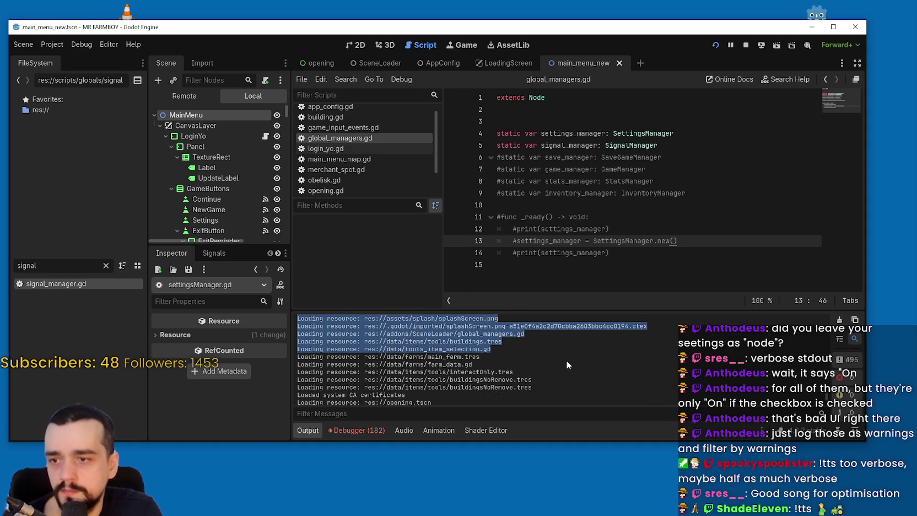
{"action": "scroll", "coordinate": [458, 375], "scroll_direction": "down", "scroll_amount": 3}
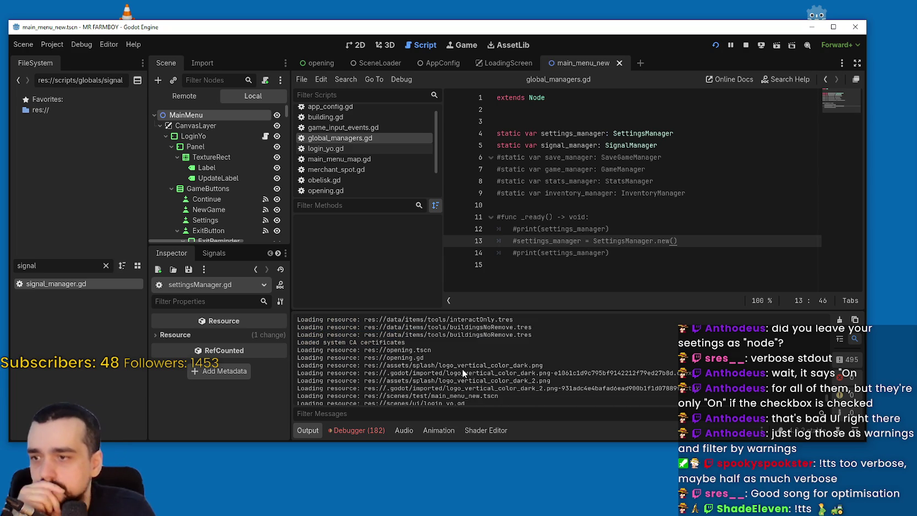
{"action": "scroll", "coordinate": [429, 346], "scroll_direction": "down", "scroll_amount": 1}
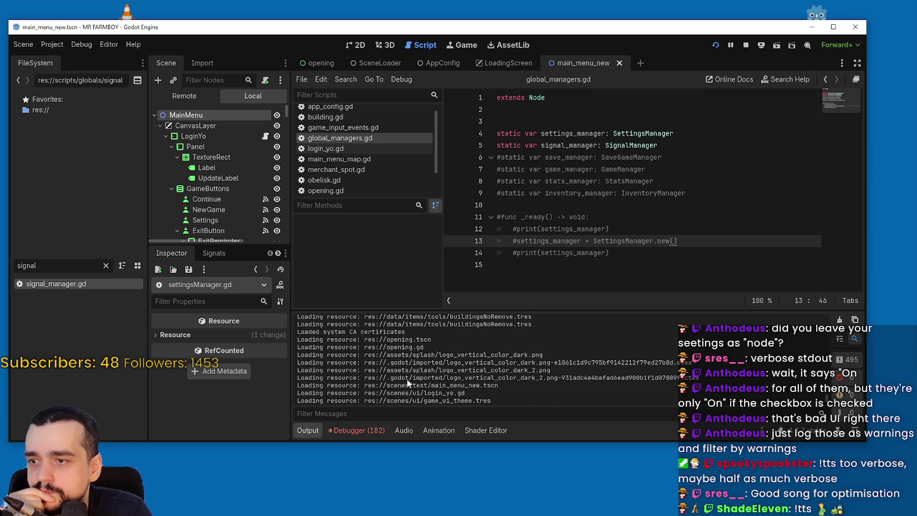
{"action": "mouse_move", "coordinate": [389, 355]}
{"action": "left_mouse_down"}
{"action": "mouse_move", "coordinate": [568, 355]}
{"action": "mouse_move", "coordinate": [401, 367]}
{"action": "mouse_move", "coordinate": [693, 363]}
{"action": "left_mouse_up"}
{"action": "left_click_drag", "start_coordinate": [398, 369], "coordinate": [587, 367]}
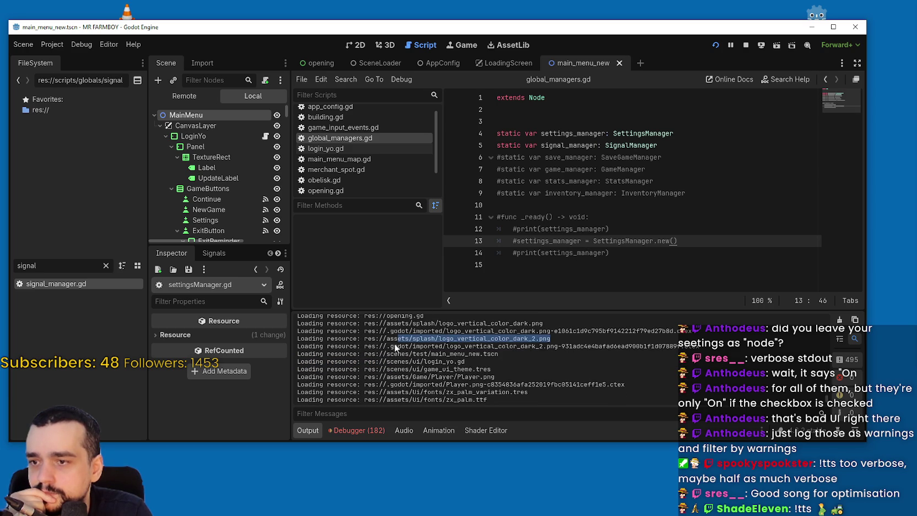
{"action": "left_click_drag", "start_coordinate": [402, 350], "coordinate": [617, 347]}
{"action": "left_click_drag", "start_coordinate": [432, 354], "coordinate": [498, 354]}
Step: Highlight the game_ui_theme, Player.png and zx_palm_variation font log lines, then open the Project menu
{"action": "mouse_move", "coordinate": [420, 377]}
{"action": "left_mouse_down"}
{"action": "mouse_move", "coordinate": [498, 386]}
{"action": "mouse_move", "coordinate": [432, 374]}
{"action": "mouse_move", "coordinate": [490, 369]}
{"action": "left_mouse_up"}
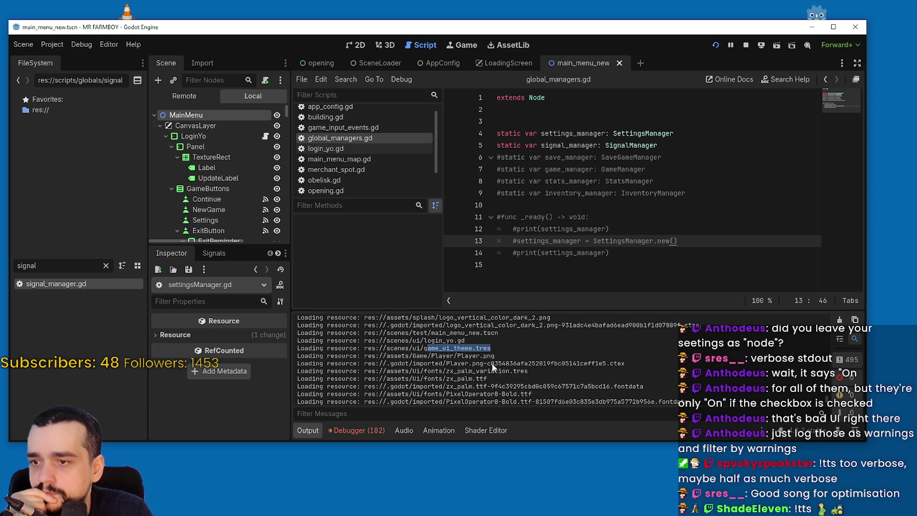
{"action": "left_click_drag", "start_coordinate": [409, 363], "coordinate": [596, 364]}
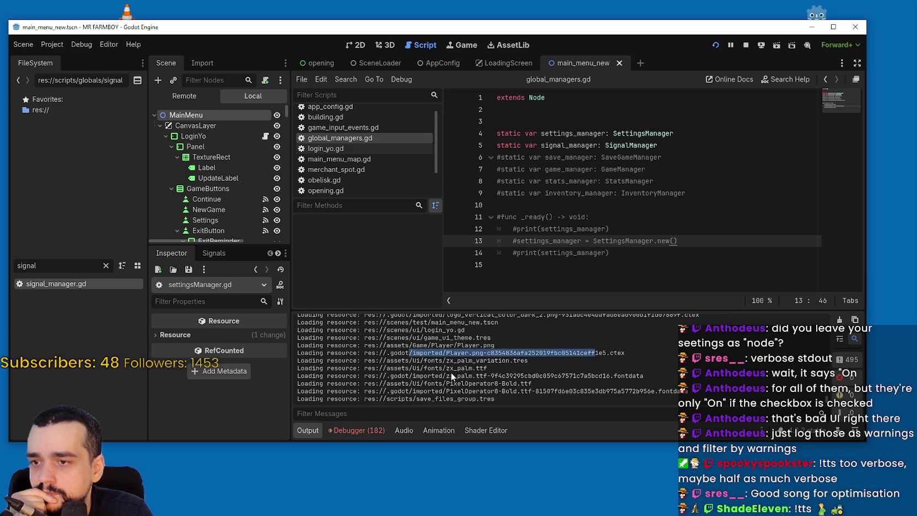
{"action": "left_click_drag", "start_coordinate": [441, 359], "coordinate": [529, 360]}
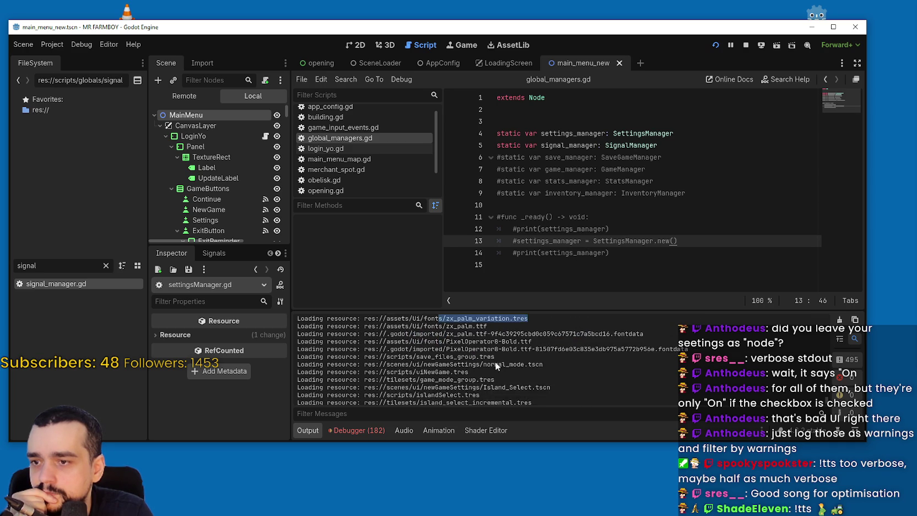
{"action": "left_click_drag", "start_coordinate": [437, 343], "coordinate": [544, 343]}
{"action": "left_click_drag", "start_coordinate": [405, 366], "coordinate": [523, 376]}
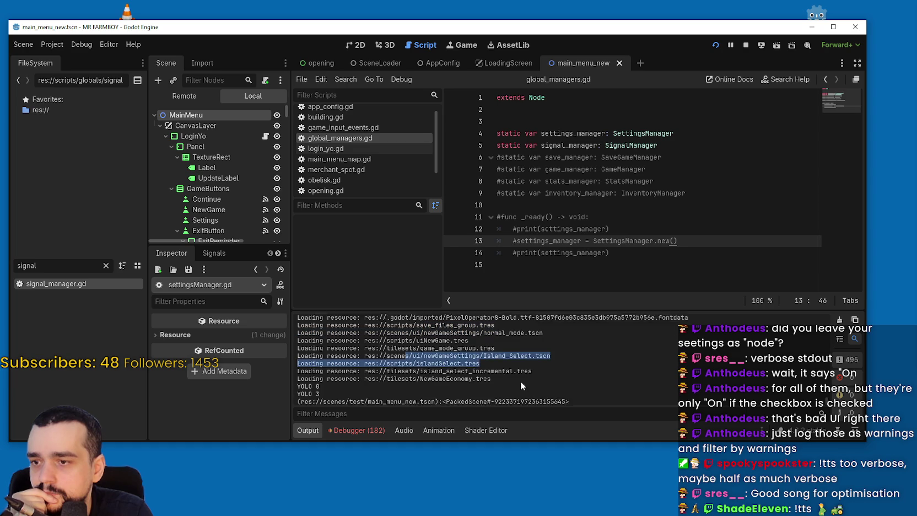
{"action": "left_click", "coordinate": [453, 384]}
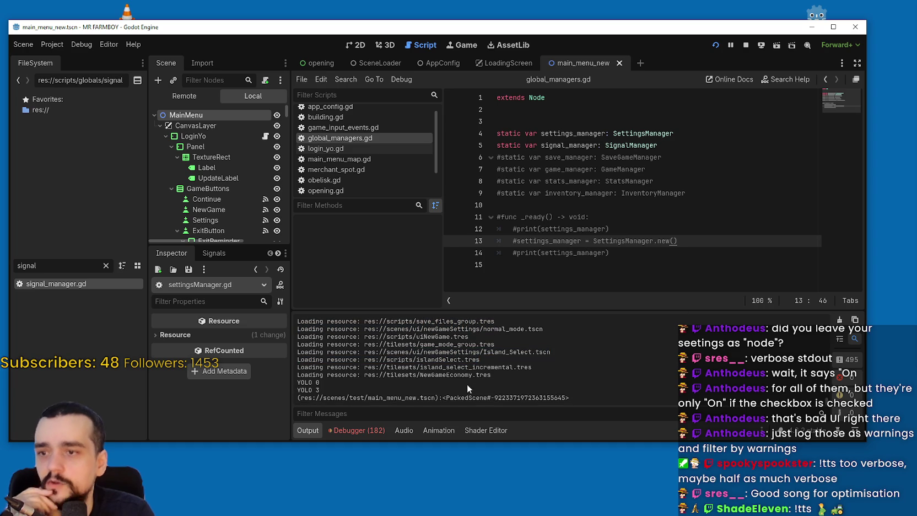
{"action": "left_click", "coordinate": [53, 45]}
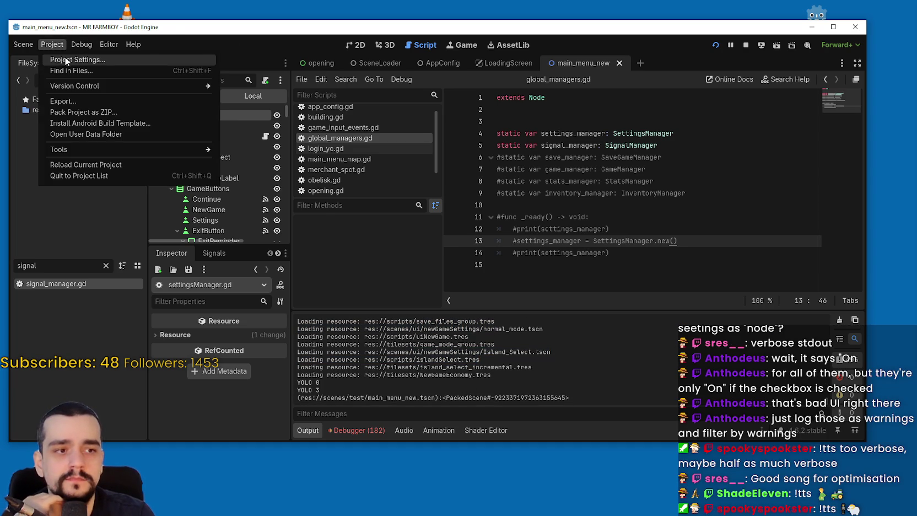
Step: Glance at Project Settings, then filter the Output log for 'setting'
{"action": "left_click", "coordinate": [62, 59]}
{"action": "left_click", "coordinate": [490, 351]}
{"action": "left_click", "coordinate": [450, 412]}
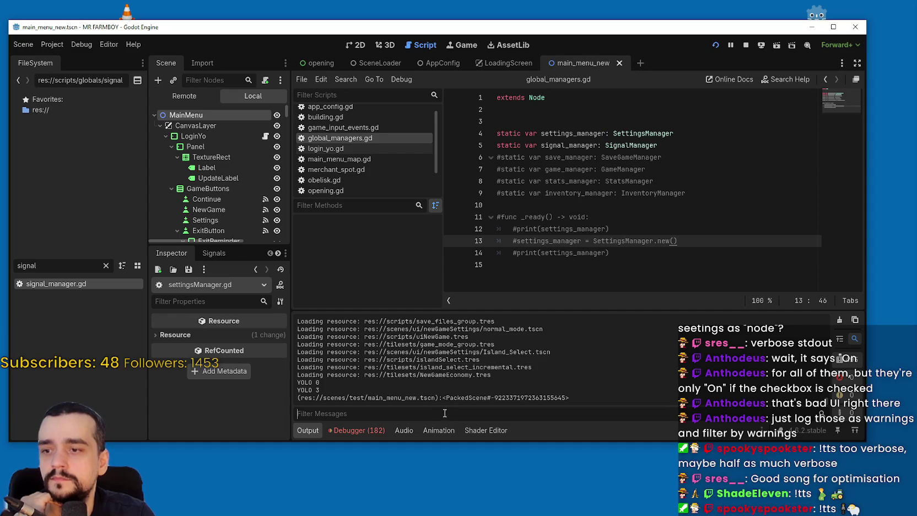
{"action": "type", "text": "setting"}
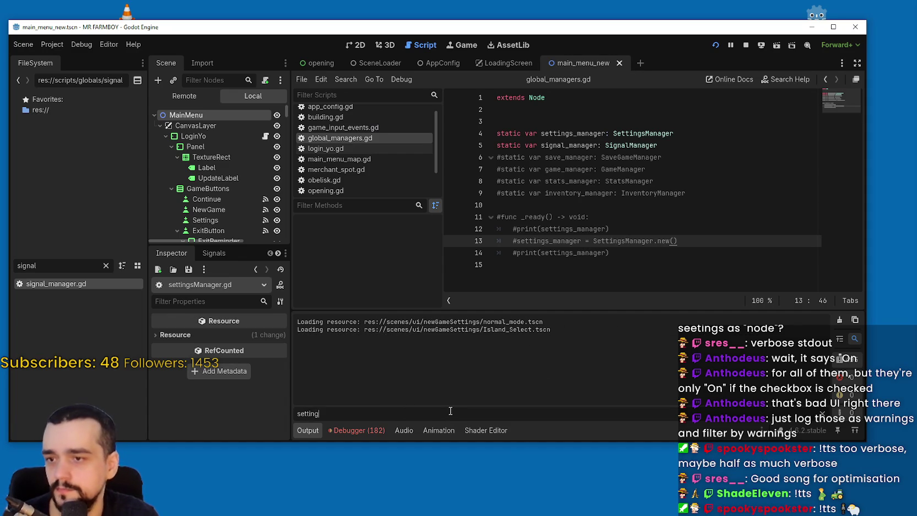
Step: Clear the log filter and jump to the SettingsManager script via Lookup Symbol
{"action": "key", "text": "ctrl+a"}
{"action": "key", "text": "BackSpace"}
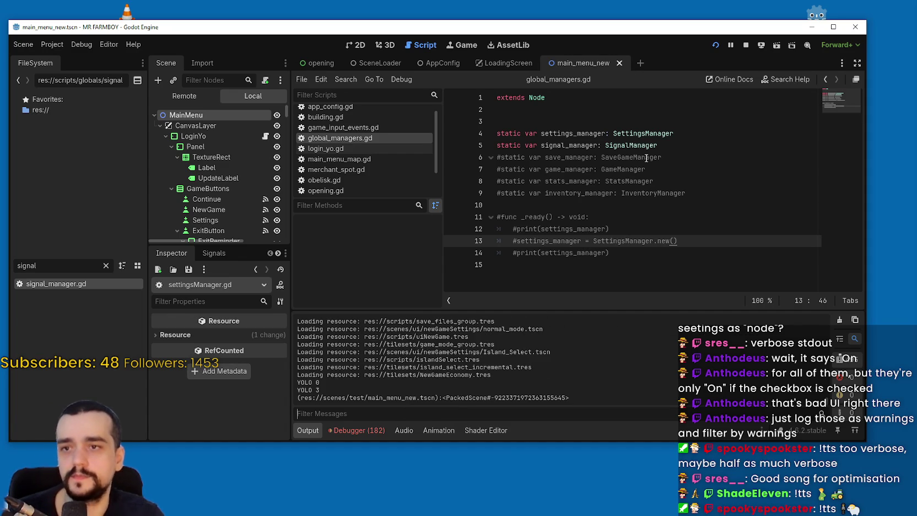
{"action": "right_click", "coordinate": [634, 136]}
{"action": "left_click", "coordinate": [661, 291]}
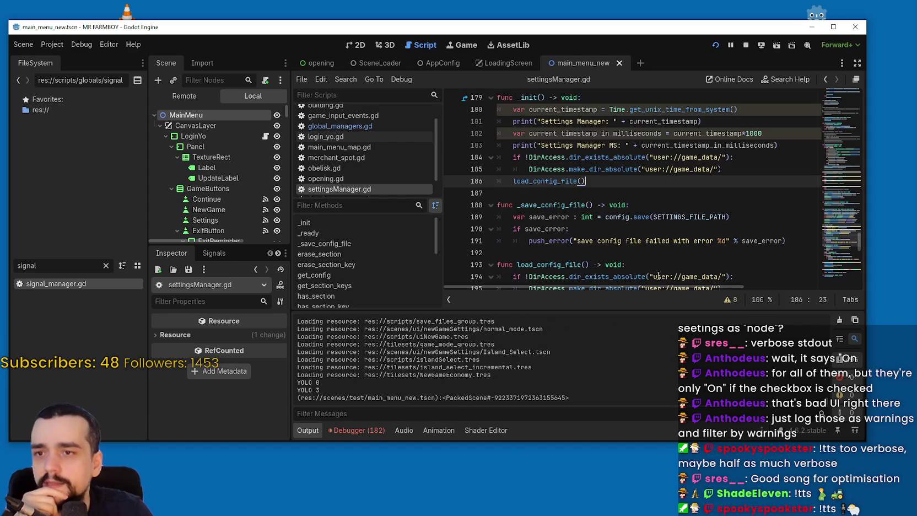
Step: Add breakpoints on lines 180 and 181 of settingsManager.gd, rerun the game and continue past them
{"action": "left_click", "coordinate": [452, 145]}
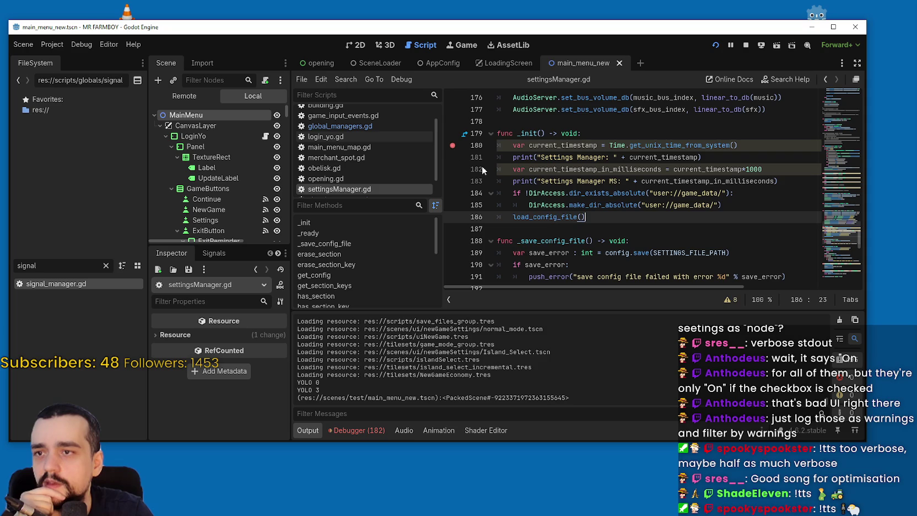
{"action": "left_click", "coordinate": [715, 45]}
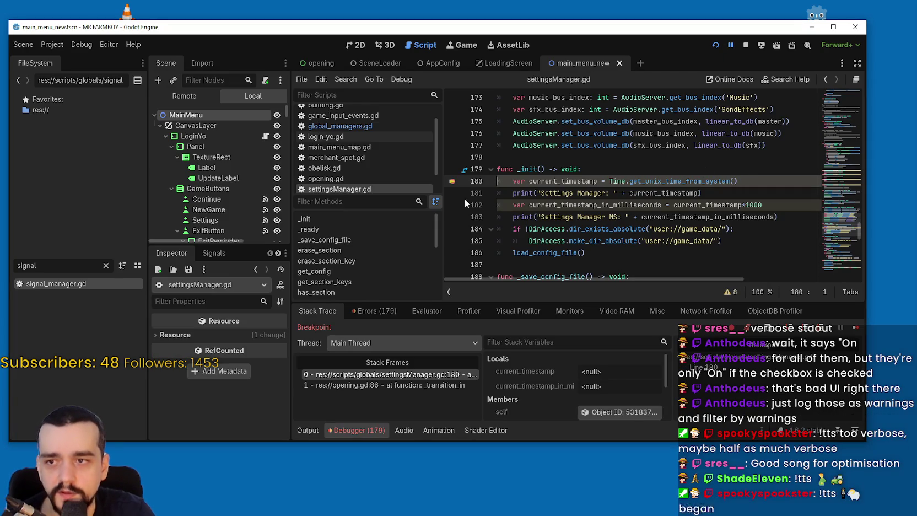
{"action": "left_click", "coordinate": [452, 193]}
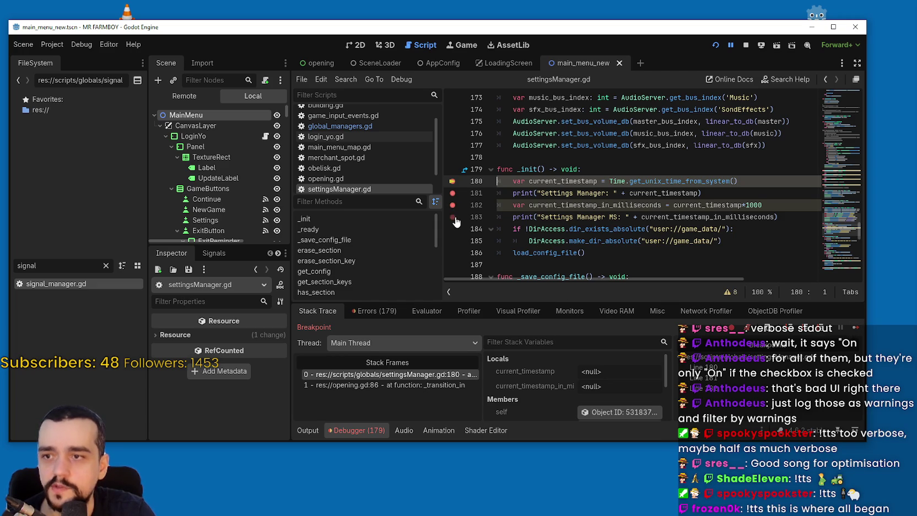
{"action": "left_click", "coordinate": [855, 328]}
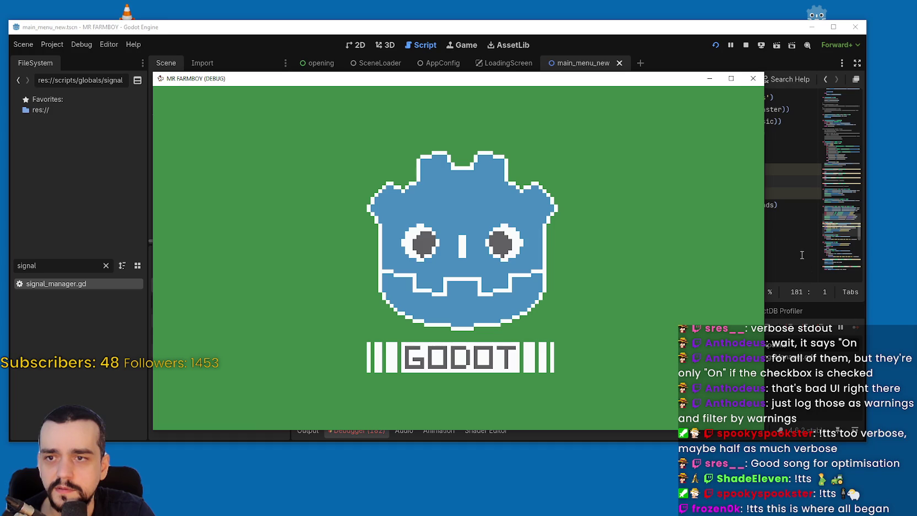
Step: Show the debugger's Errors list with the String plus float '+' error in _init
{"action": "left_click", "coordinate": [775, 180]}
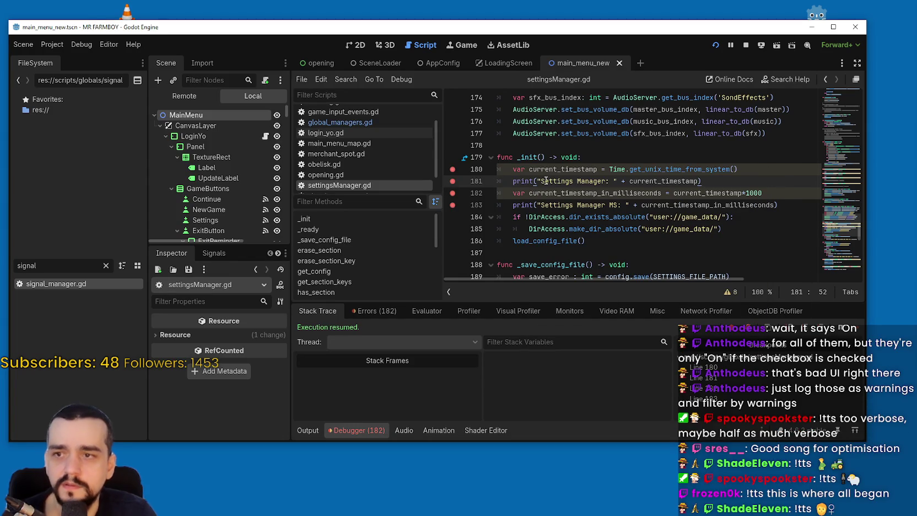
{"action": "double_click", "coordinate": [518, 181]}
{"action": "left_click", "coordinate": [661, 181]}
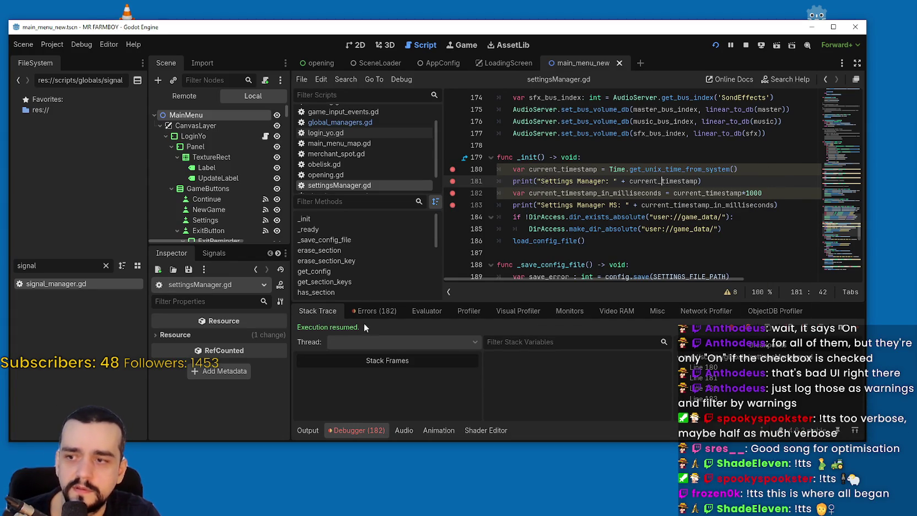
{"action": "left_click", "coordinate": [375, 311]}
{"action": "left_click_drag", "start_coordinate": [861, 346], "coordinate": [862, 441]}
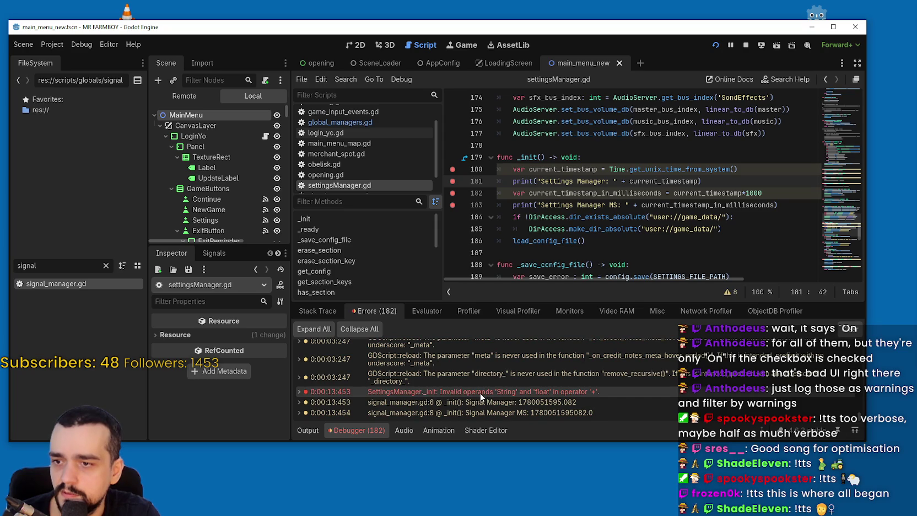
Step: Wrap current_timestamp on line 181 and current_timestamp_in_milliseconds on line 183 in str()
{"action": "mouse_move", "coordinate": [480, 395]}
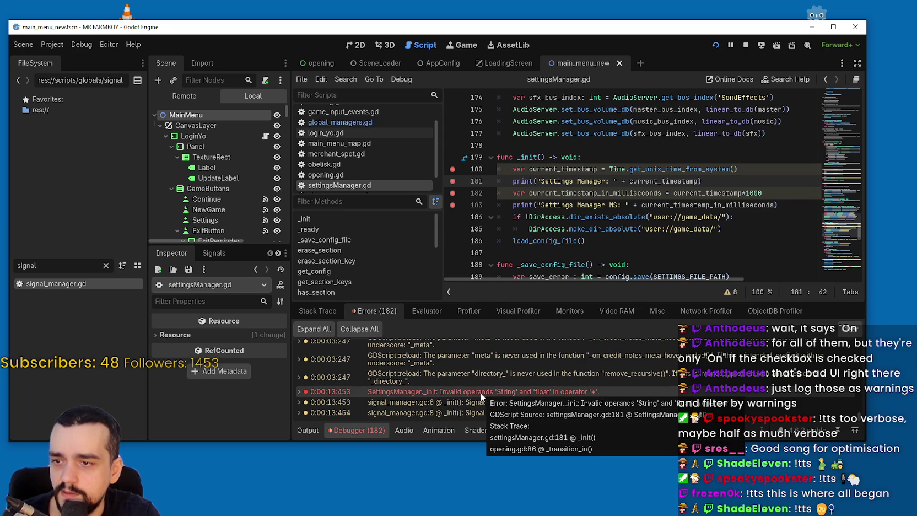
{"action": "double_click", "coordinate": [646, 181]}
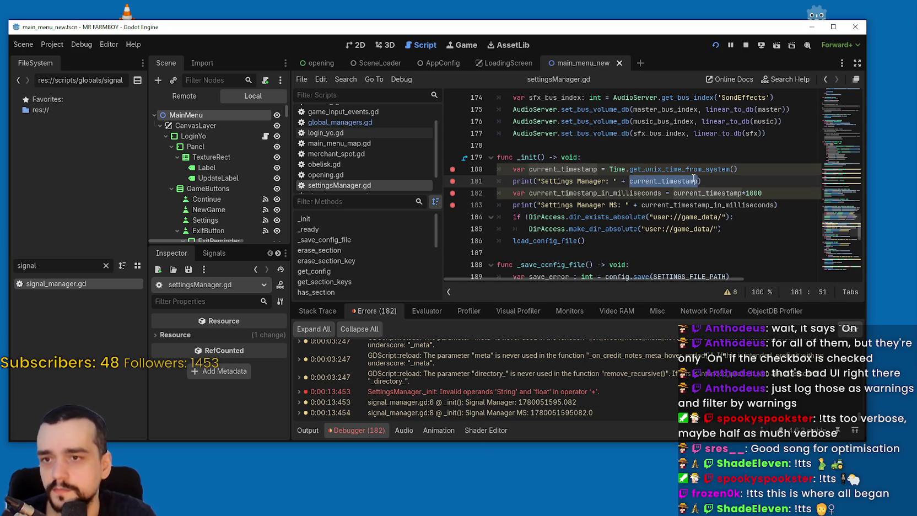
{"action": "type", "text": "("}
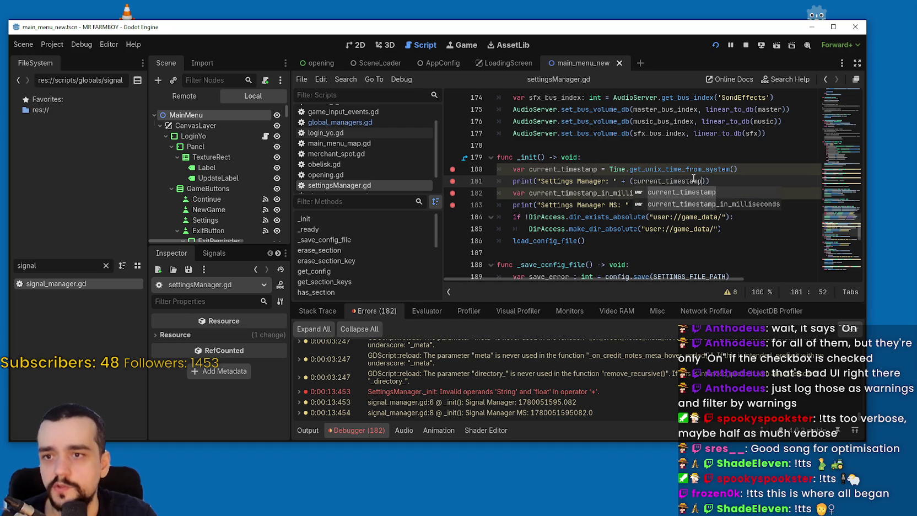
{"action": "left_click", "coordinate": [629, 182]}
{"action": "type", "text": "str"}
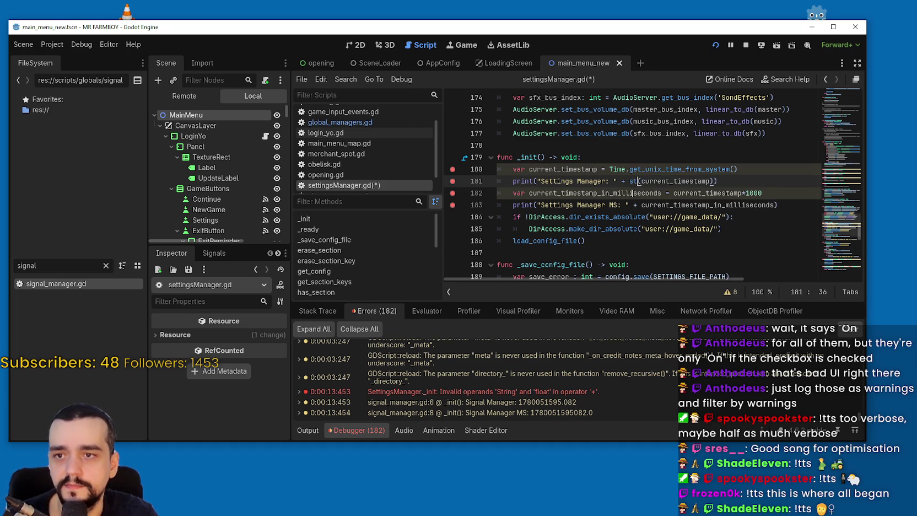
{"action": "key", "text": "Escape"}
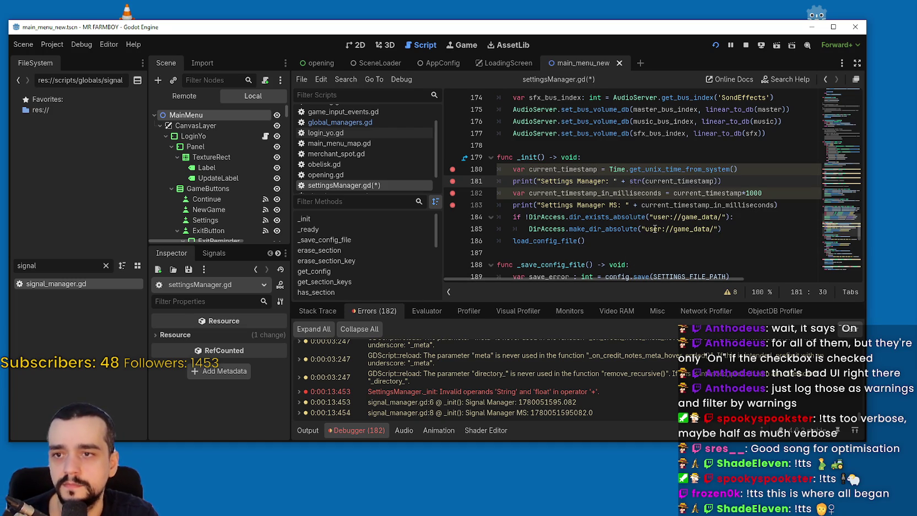
{"action": "double_click", "coordinate": [751, 205]}
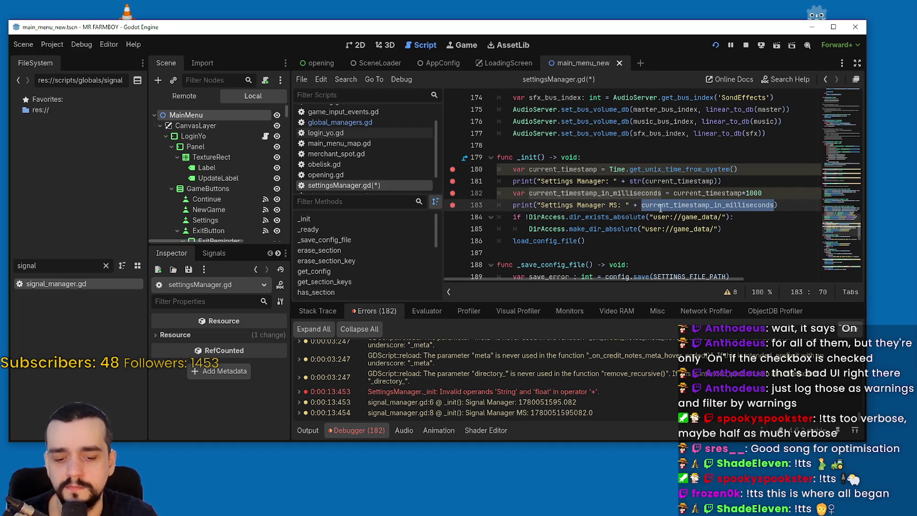
{"action": "type", "text": "("}
{"action": "left_click", "coordinate": [642, 205]}
{"action": "type", "text": "str("}
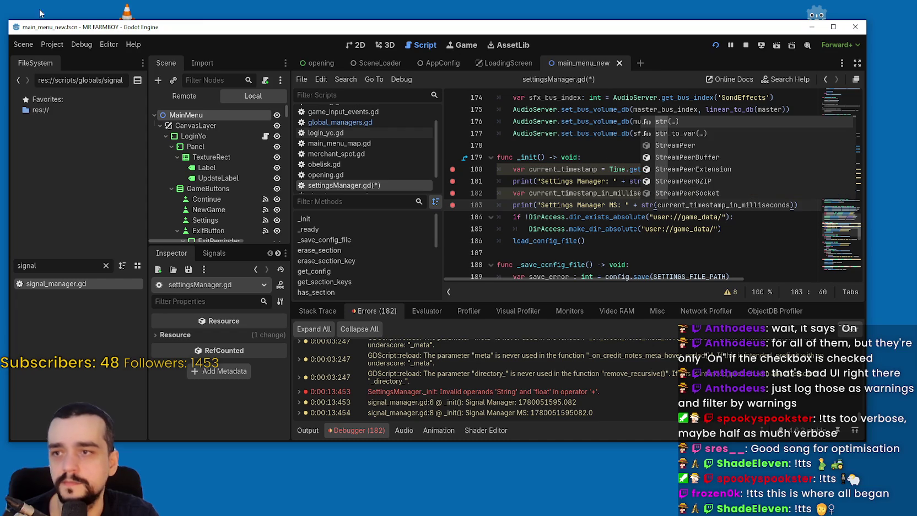
Step: Turn off Verbose stdout in Project Settings
{"action": "left_click", "coordinate": [52, 44]}
{"action": "left_click", "coordinate": [65, 61]}
{"action": "left_click", "coordinate": [556, 240]}
{"action": "left_click", "coordinate": [478, 349]}
Step: Begin replacing print on line 181 with a warning call
{"action": "key", "text": "Escape"}
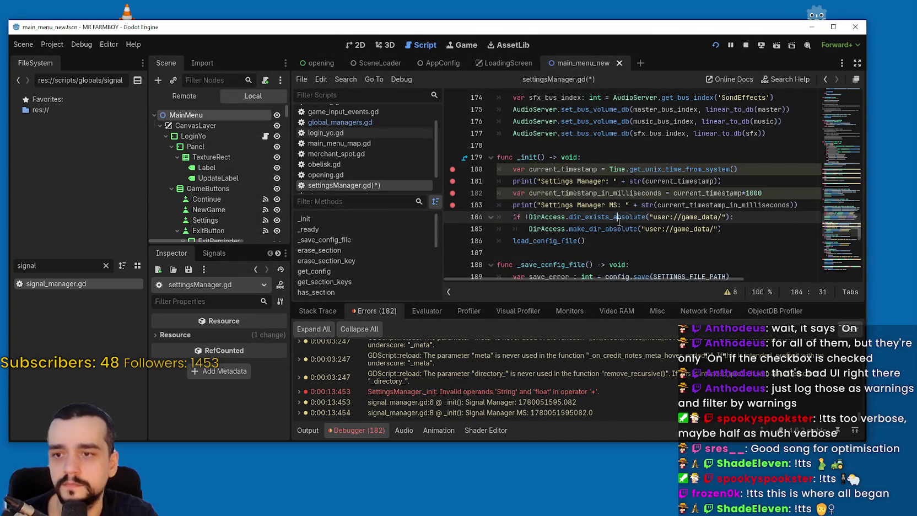
{"action": "double_click", "coordinate": [521, 181]}
{"action": "type", "text": "w"}
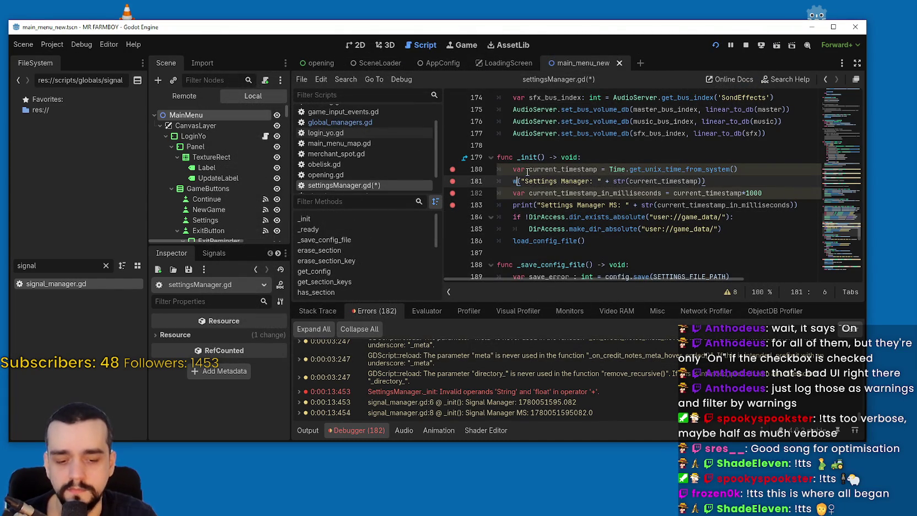
{"action": "type", "text": "arp"}
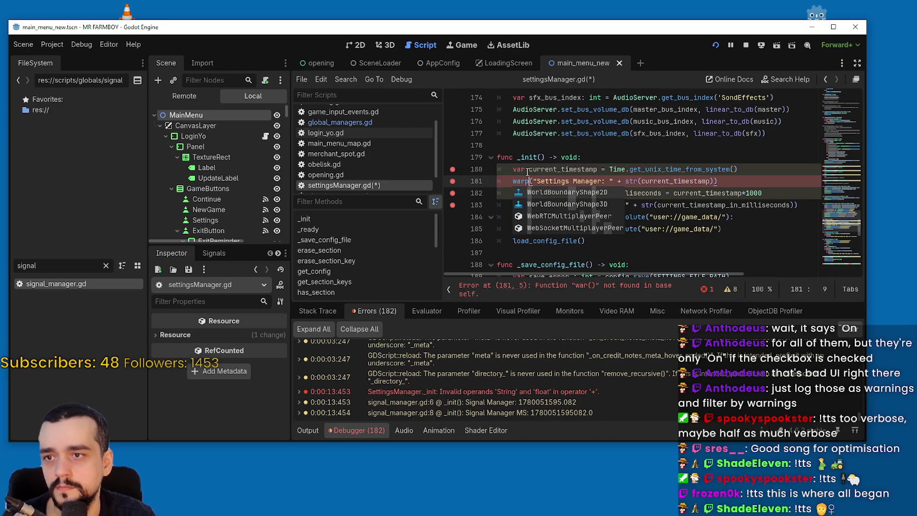
{"action": "type", "text": "ni"}
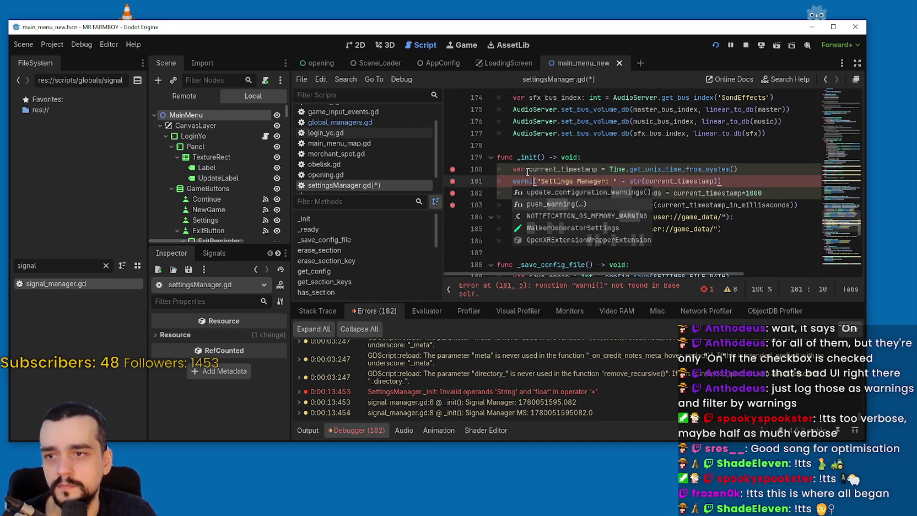
Step: Use push_warning instead of print on lines 181 and 183, save, and select lines 180–183
{"action": "key", "text": "Return"}
{"action": "double_click", "coordinate": [532, 181]}
{"action": "key", "text": "ctrl+c"}
{"action": "double_click", "coordinate": [523, 205]}
{"action": "key", "text": "ctrl+v"}
{"action": "left_click", "coordinate": [764, 205]}
{"action": "key", "text": "ctrl+s"}
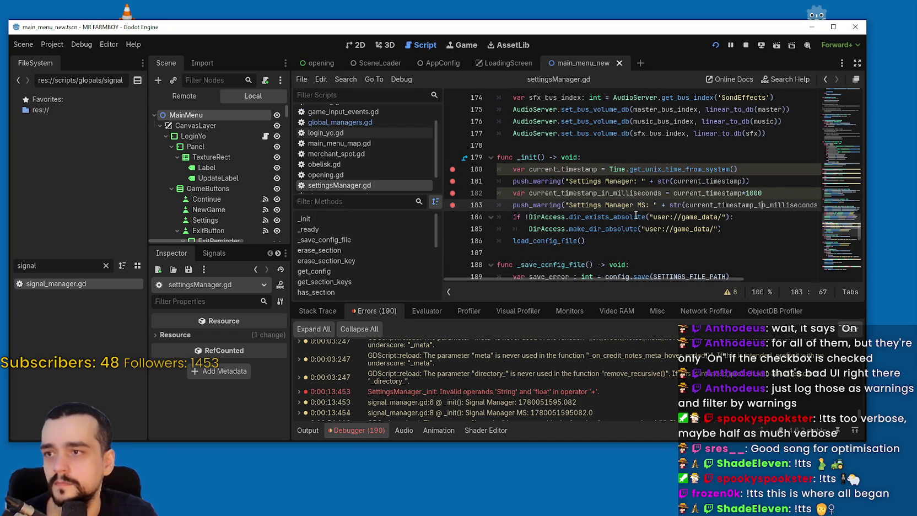
{"action": "left_click_drag", "start_coordinate": [811, 205], "coordinate": [467, 173]}
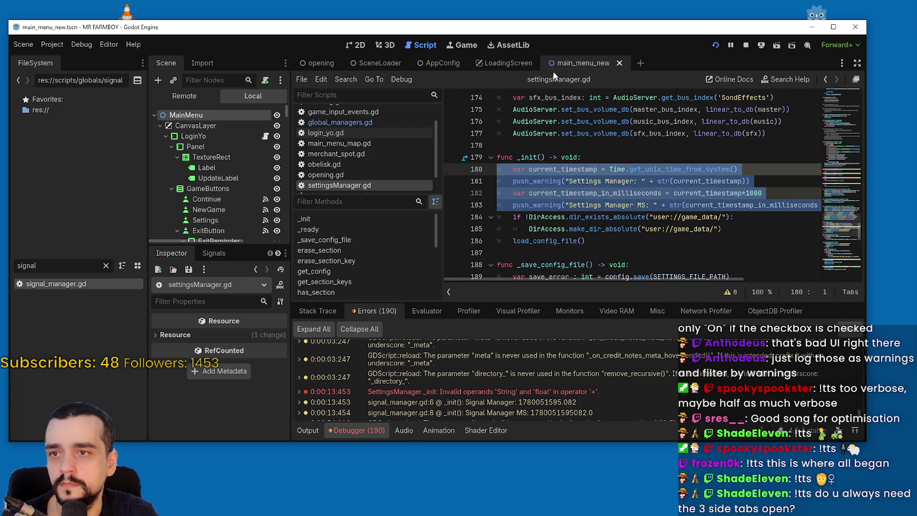
Step: Paste the settingsManager logging lines over lines 5–8 of signal_manager.gd's _init
{"action": "scroll", "coordinate": [366, 144], "scroll_direction": "up", "scroll_amount": 2}
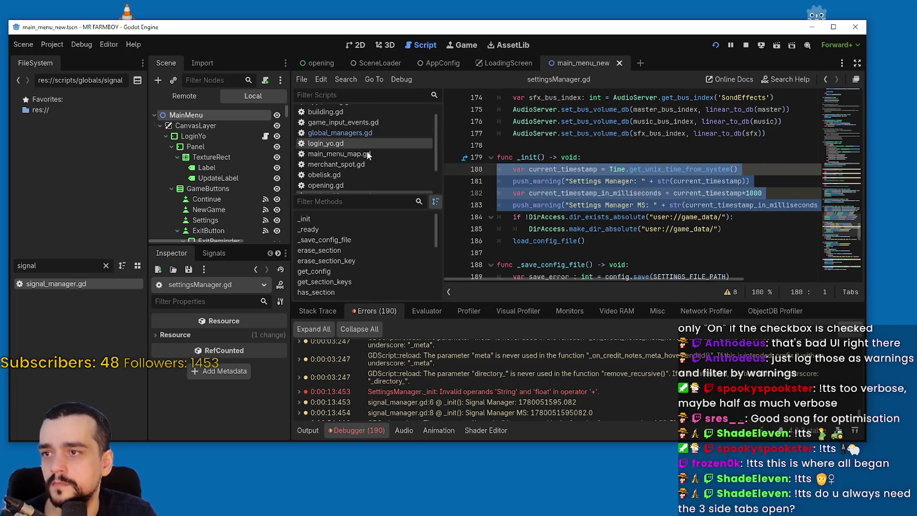
{"action": "scroll", "coordinate": [370, 149], "scroll_direction": "down", "scroll_amount": 2}
{"action": "left_click", "coordinate": [364, 174]}
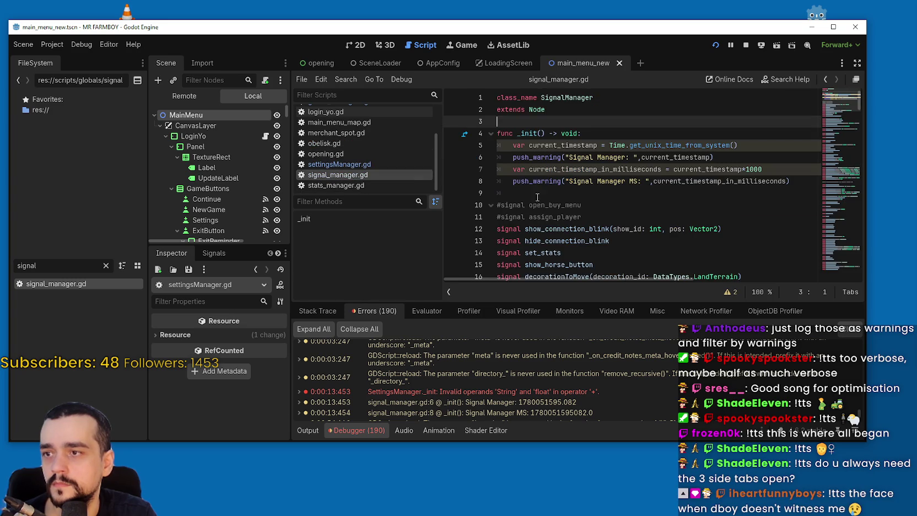
{"action": "left_click_drag", "start_coordinate": [807, 182], "coordinate": [447, 146]}
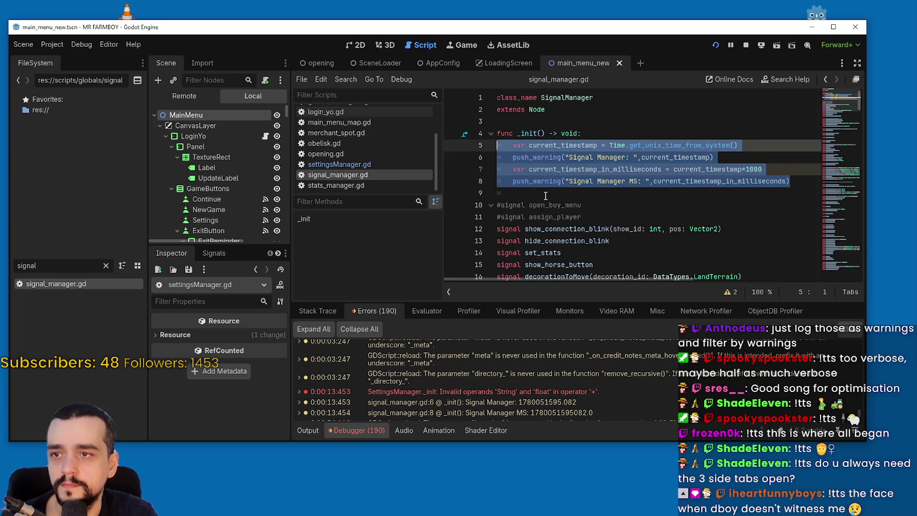
{"action": "key", "text": "ctrl+v"}
Step: Rename 'Settings' to 'Signal' on lines 6 and 8, save, and stop the running game
{"action": "double_click", "coordinate": [580, 157]}
{"action": "type", "text": "Signal"}
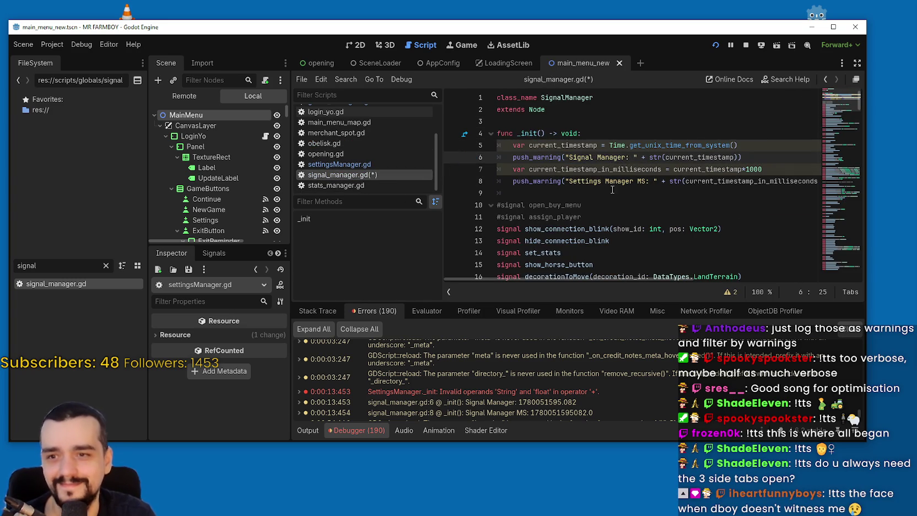
{"action": "double_click", "coordinate": [583, 181]}
{"action": "type", "text": "Signal"}
{"action": "key", "text": "ctrl+s"}
{"action": "left_click", "coordinate": [746, 45]}
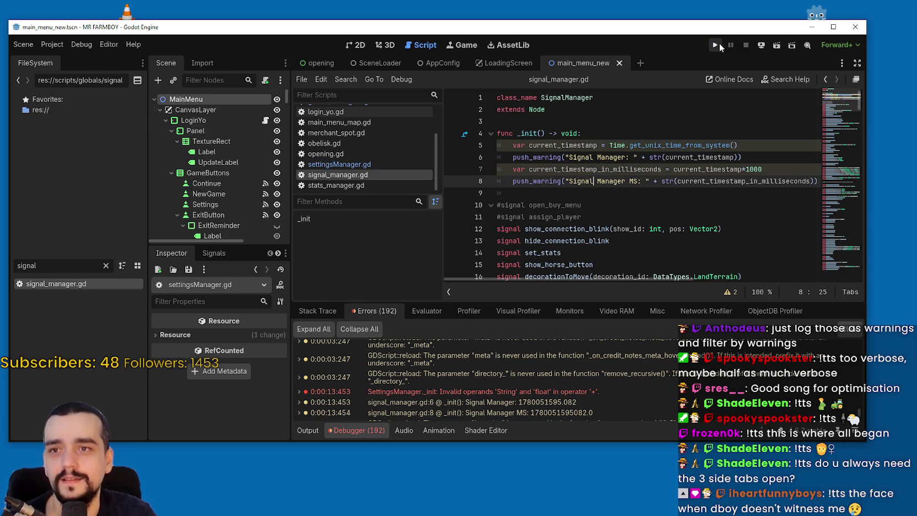
Step: Run the project to the MR FARMBOY main menu, then close the game window
{"action": "left_click", "coordinate": [716, 46]}
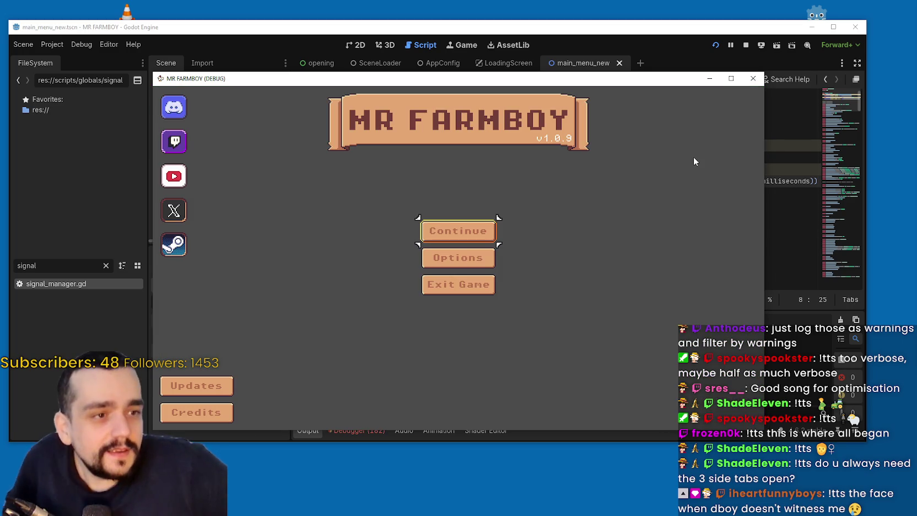
{"action": "left_click", "coordinate": [709, 78]}
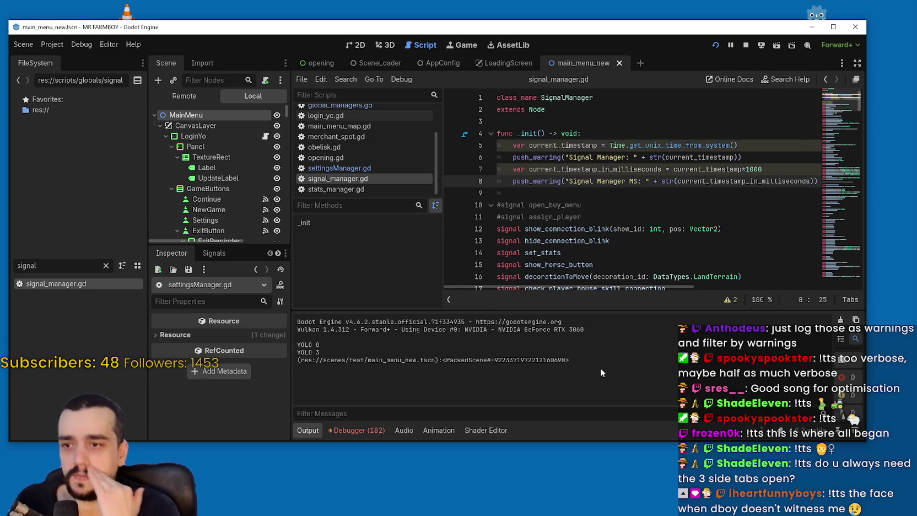
Step: Review the Settings Manager and Signal Manager timestamp warnings in the debugger's Errors list, then look up push_warning
{"action": "double_click", "coordinate": [669, 181]}
{"action": "left_click", "coordinate": [358, 430]}
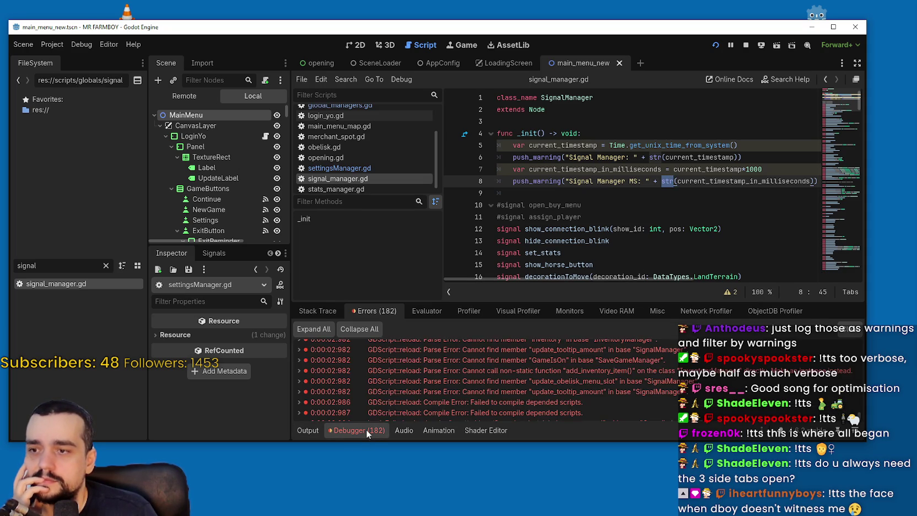
{"action": "scroll", "coordinate": [560, 382], "scroll_direction": "down", "scroll_amount": 3}
{"action": "scroll", "coordinate": [628, 396], "scroll_direction": "up", "scroll_amount": 3}
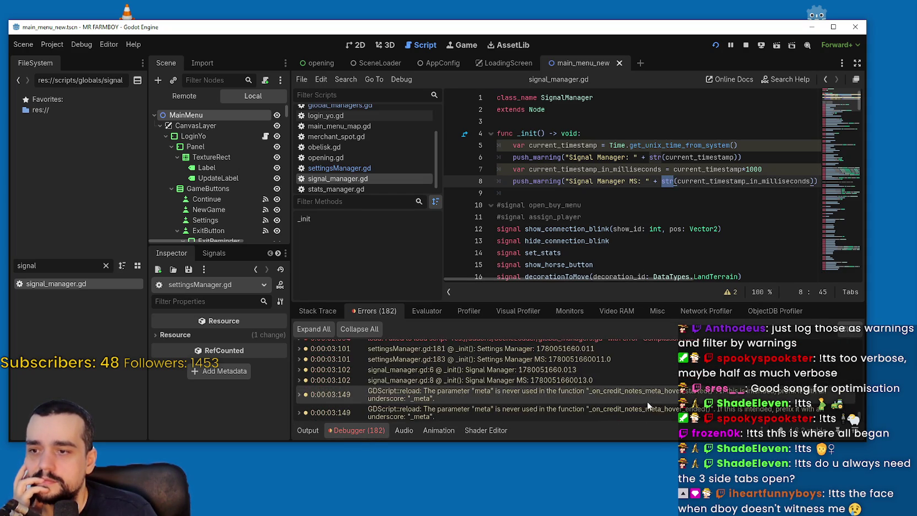
{"action": "scroll", "coordinate": [631, 394], "scroll_direction": "down", "scroll_amount": 5}
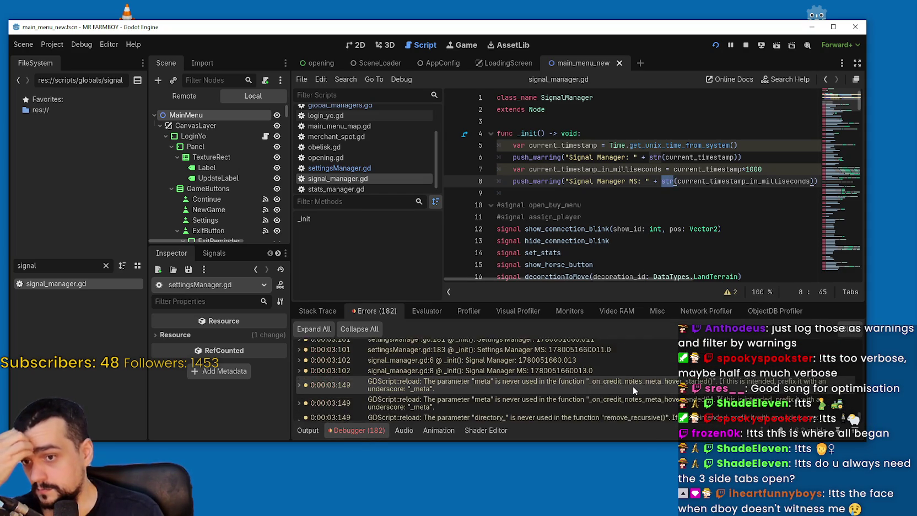
{"action": "scroll", "coordinate": [623, 378], "scroll_direction": "up", "scroll_amount": 3}
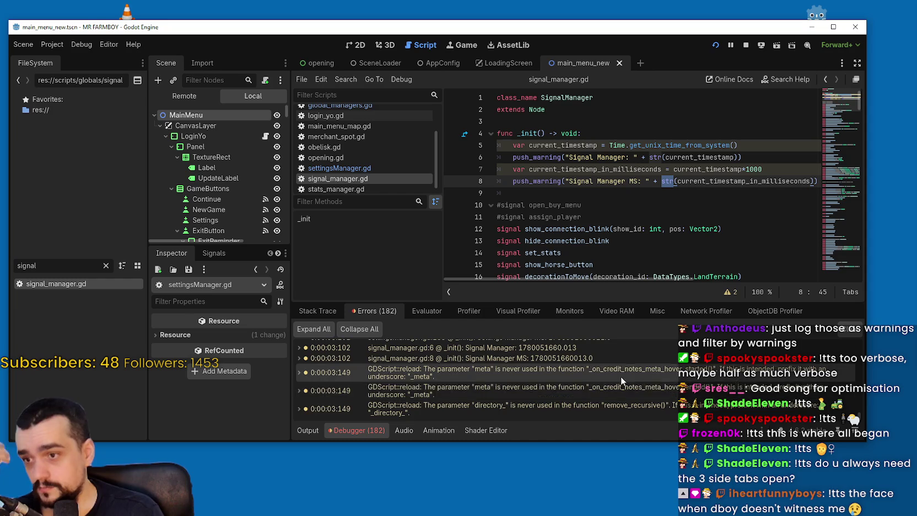
{"action": "scroll", "coordinate": [548, 373], "scroll_direction": "up", "scroll_amount": 1}
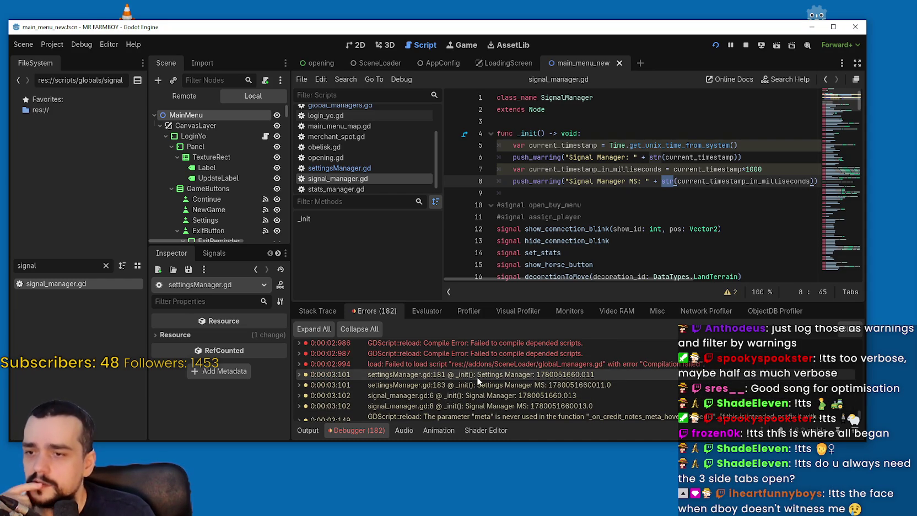
{"action": "mouse_move", "coordinate": [478, 377]}
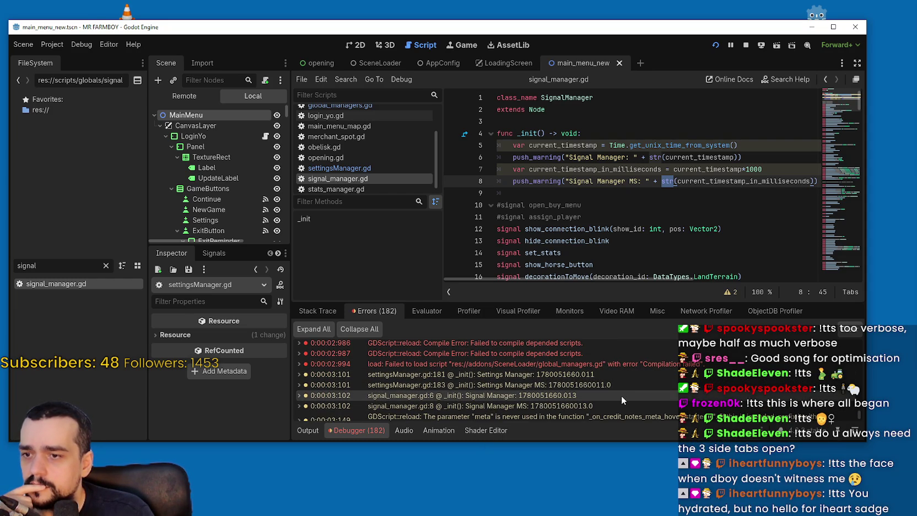
{"action": "double_click", "coordinate": [539, 158]}
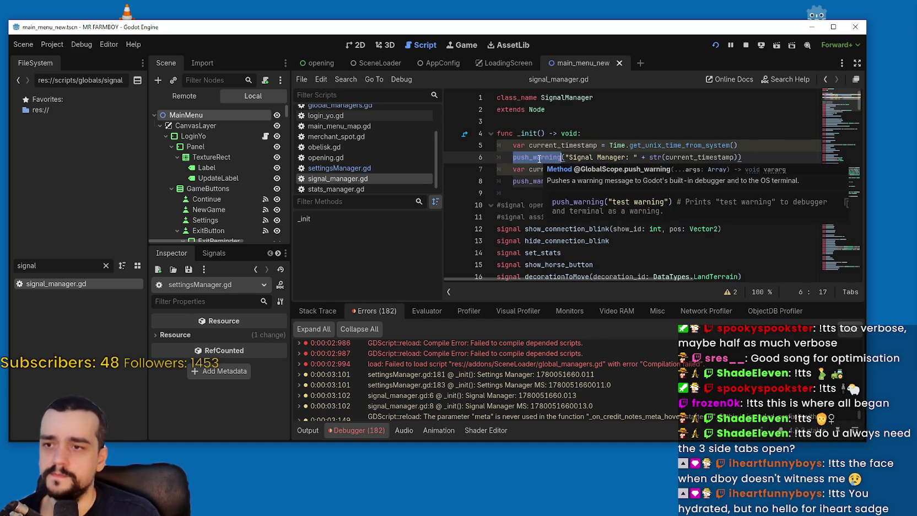
Step: Step back and forth through signal_manager.gd's edit history to compare earlier logging lines
{"action": "key", "text": "ctrl+z"}
{"action": "key", "text": "ctrl+z"}
{"action": "key", "text": "ctrl+z"}
{"action": "key", "text": "ctrl+shift+z"}
{"action": "key", "text": "ctrl+shift+z"}
{"action": "key", "text": "ctrl+shift+z"}
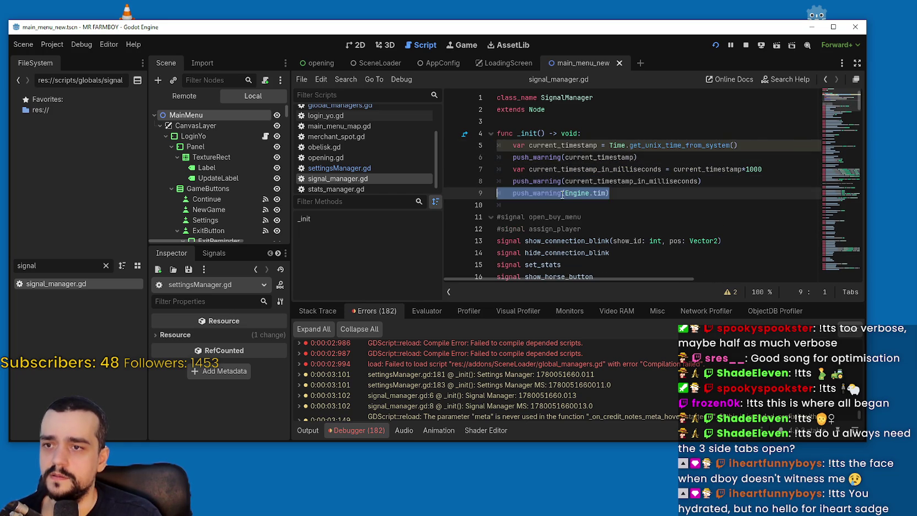
{"action": "key", "text": "ctrl+z"}
{"action": "key", "text": "ctrl+z"}
{"action": "key", "text": "ctrl+shift+z"}
{"action": "key", "text": "ctrl+shift+z"}
{"action": "key", "text": "ctrl+shift+z"}
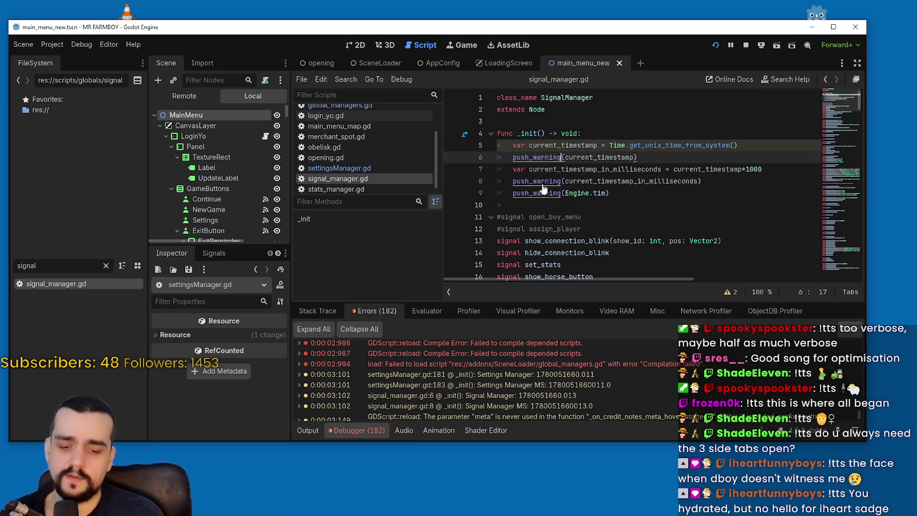
{"action": "key", "text": "ctrl+shift+z"}
{"action": "key", "text": "ctrl+shift+z"}
{"action": "key", "text": "ctrl+shift+z"}
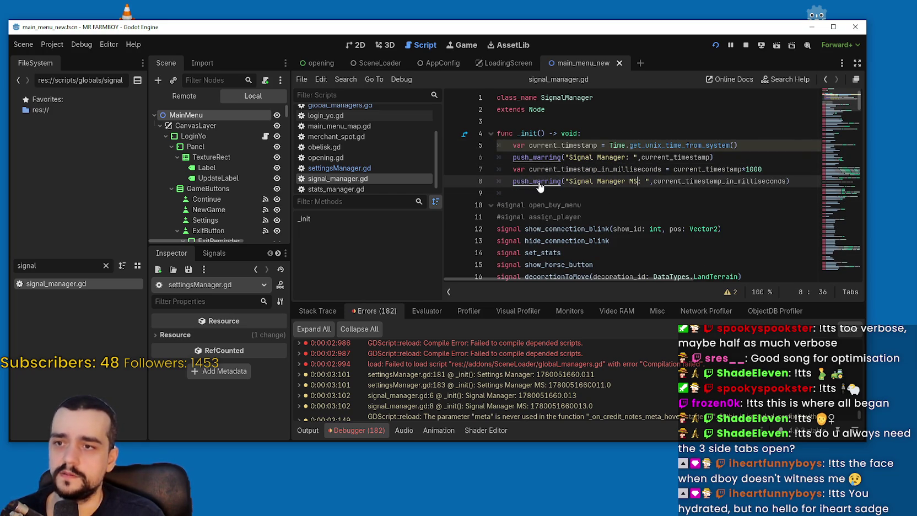
{"action": "key", "text": "ctrl+shift+z"}
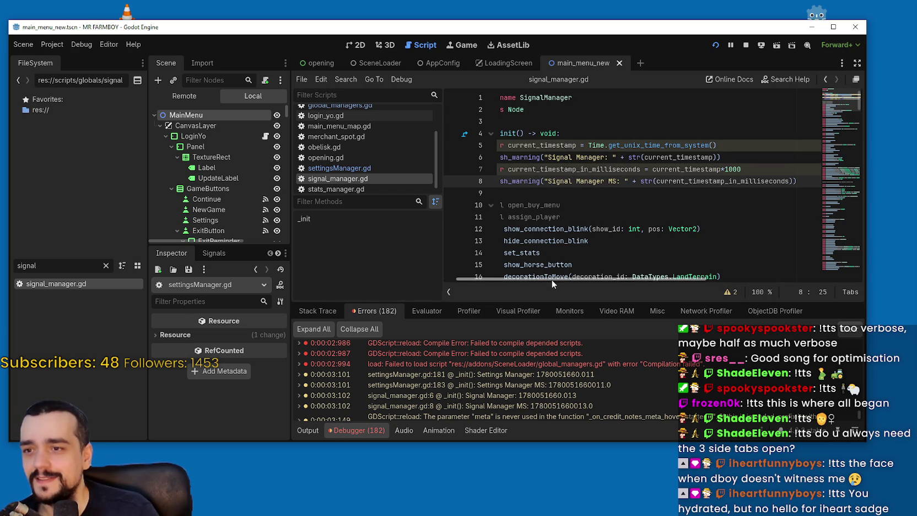
Step: Change push_warning on line 6 of signal_manager.gd to print
{"action": "scroll", "coordinate": [551, 280], "scroll_direction": "left", "scroll_amount": 2}
{"action": "double_click", "coordinate": [546, 159]}
{"action": "type", "text": "print"}
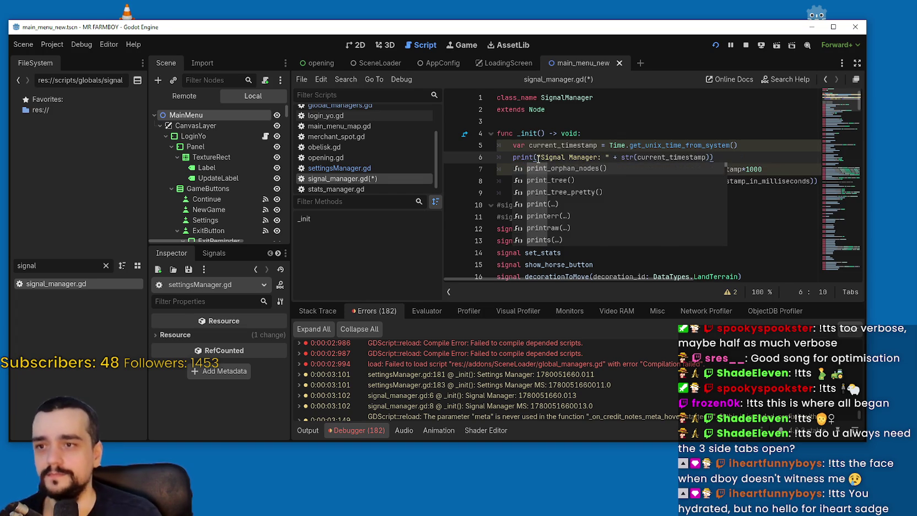
Step: Change line 8 of signal_manager.gd to print and save the script
{"action": "key", "text": "Escape"}
{"action": "left_click", "coordinate": [526, 189]}
{"action": "double_click", "coordinate": [529, 181]}
{"action": "type", "text": "print"}
{"action": "key", "text": "ctrl+s"}
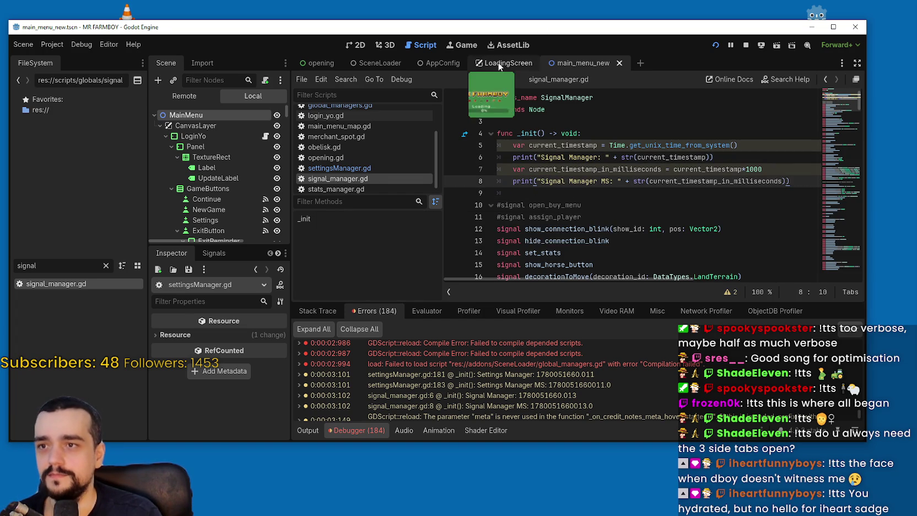
Step: Switch lines 181 and 183 of settingsManager.gd to print, save, and stop the game
{"action": "left_click", "coordinate": [339, 168]}
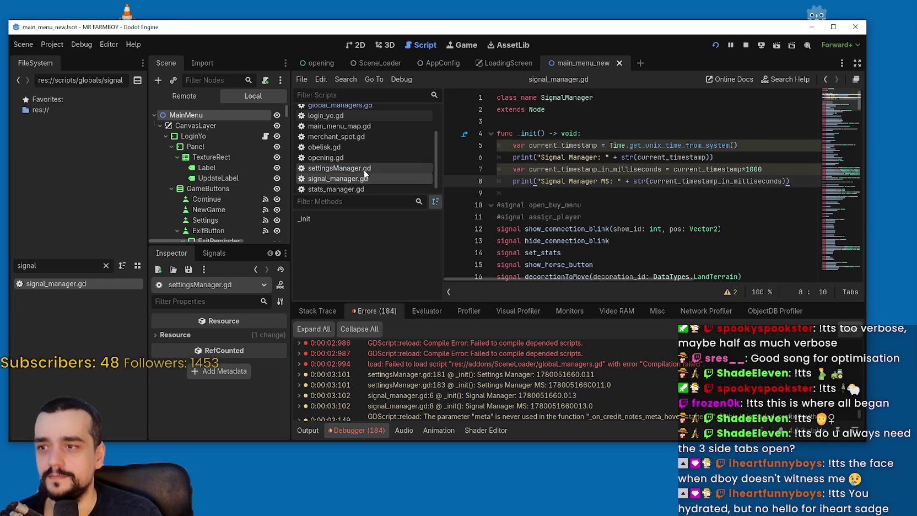
{"action": "double_click", "coordinate": [528, 180]}
{"action": "type", "text": "print"}
{"action": "double_click", "coordinate": [528, 205]}
{"action": "type", "text": "print"}
{"action": "key", "text": "ctrl+s"}
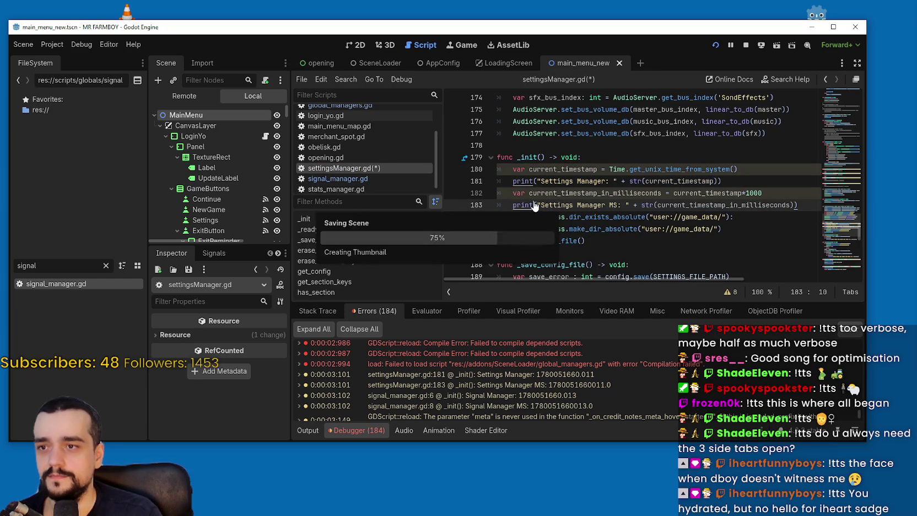
{"action": "left_click", "coordinate": [747, 46]}
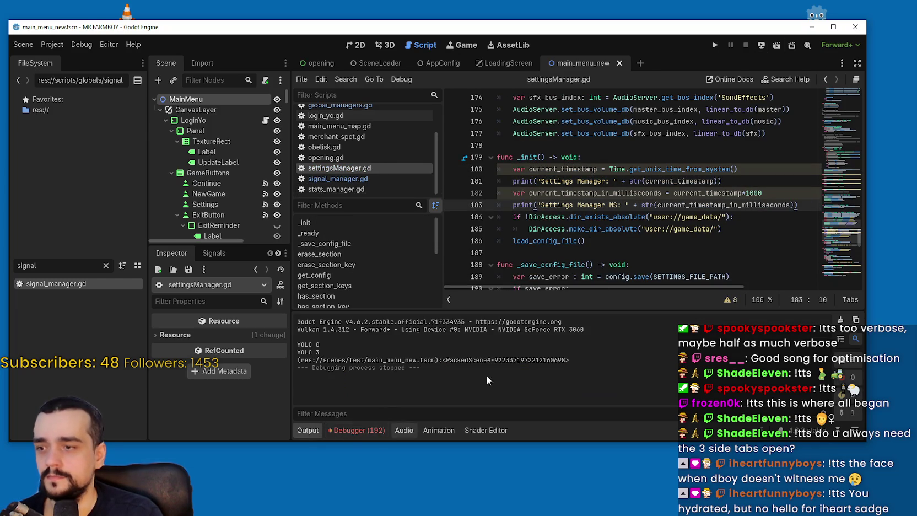
Step: Run the project once and stop it so the manager timestamps print to the Output
{"action": "left_click", "coordinate": [715, 45]}
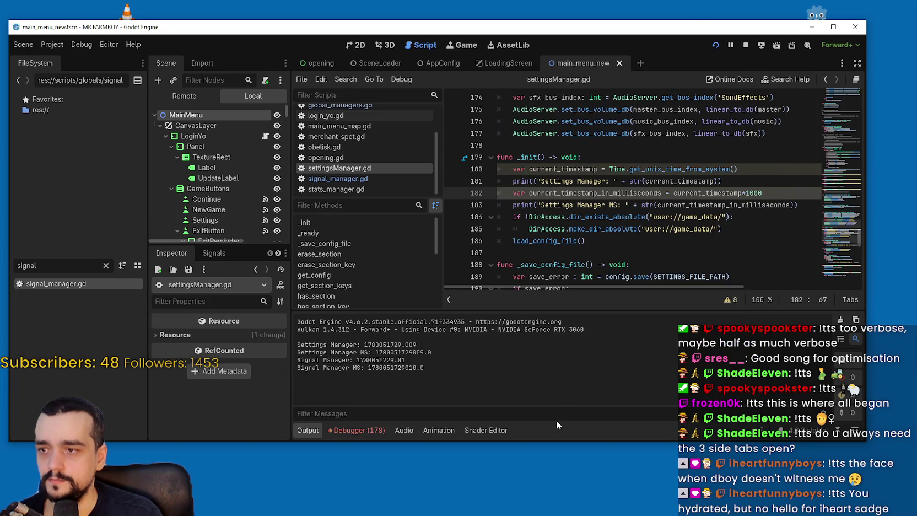
{"action": "left_click", "coordinate": [747, 46]}
{"action": "mouse_move", "coordinate": [542, 130]}
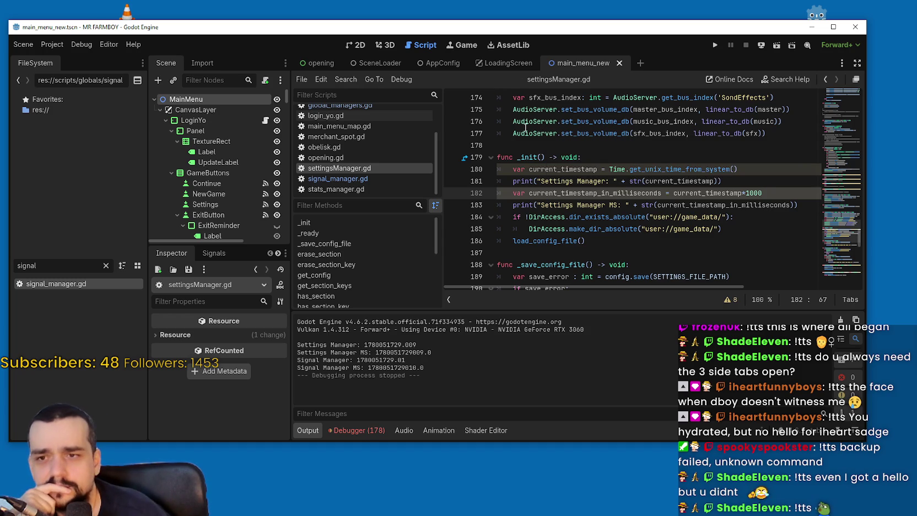
Step: Close the AudioServer documentation popup and select the Settings Manager timestamp 1780051729.009 in the Output
{"action": "left_click", "coordinate": [732, 239]}
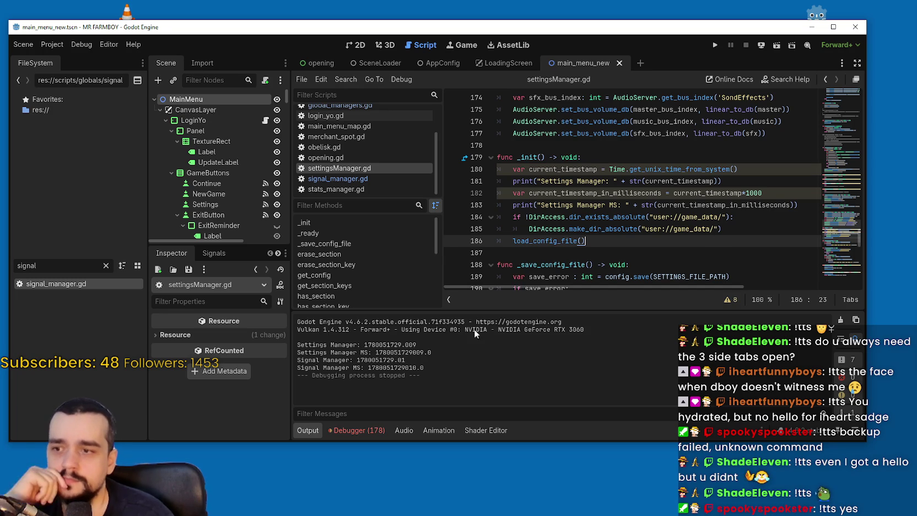
{"action": "left_click_drag", "start_coordinate": [367, 345], "coordinate": [418, 346]}
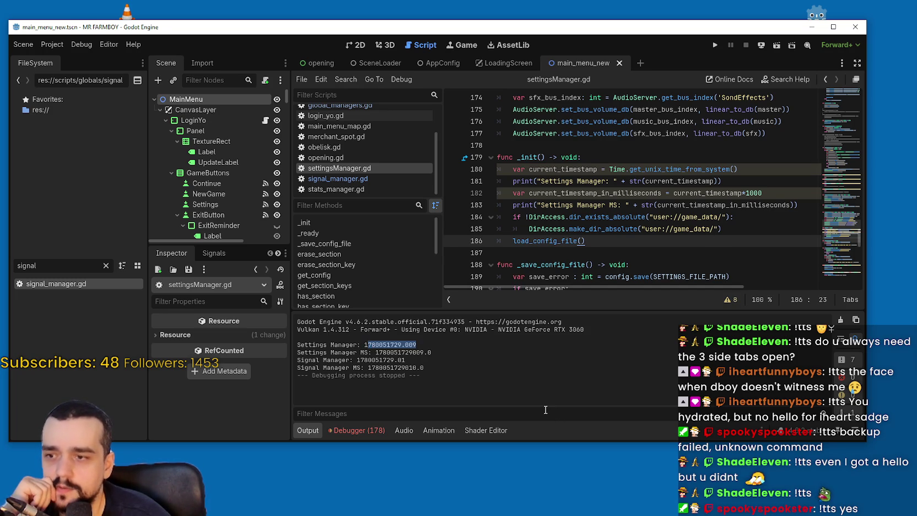
{"action": "left_click_drag", "start_coordinate": [402, 345], "coordinate": [364, 345]}
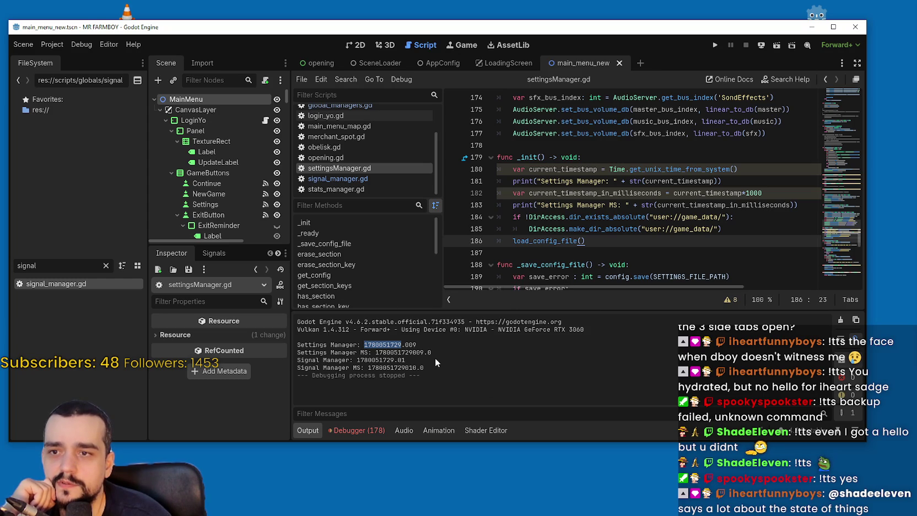
{"action": "mouse_move", "coordinate": [728, 169]}
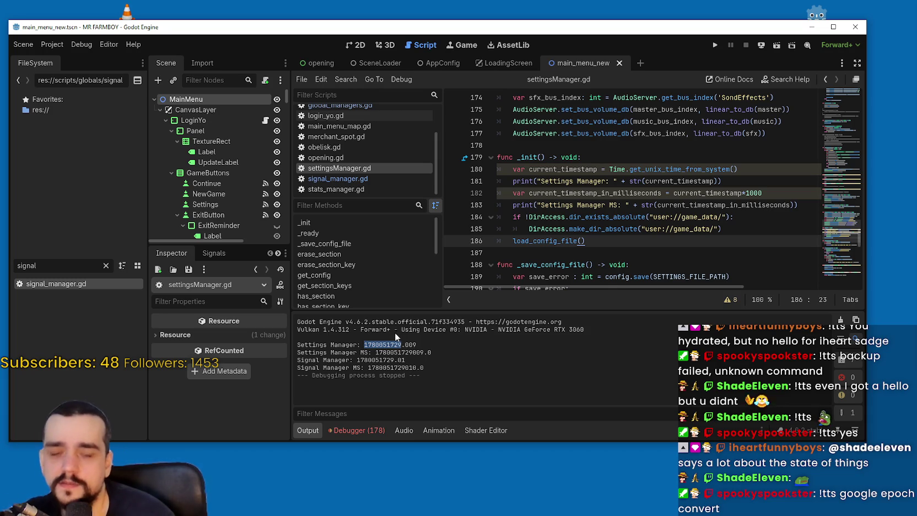
{"action": "double_click", "coordinate": [708, 194]}
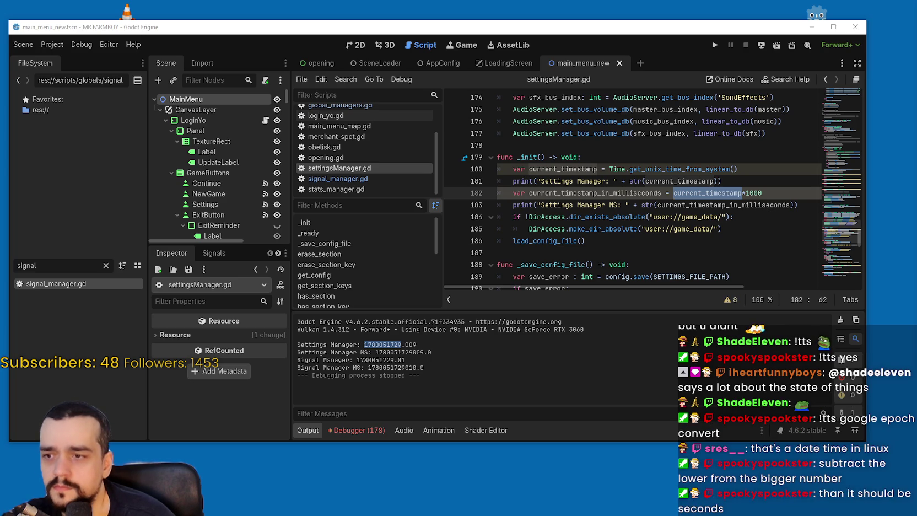
{"action": "left_click", "coordinate": [544, 204]}
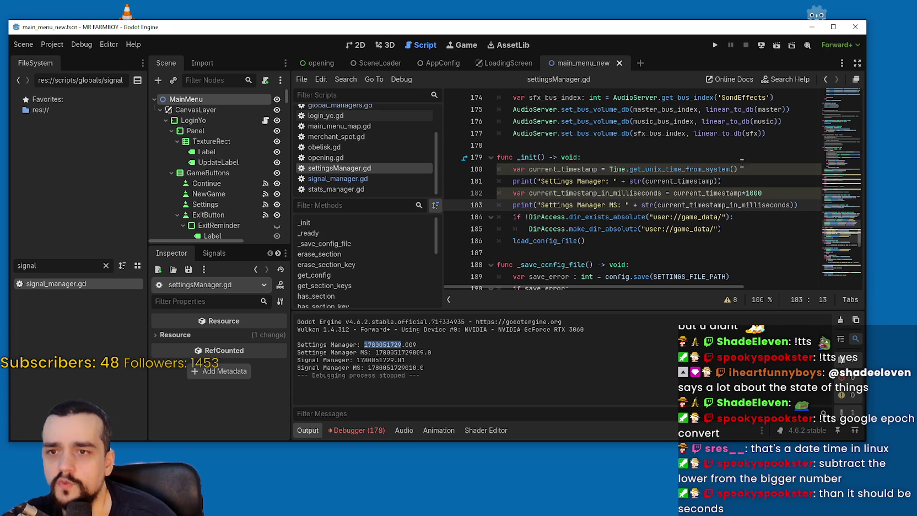
{"action": "left_click", "coordinate": [698, 169]}
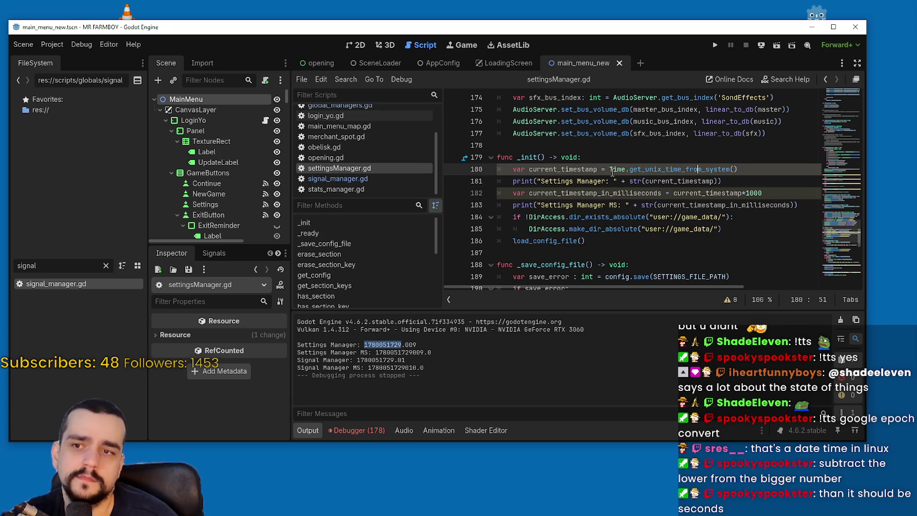
{"action": "mouse_move", "coordinate": [613, 172]}
{"action": "left_click_drag", "start_coordinate": [610, 170], "coordinate": [741, 169]}
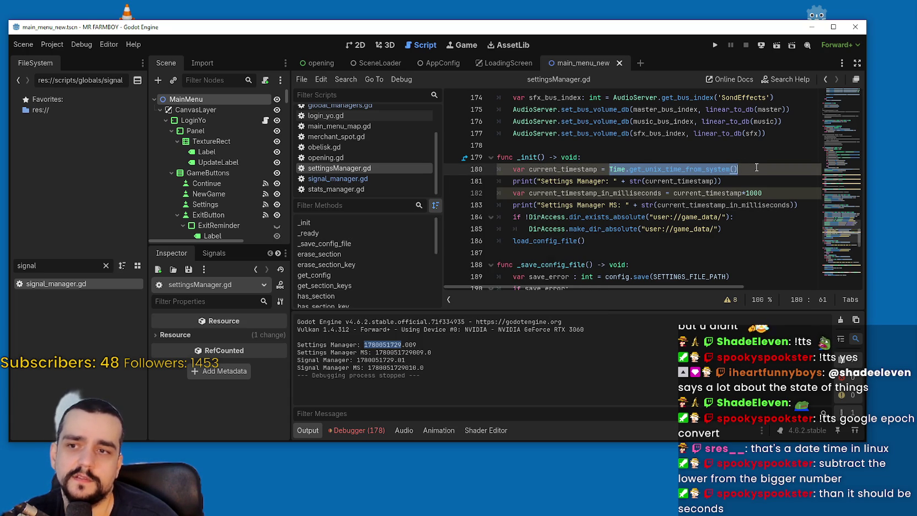
{"action": "left_click_drag", "start_coordinate": [510, 170], "coordinate": [789, 167]}
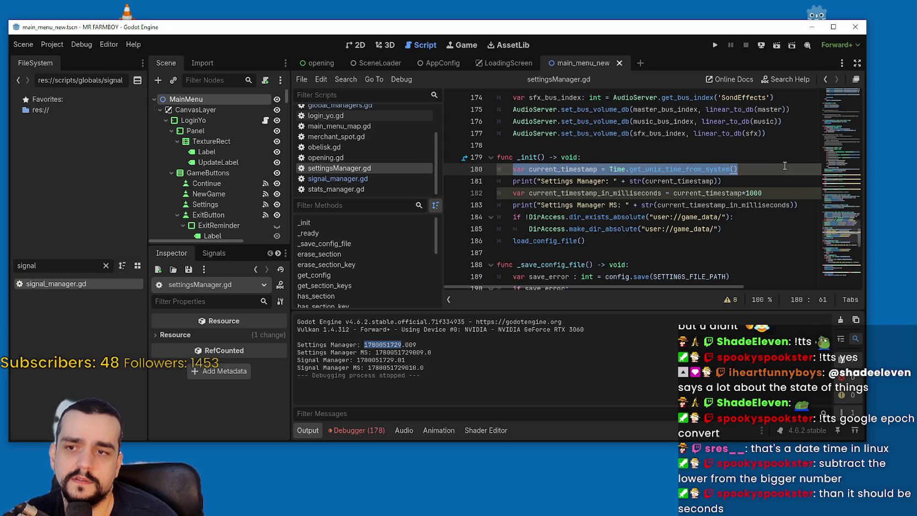
{"action": "mouse_move", "coordinate": [753, 164]}
{"action": "left_mouse_down"}
{"action": "mouse_move", "coordinate": [508, 162]}
{"action": "mouse_move", "coordinate": [738, 169]}
{"action": "left_mouse_up"}
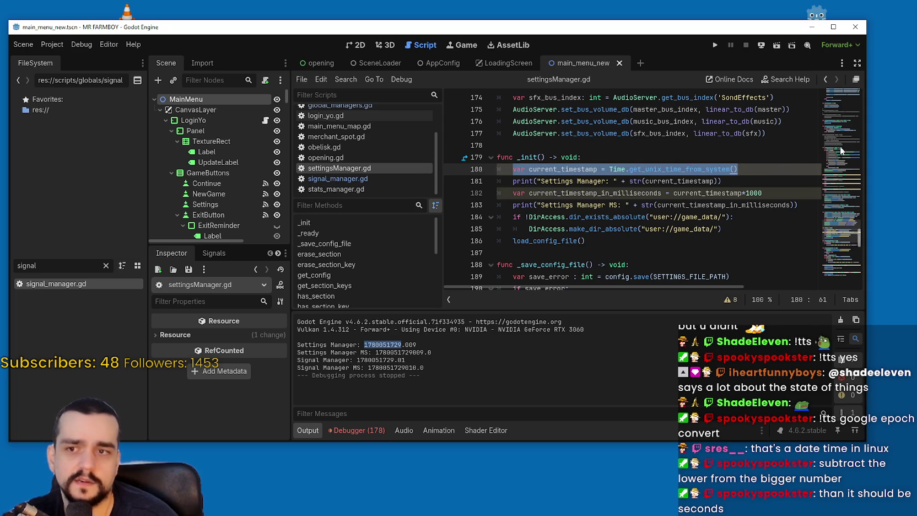
{"action": "left_click_drag", "start_coordinate": [738, 168], "coordinate": [498, 169]}
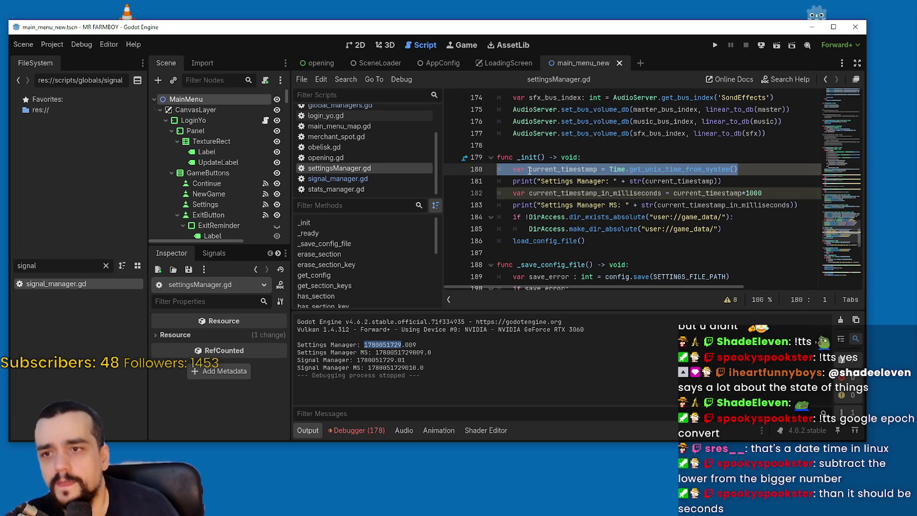
{"action": "left_click_drag", "start_coordinate": [513, 169], "coordinate": [750, 165]}
{"action": "key", "text": "ctrl+c"}
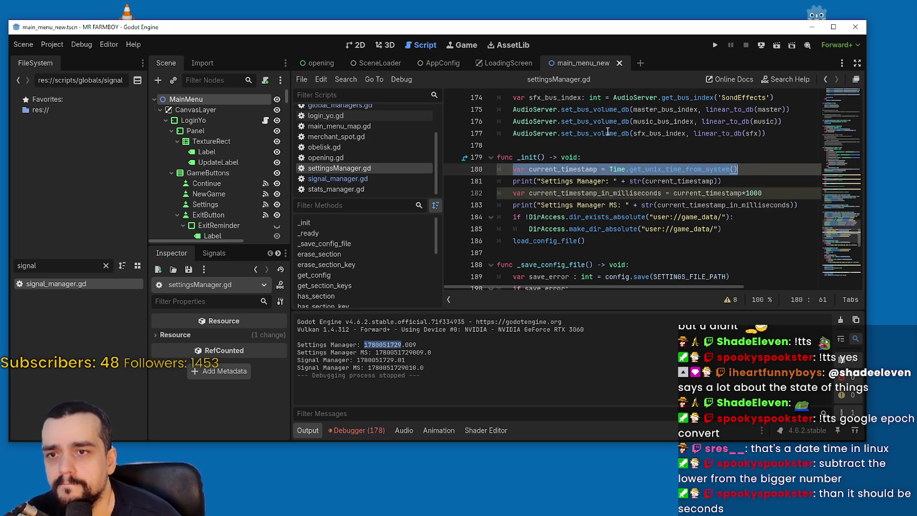
{"action": "left_click", "coordinate": [52, 44]}
{"action": "left_click", "coordinate": [66, 61]}
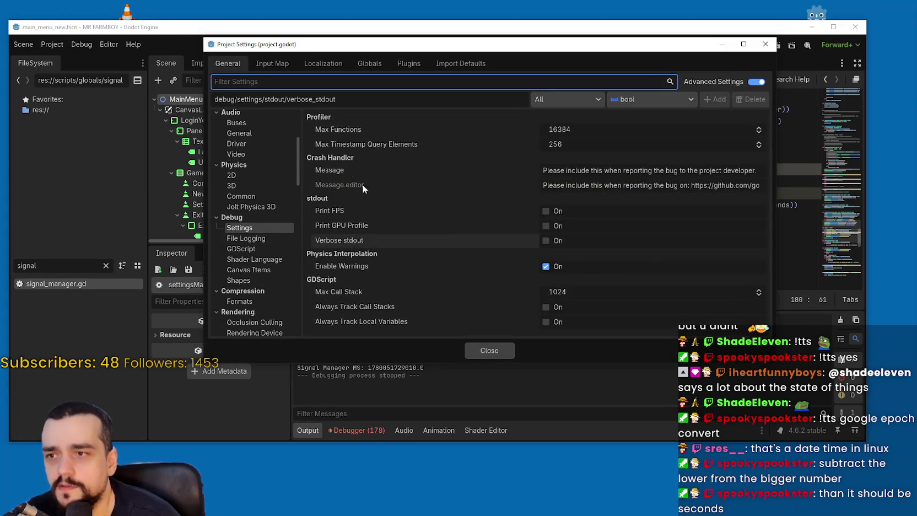
{"action": "left_click", "coordinate": [317, 64]}
{"action": "left_click", "coordinate": [273, 64]}
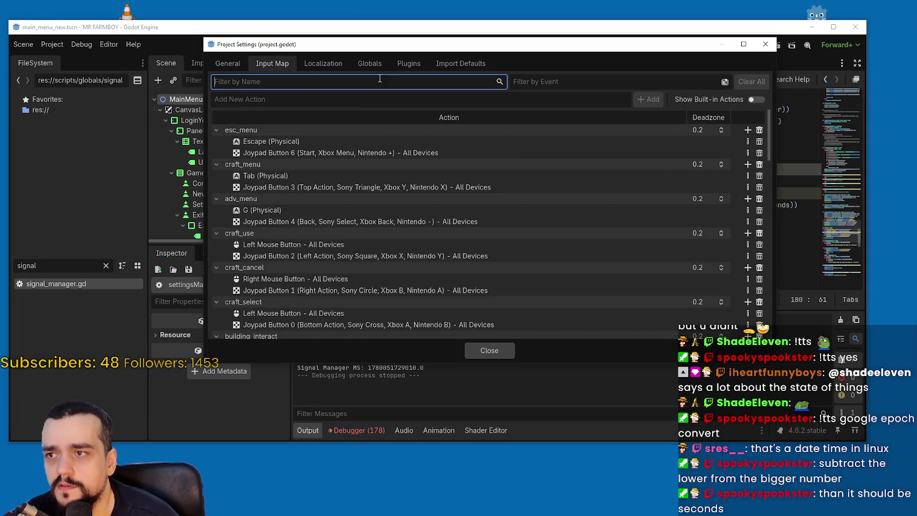
{"action": "left_click", "coordinate": [369, 63]}
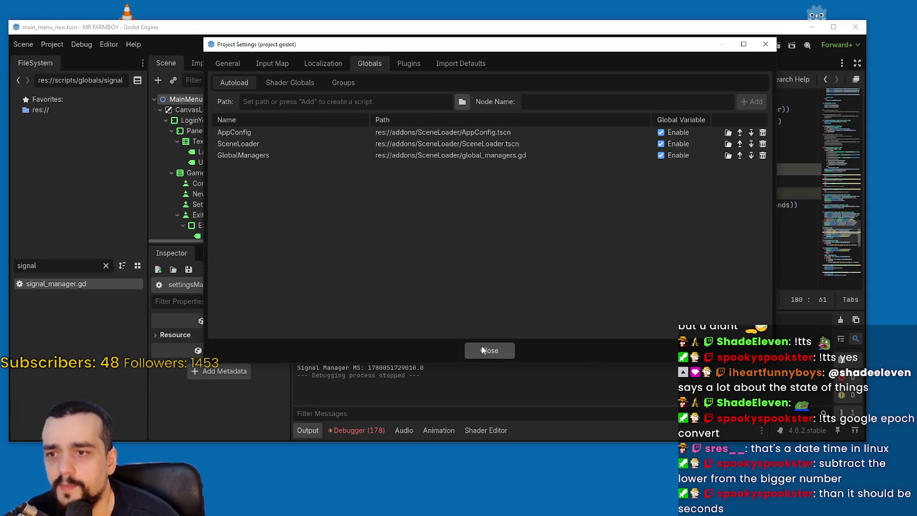
{"action": "left_click", "coordinate": [484, 346]}
{"action": "scroll", "coordinate": [344, 132], "scroll_direction": "up", "scroll_amount": 4}
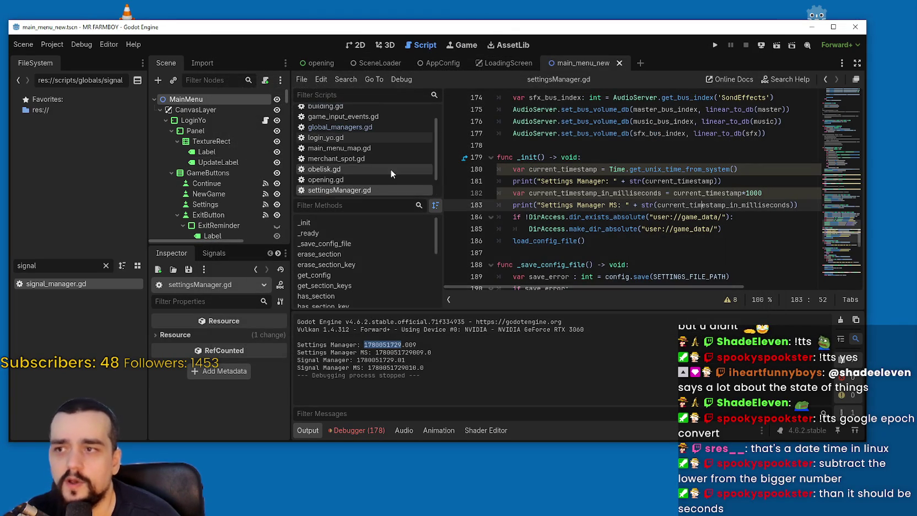
Step: In app_config.gd, add an _init function and paste the Unix-time timestamp statement into it
{"action": "left_click", "coordinate": [361, 113]}
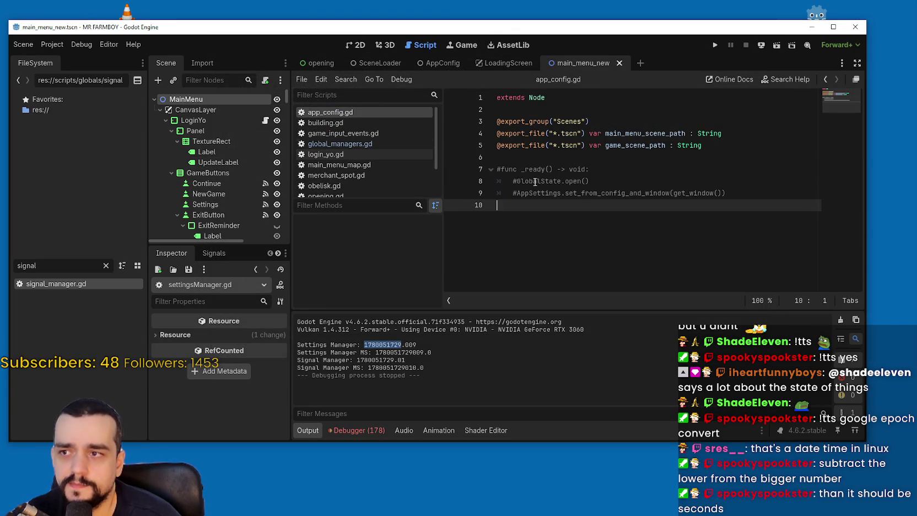
{"action": "left_click", "coordinate": [561, 162]}
{"action": "key", "text": "Return"}
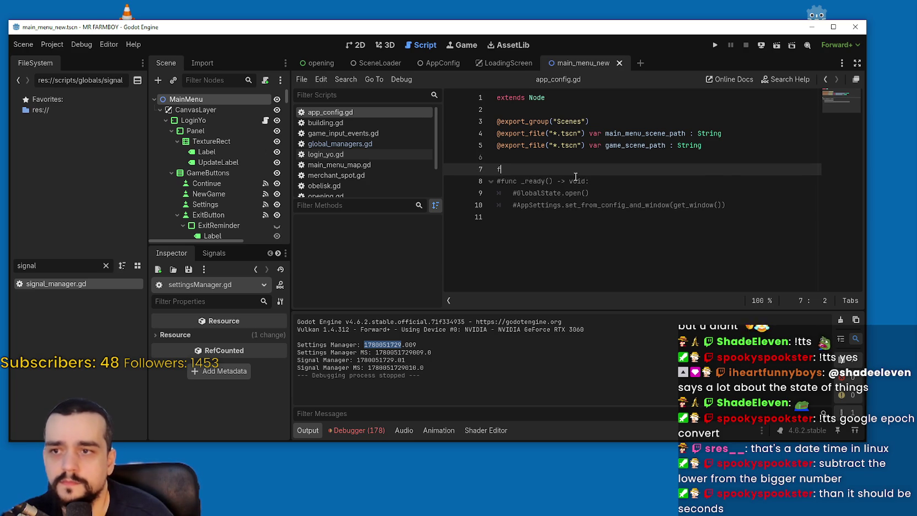
{"action": "type", "text": "unc _in"}
{"action": "key", "text": "Return"}
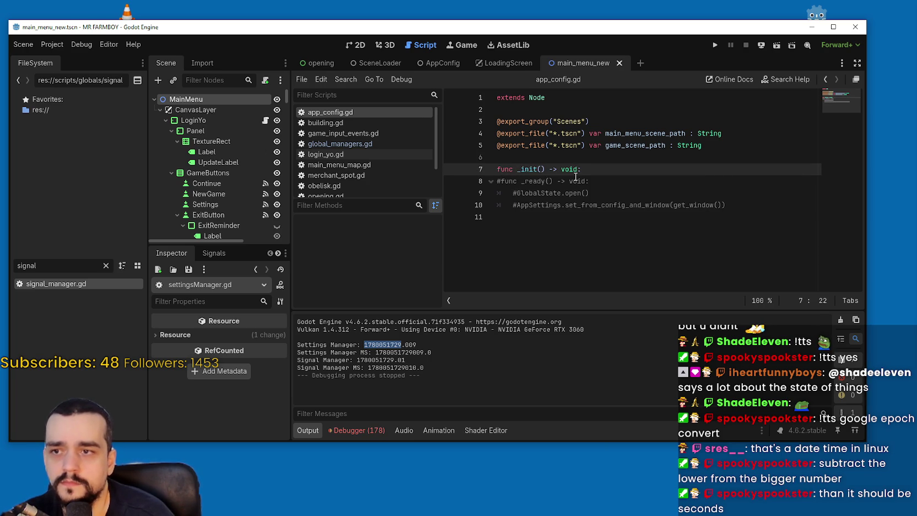
{"action": "key", "text": "Return"}
{"action": "key", "text": "ctrl+v"}
Step: Declare 'var start_timestamp' on line 6 by reusing and renaming current_timestamp
{"action": "left_click", "coordinate": [532, 155]}
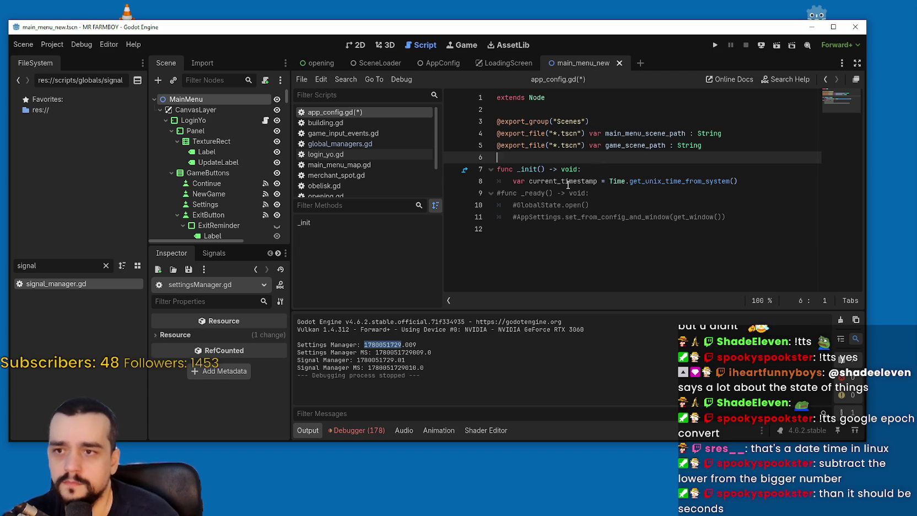
{"action": "double_click", "coordinate": [539, 181]}
{"action": "key", "text": "ctrl+c"}
{"action": "left_click", "coordinate": [525, 157]}
{"action": "key", "text": "ctrl+v"}
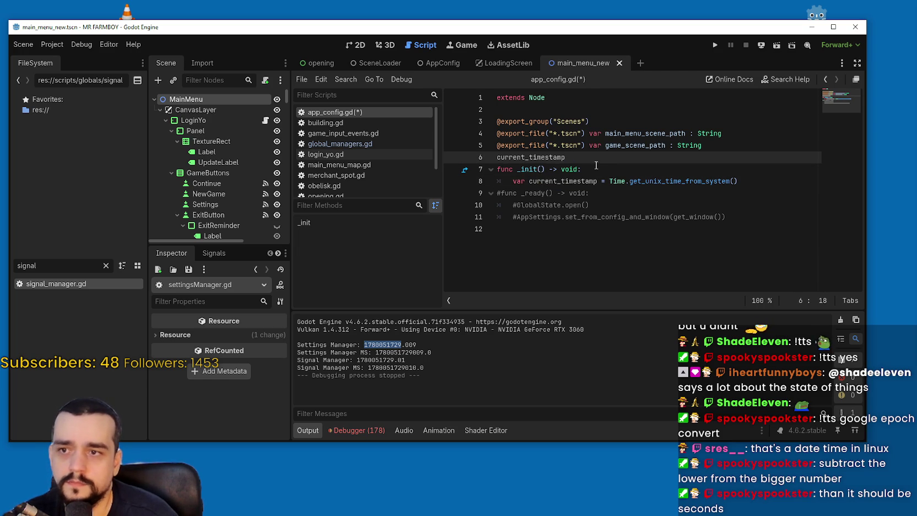
{"action": "key", "text": "Home"}
{"action": "type", "text": "var"}
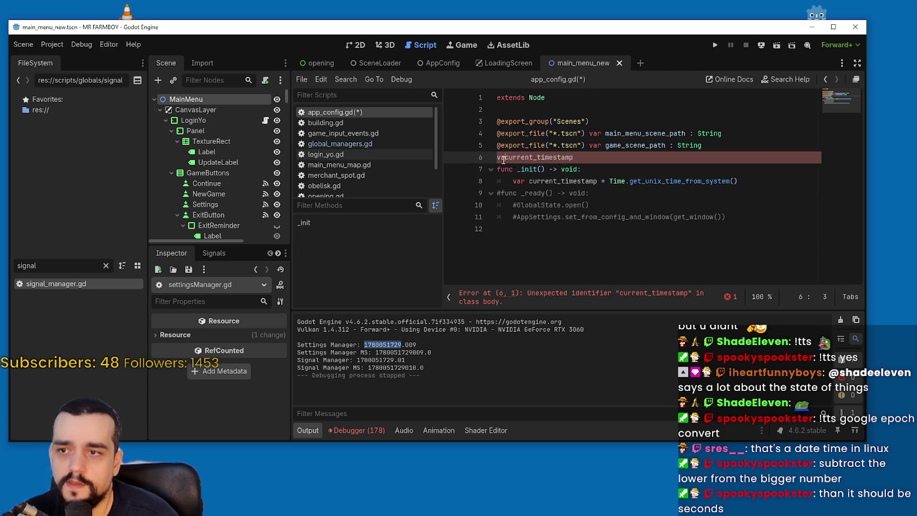
{"action": "left_click_drag", "start_coordinate": [542, 158], "coordinate": [513, 158]}
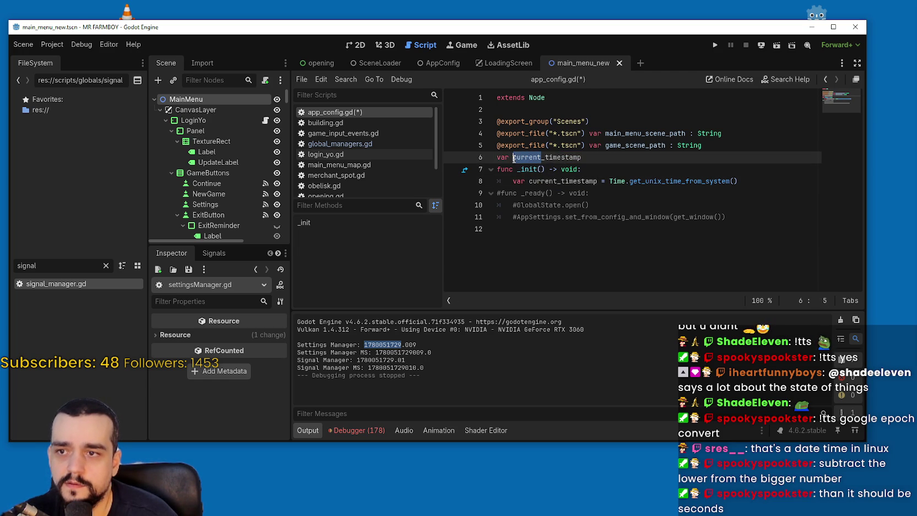
{"action": "type", "text": "start"}
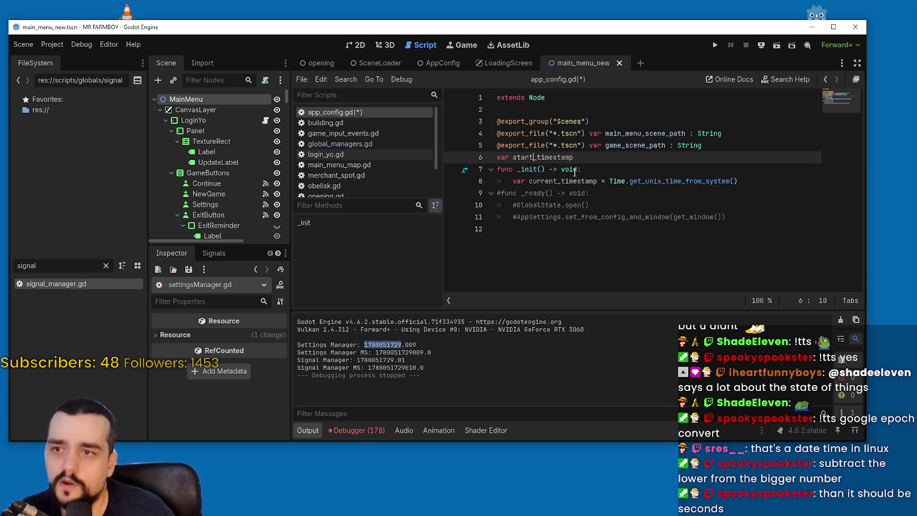
{"action": "left_click", "coordinate": [601, 156]}
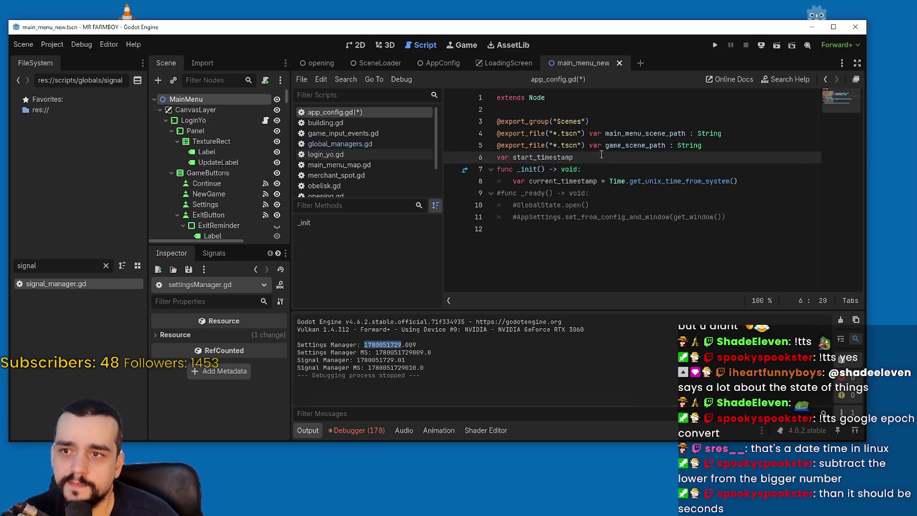
{"action": "key", "text": "BackSpace"}
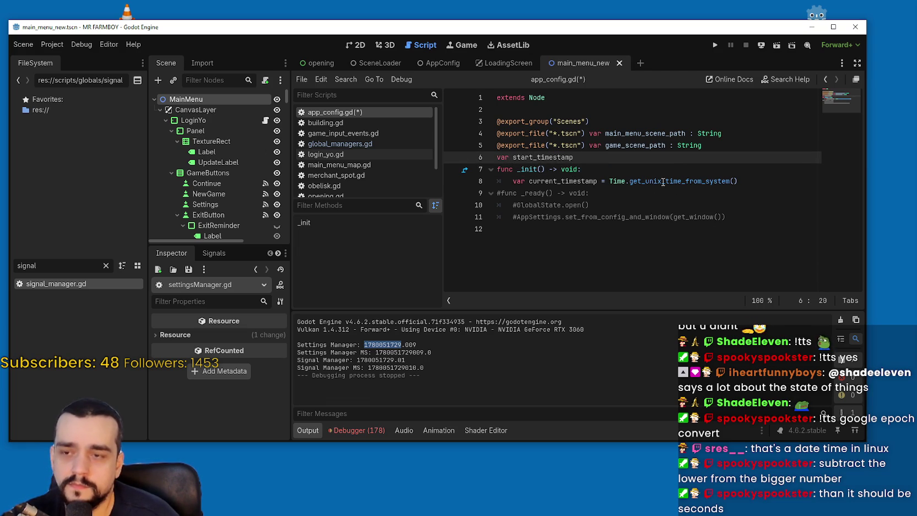
Step: Give the start_timestamp declaration the float type
{"action": "left_click", "coordinate": [642, 181]}
{"action": "mouse_move", "coordinate": [656, 180]}
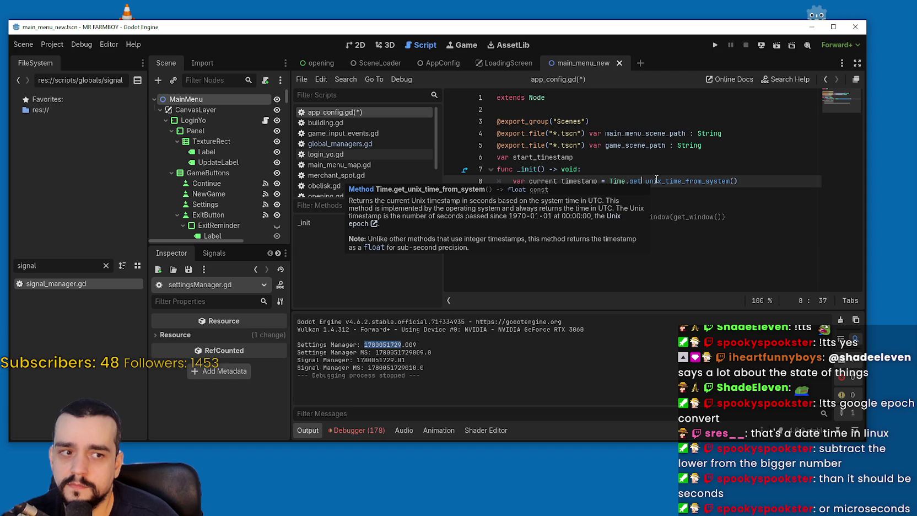
{"action": "left_click", "coordinate": [585, 163]}
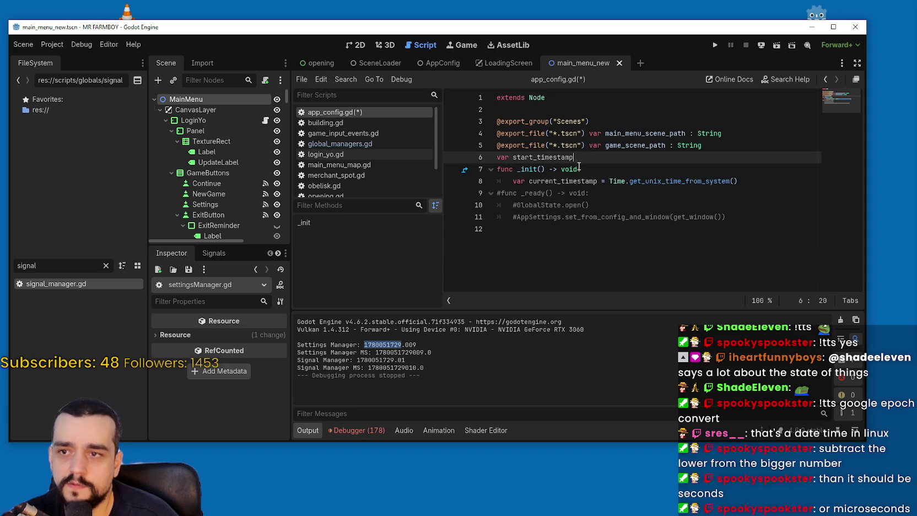
{"action": "type", "text": ":float"}
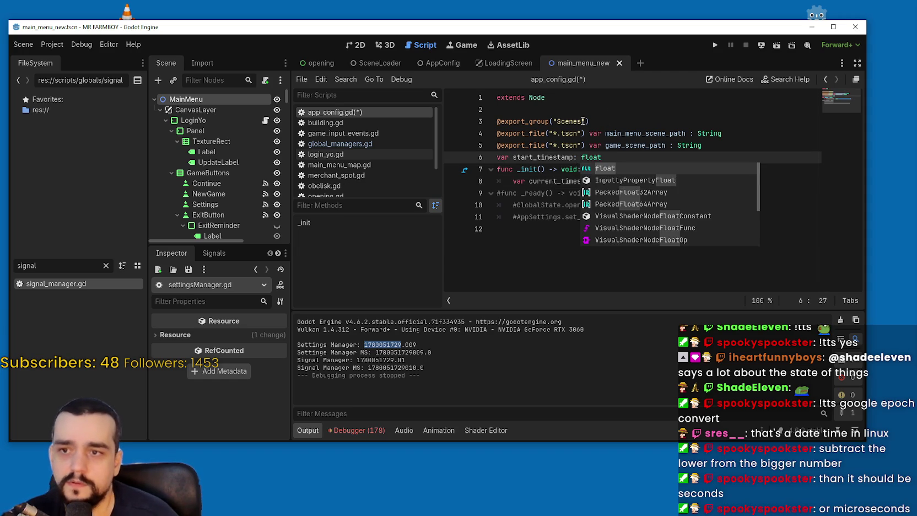
{"action": "left_click", "coordinate": [582, 121]}
Step: Assign the Unix time to start_timestamp in _init instead of a local current_timestamp, and save
{"action": "double_click", "coordinate": [543, 157]}
{"action": "key", "text": "ctrl+c"}
{"action": "left_click_drag", "start_coordinate": [598, 181], "coordinate": [512, 181]}
{"action": "key", "text": "ctrl+v"}
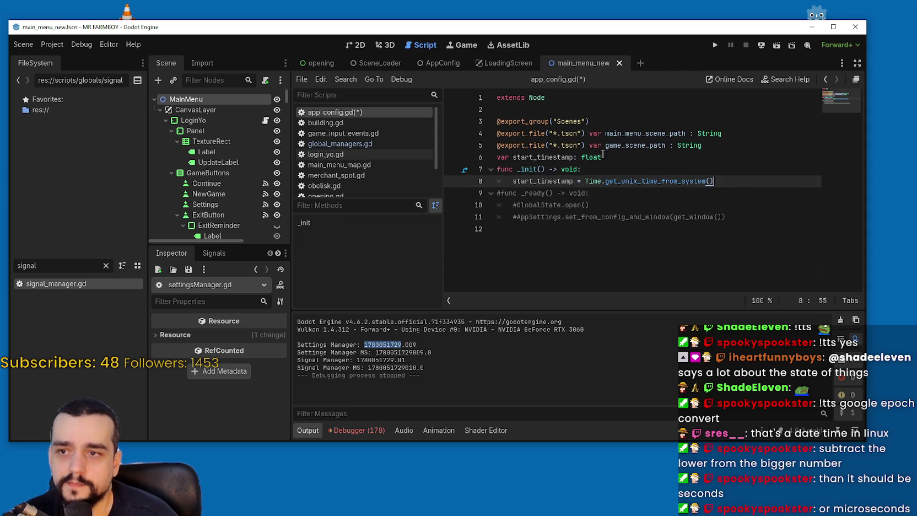
{"action": "left_click", "coordinate": [554, 157]}
{"action": "key", "text": "ctrl+s"}
{"action": "left_click", "coordinate": [753, 176]}
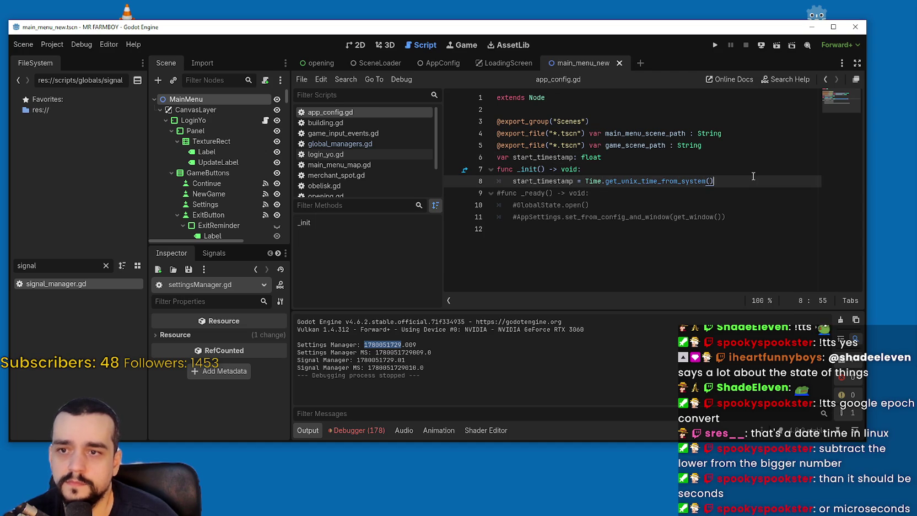
{"action": "double_click", "coordinate": [544, 155]}
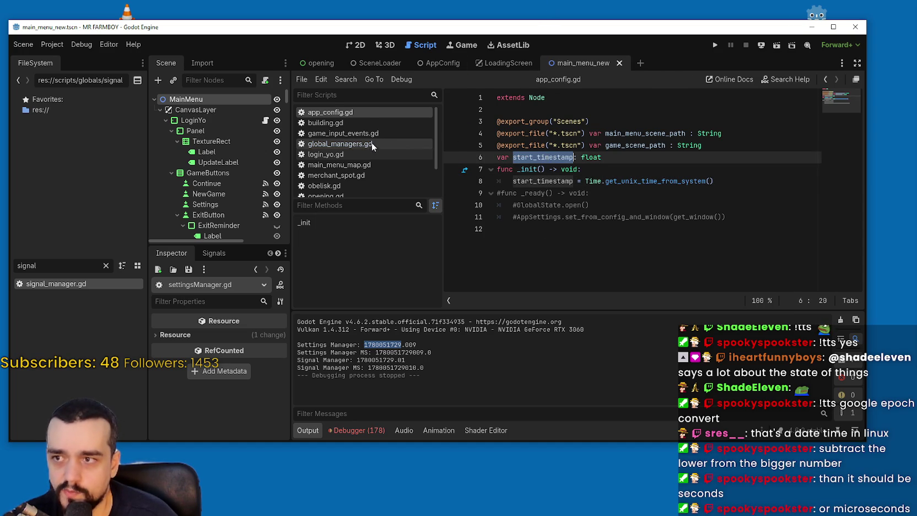
{"action": "scroll", "coordinate": [375, 137], "scroll_direction": "down", "scroll_amount": 3}
Step: In settingsManager.gd, append ' - AppConfig.start_timestamp' to line 180's Unix-time timestamp
{"action": "left_click", "coordinate": [339, 168]}
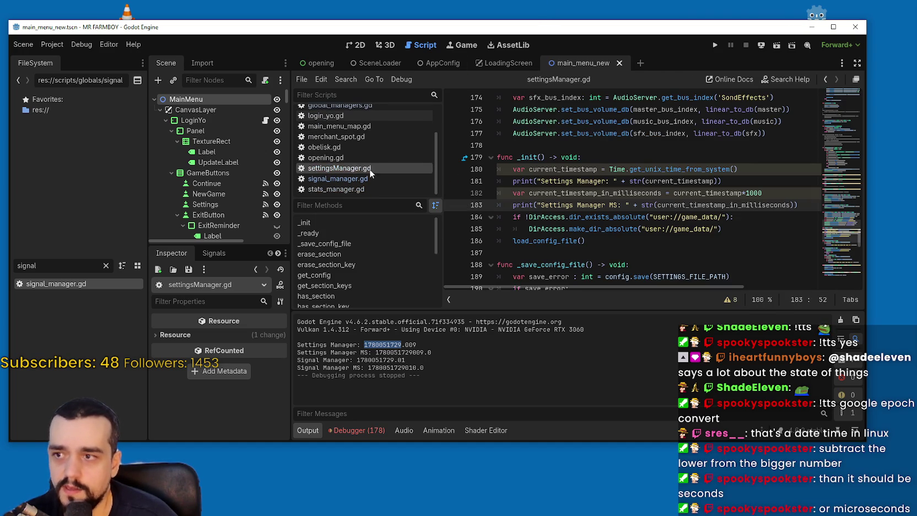
{"action": "double_click", "coordinate": [562, 169]}
{"action": "left_click_drag", "start_coordinate": [745, 170], "coordinate": [503, 171]}
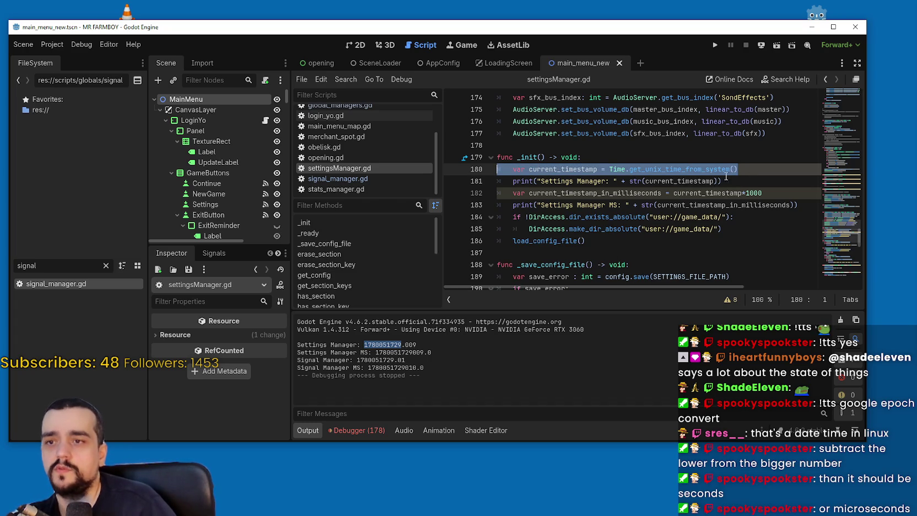
{"action": "left_click", "coordinate": [750, 173]}
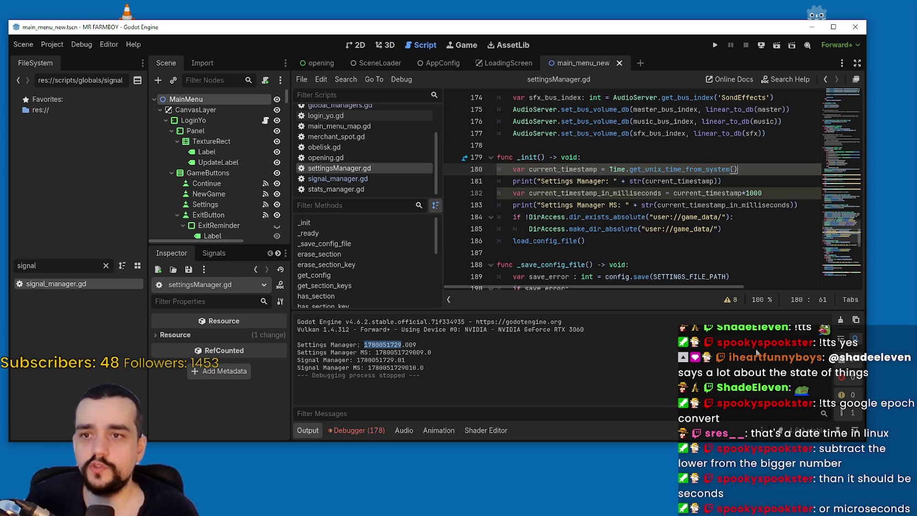
{"action": "left_click", "coordinate": [627, 161]}
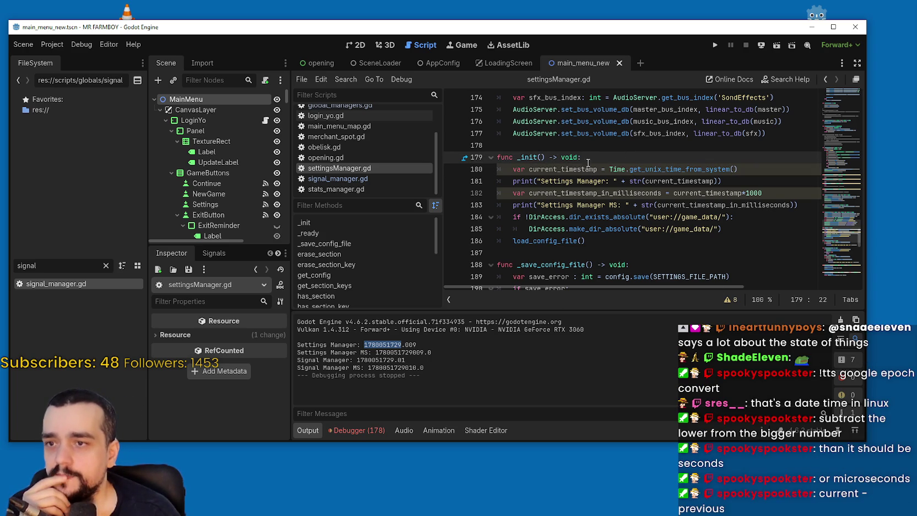
{"action": "left_click", "coordinate": [609, 168]}
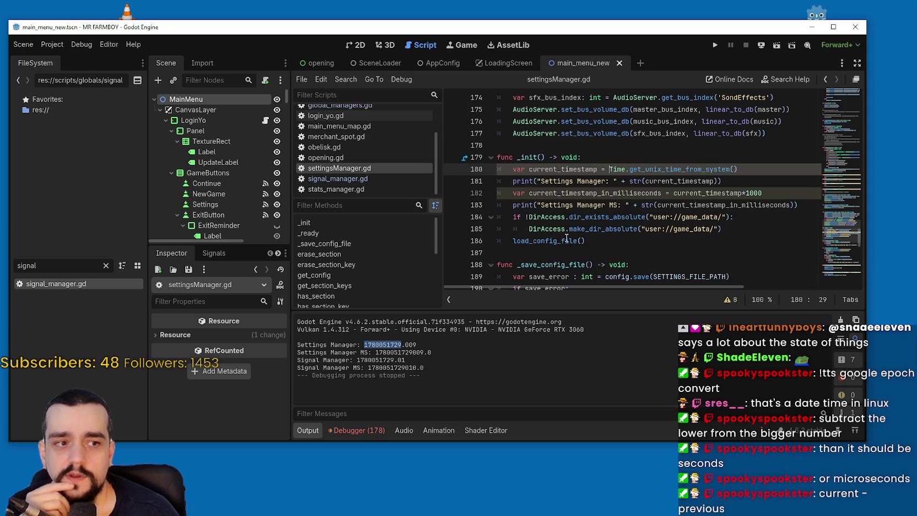
{"action": "left_click_drag", "start_coordinate": [746, 167], "coordinate": [613, 168]}
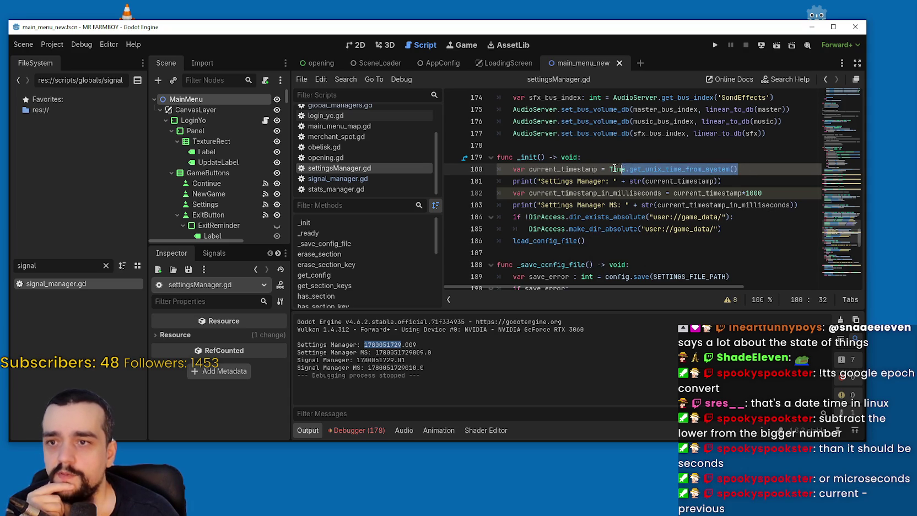
{"action": "left_click", "coordinate": [606, 168]}
{"action": "left_click", "coordinate": [751, 164]}
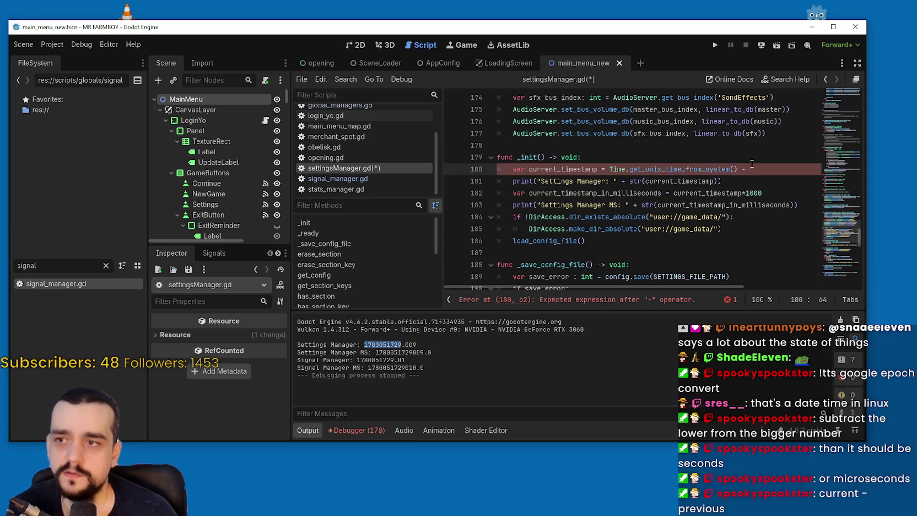
{"action": "type", "text": "app"}
{"action": "key", "text": "Return"}
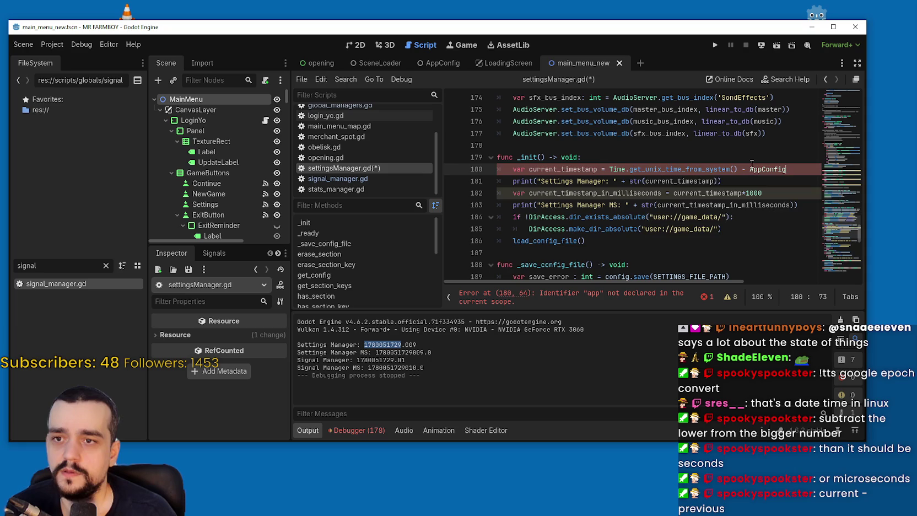
{"action": "type", "text": ".start_timestamp"}
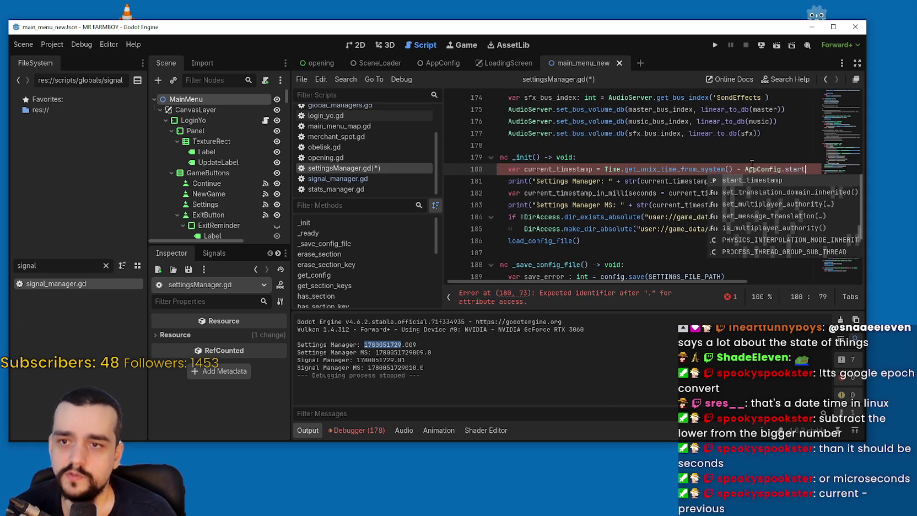
Step: Save settingsManager.gd, copy the new subtraction, and switch to signal_manager.gd
{"action": "left_click", "coordinate": [733, 188]}
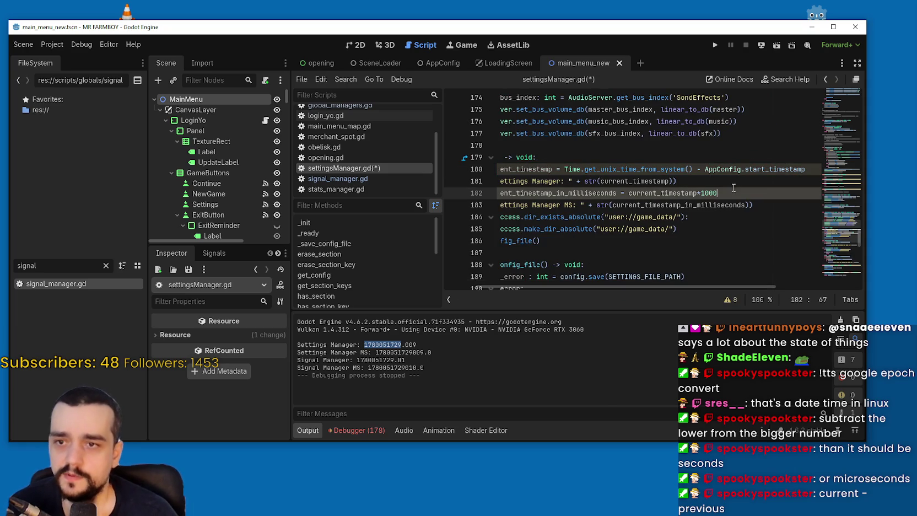
{"action": "left_click", "coordinate": [713, 222]}
{"action": "left_click", "coordinate": [717, 235]}
{"action": "left_click_drag", "start_coordinate": [717, 234], "coordinate": [513, 166]}
{"action": "left_click", "coordinate": [606, 229]}
{"action": "key", "text": "ctrl+s"}
{"action": "left_click_drag", "start_coordinate": [739, 169], "coordinate": [906, 164]}
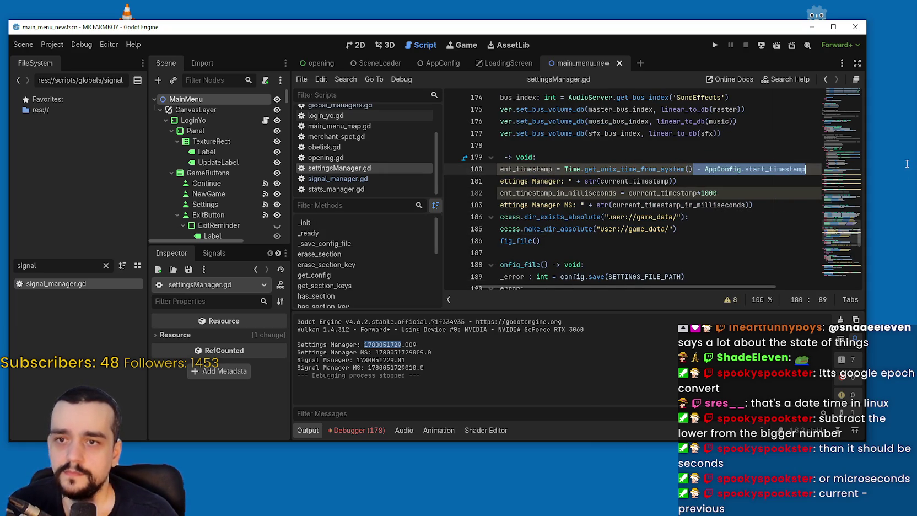
{"action": "left_click", "coordinate": [658, 232]}
{"action": "left_click", "coordinate": [338, 178]}
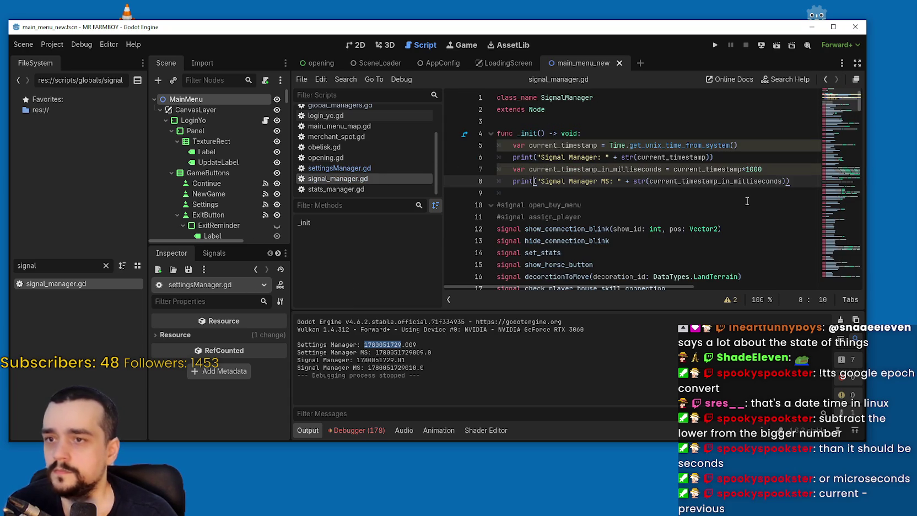
Step: Add the AppConfig.start_timestamp subtraction to line 5 of signal_manager.gd and run the game with F5
{"action": "left_click", "coordinate": [752, 147]}
{"action": "key", "text": "ctrl+v"}
{"action": "key", "text": "F5"}
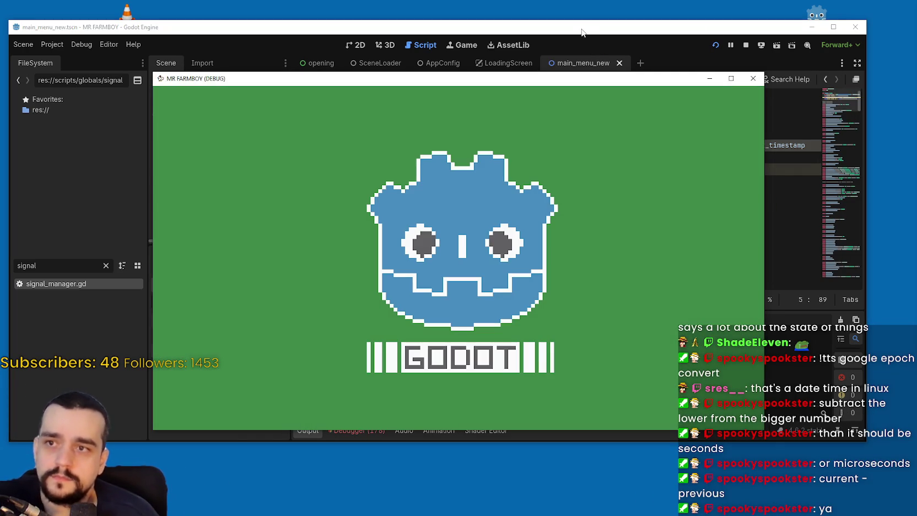
Step: Collapse the debugger errors and check the Output: Settings Manager 1.486 s, Signal Manager 1.407 s
{"action": "left_click", "coordinate": [582, 31]}
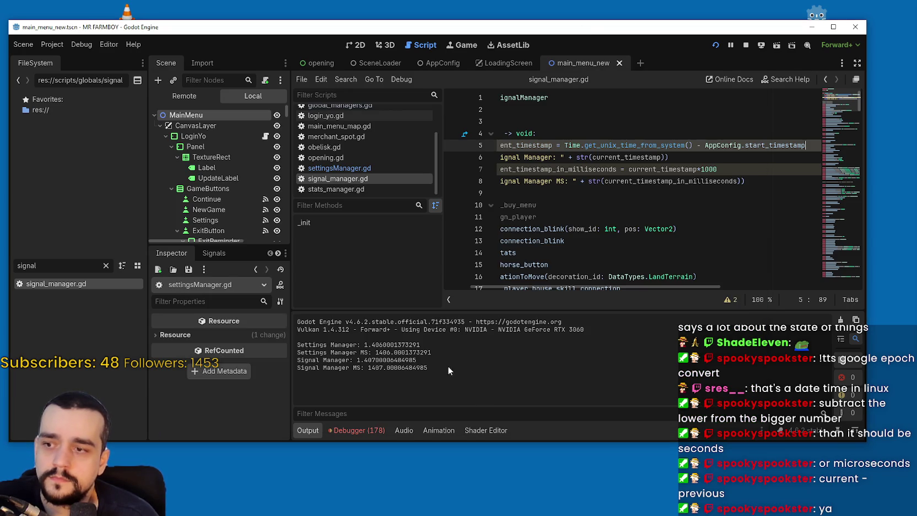
{"action": "left_click", "coordinate": [730, 46]}
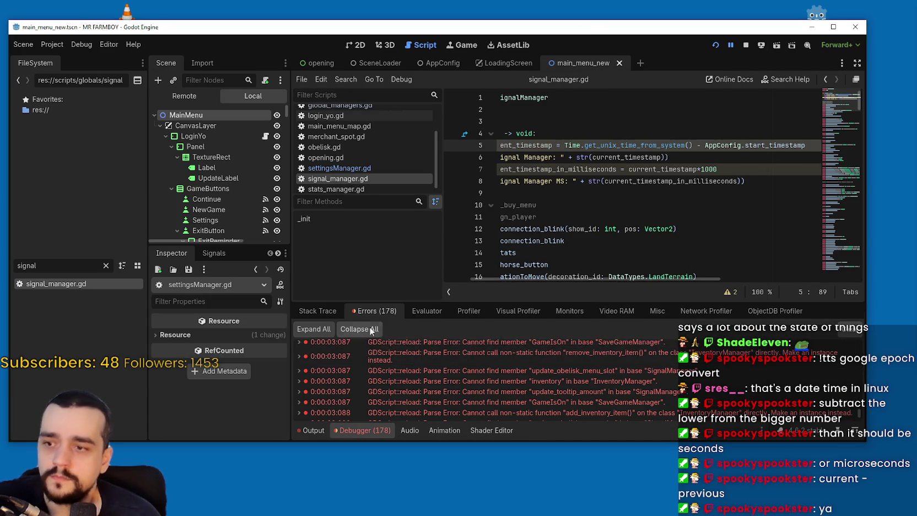
{"action": "left_click", "coordinate": [336, 313]}
{"action": "left_click", "coordinate": [314, 430]}
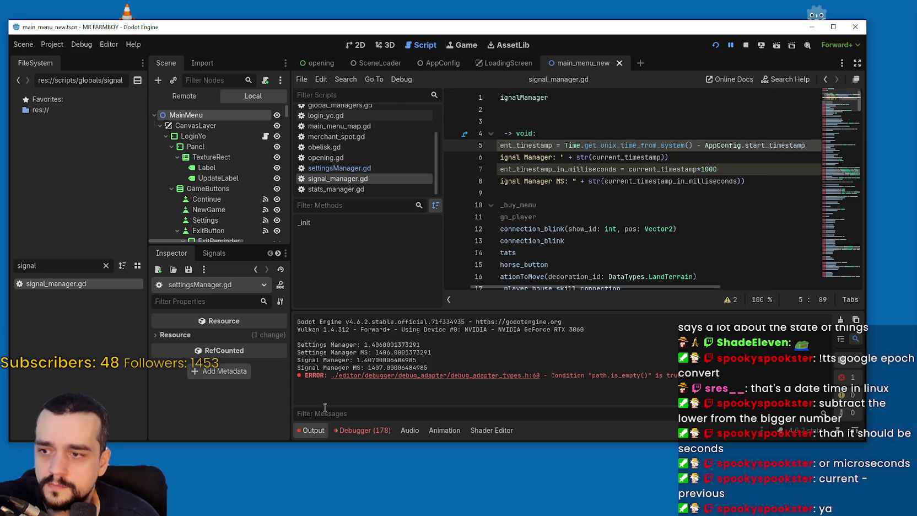
{"action": "left_click_drag", "start_coordinate": [385, 30], "coordinate": [450, 25]}
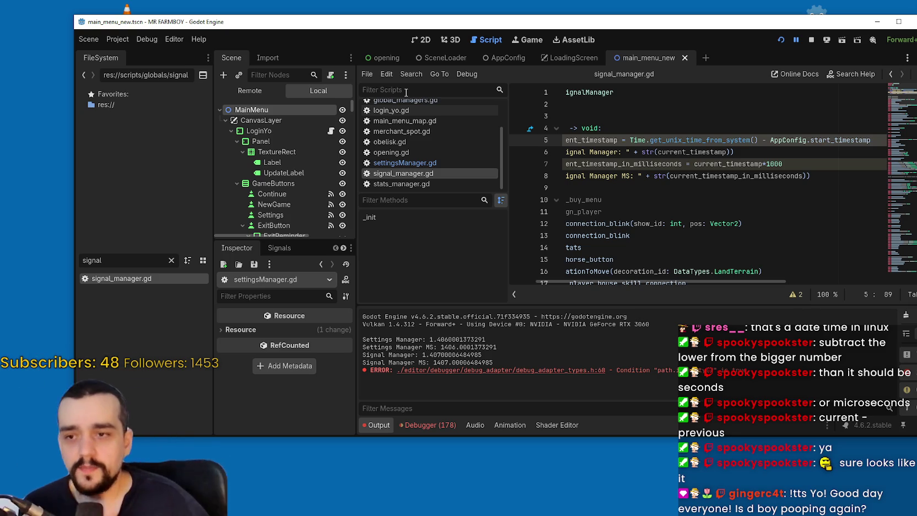
Step: Browse through the open scripts and switch to opening.gd
{"action": "left_click", "coordinate": [628, 140]}
{"action": "left_click_drag", "start_coordinate": [586, 203], "coordinate": [443, 186]}
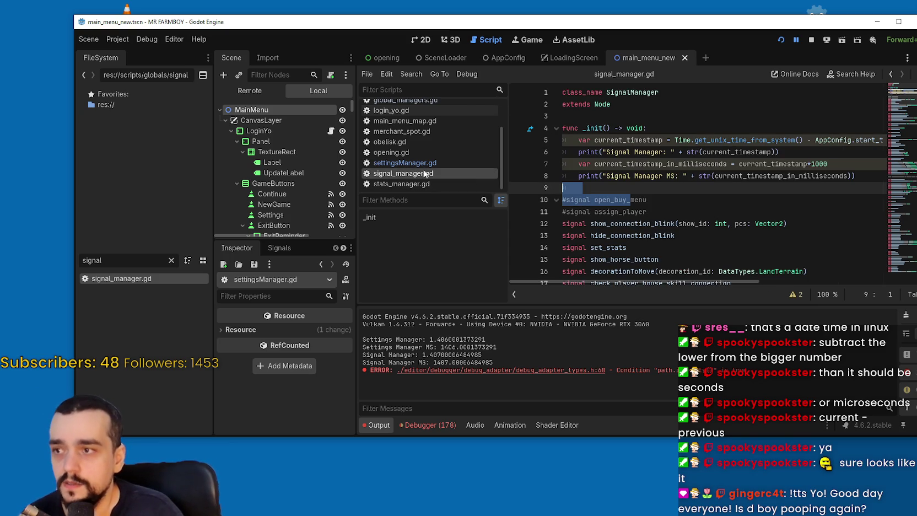
{"action": "scroll", "coordinate": [400, 152], "scroll_direction": "up", "scroll_amount": 2}
{"action": "left_click", "coordinate": [422, 137]}
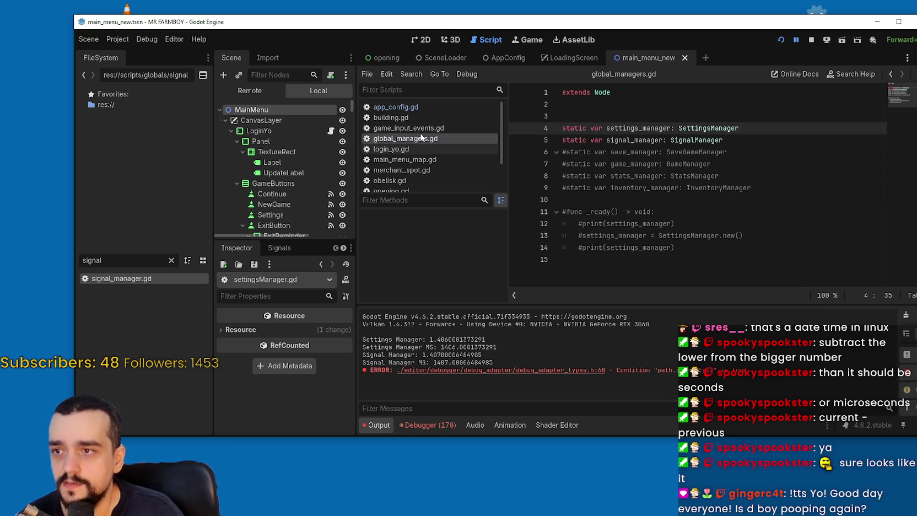
{"action": "scroll", "coordinate": [422, 160], "scroll_direction": "down", "scroll_amount": 2}
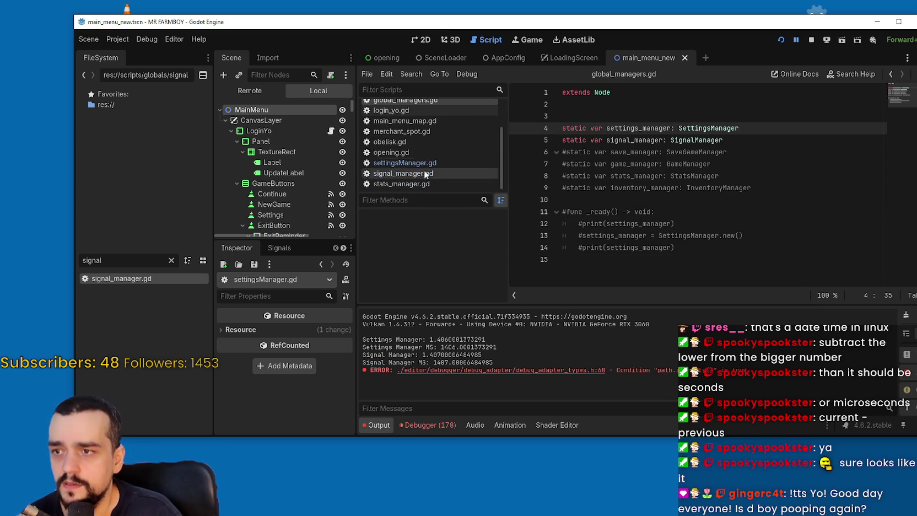
{"action": "left_click", "coordinate": [418, 111]}
{"action": "scroll", "coordinate": [414, 120], "scroll_direction": "up", "scroll_amount": 2}
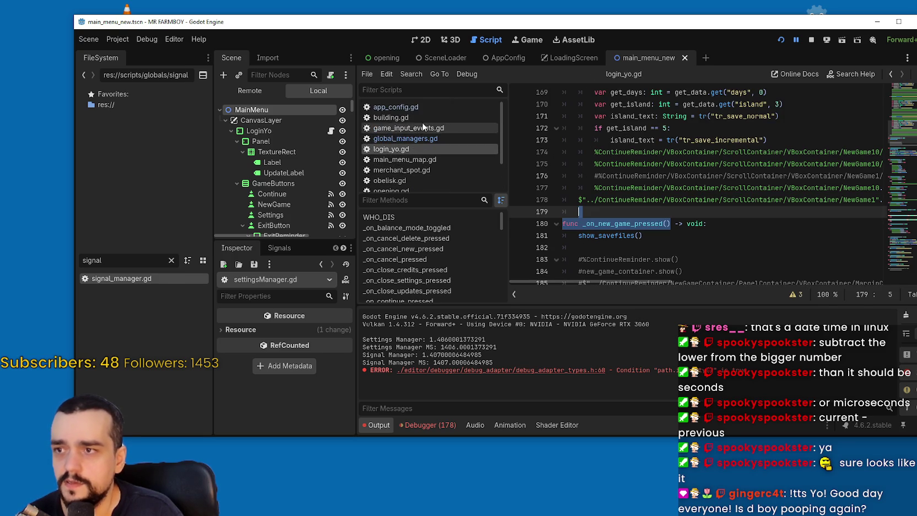
{"action": "scroll", "coordinate": [433, 143], "scroll_direction": "down", "scroll_amount": 2}
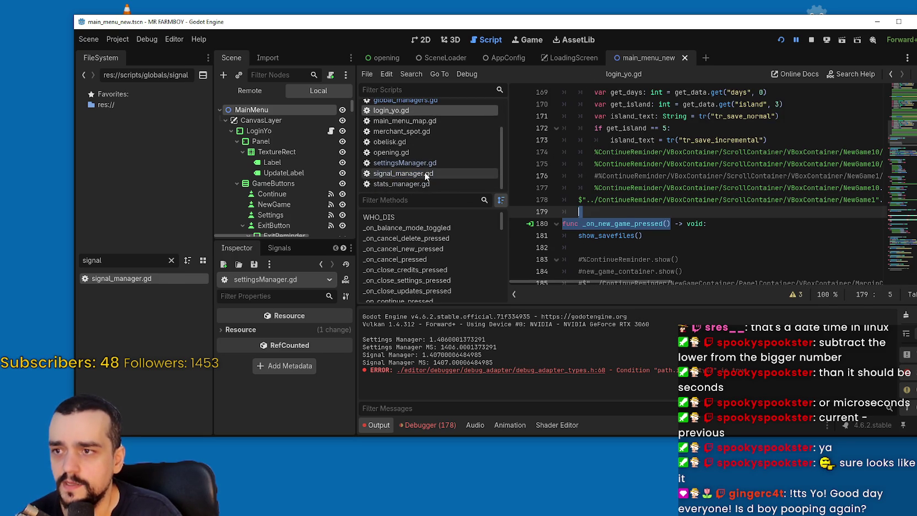
{"action": "left_click", "coordinate": [427, 164]}
{"action": "left_click", "coordinate": [435, 153]}
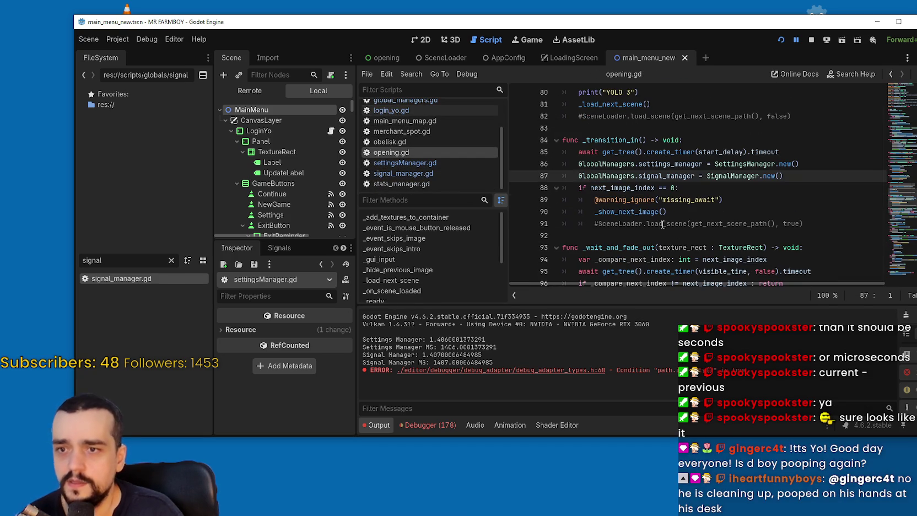
Step: Comment out lines 86–87 in _transition_in with Ctrl+K, save, and return to global_managers.gd
{"action": "left_click", "coordinate": [578, 175]}
{"action": "type", "text": "#"}
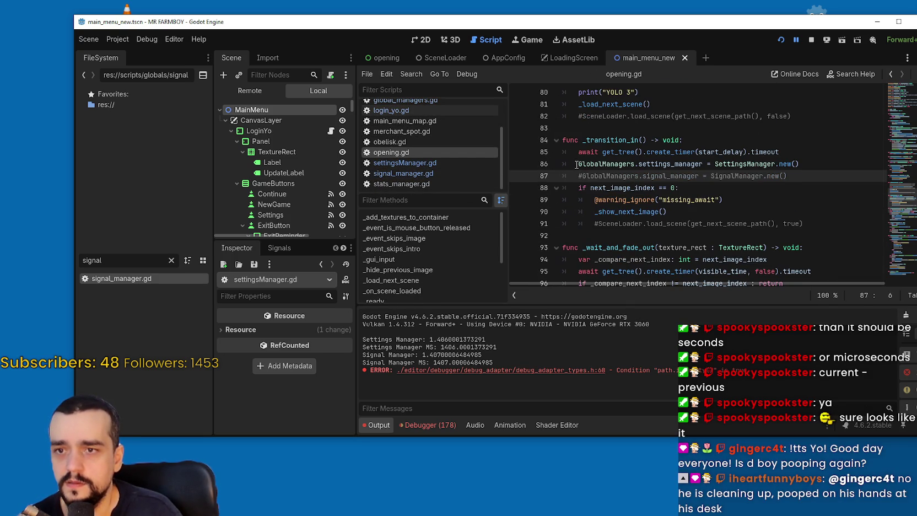
{"action": "key", "text": "ctrl+z"}
{"action": "left_click_drag", "start_coordinate": [783, 176], "coordinate": [573, 168]}
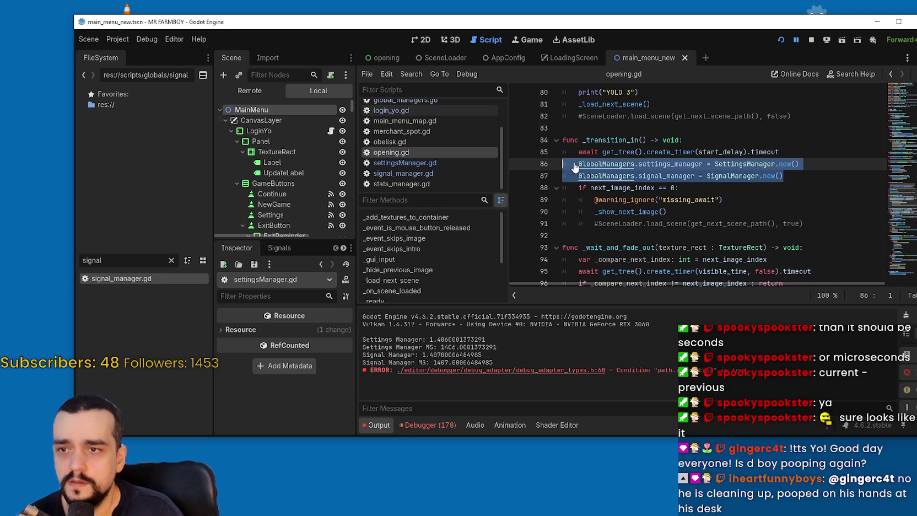
{"action": "key", "text": "ctrl+k"}
{"action": "left_click", "coordinate": [794, 177]}
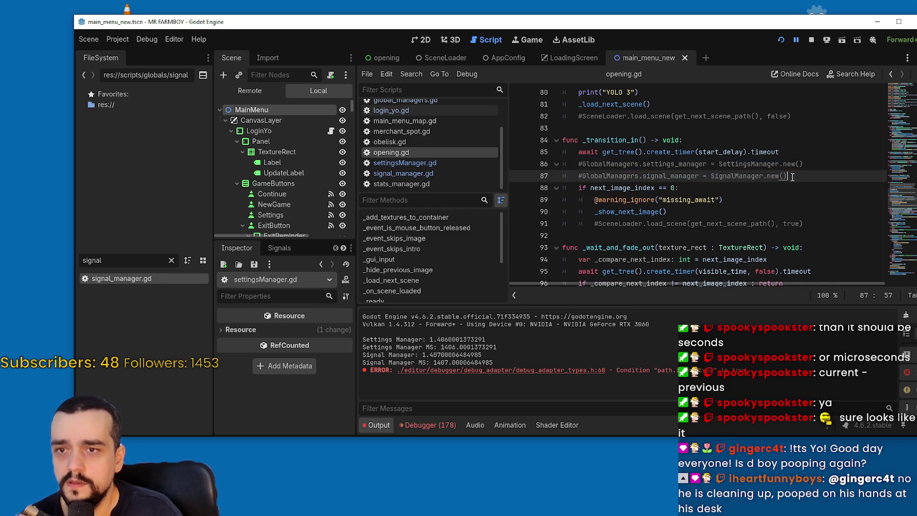
{"action": "key", "text": "ctrl+s"}
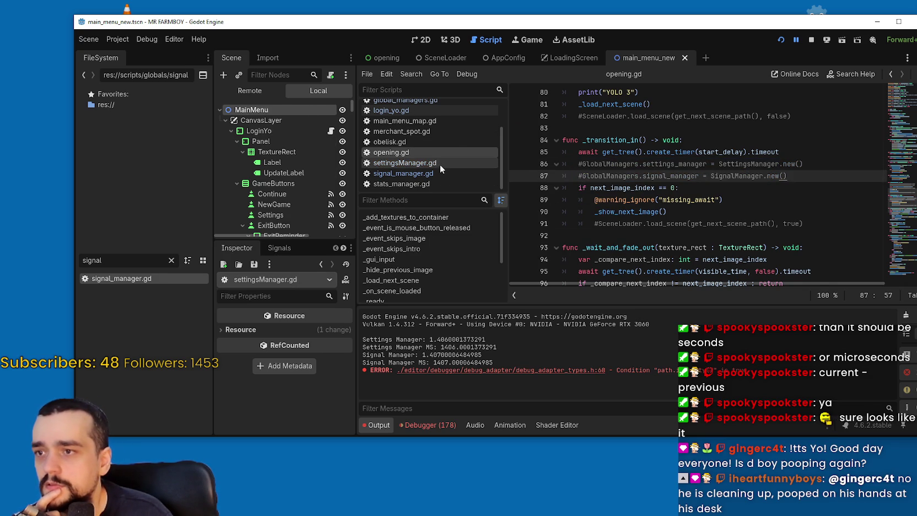
{"action": "scroll", "coordinate": [428, 141], "scroll_direction": "up", "scroll_amount": 2}
{"action": "left_click", "coordinate": [435, 122]}
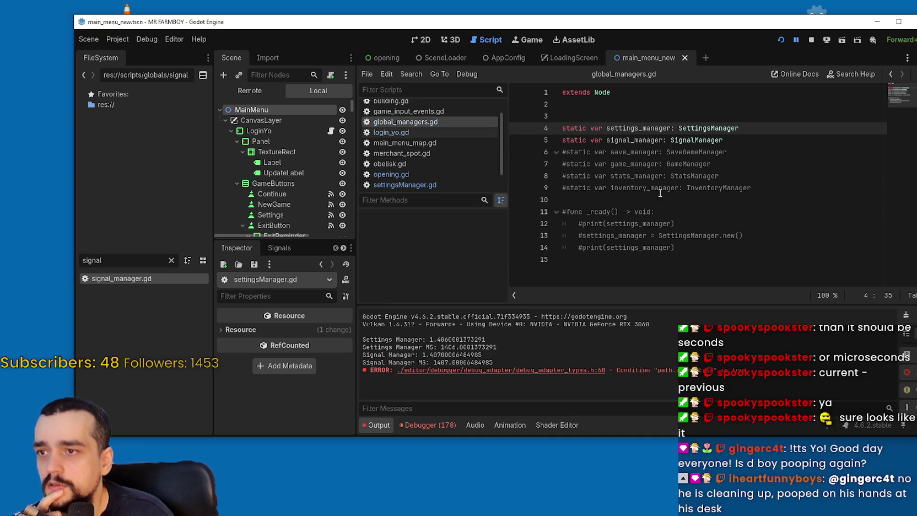
Step: Uncomment lines 11–14 and add 'settings_manager = SettingsManager.new()' and 'signal_manager = SignalManager.new()' lines
{"action": "left_click_drag", "start_coordinate": [711, 249], "coordinate": [551, 212]}
{"action": "key", "text": "ctrl+k"}
{"action": "left_click", "coordinate": [668, 256]}
{"action": "left_click", "coordinate": [704, 251]}
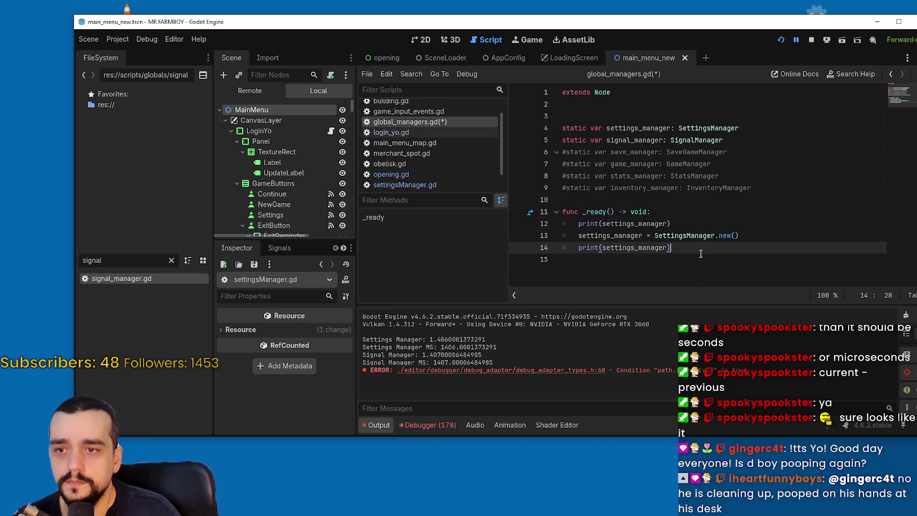
{"action": "key", "text": "Return"}
{"action": "type", "text": "GlobalManagers.settings_manager = SettingsManager.new()"}
{"action": "key", "text": "Return"}
{"action": "type", "text": "GlobalManagers.signal_manager = SignalManager.new()"}
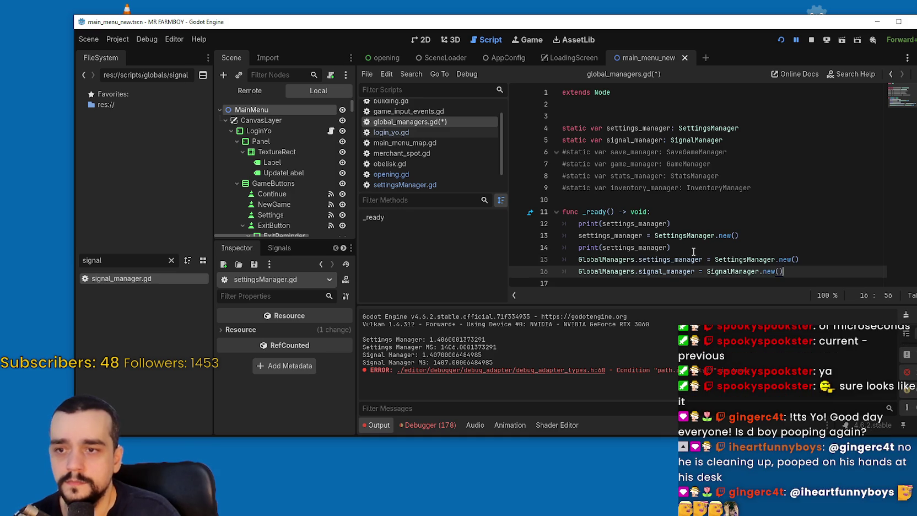
{"action": "left_click_drag", "start_coordinate": [639, 259], "coordinate": [576, 259]}
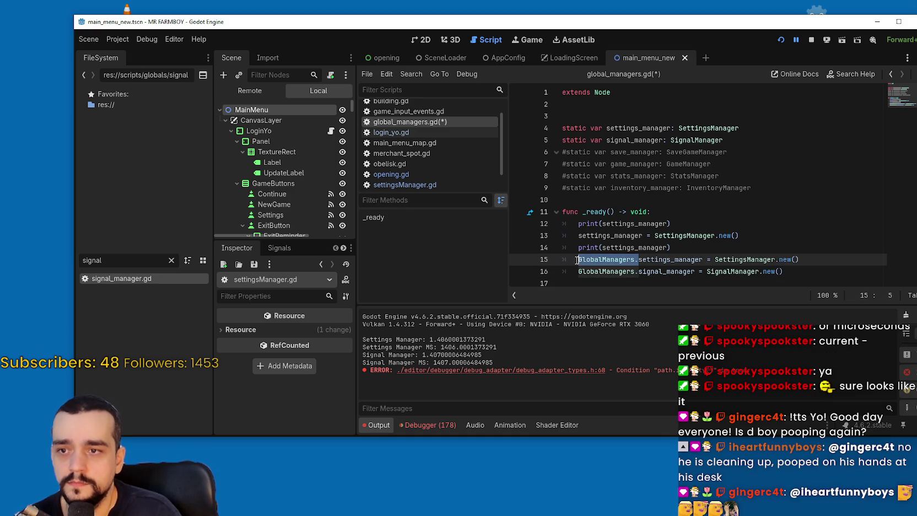
{"action": "key", "text": "BackSpace"}
{"action": "left_click_drag", "start_coordinate": [642, 271], "coordinate": [576, 271]}
{"action": "key", "text": "BackSpace"}
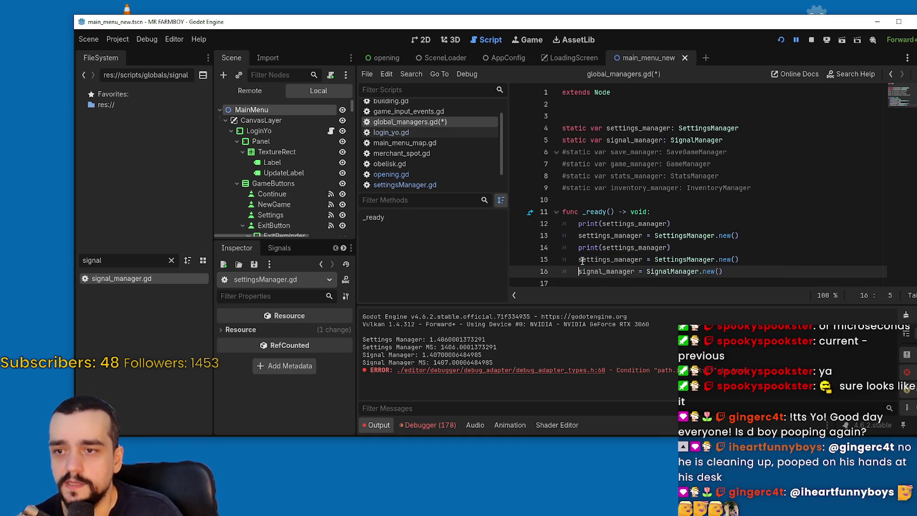
Step: Comment out the old print and assignment lines 12–14 and save global_managers.gd
{"action": "left_click", "coordinate": [578, 247]}
{"action": "type", "text": "#$"}
{"action": "left_click", "coordinate": [577, 237]}
{"action": "type", "text": "#"}
{"action": "left_click", "coordinate": [673, 223]}
{"action": "key", "text": "ctrl+k"}
{"action": "key", "text": "ctrl+s"}
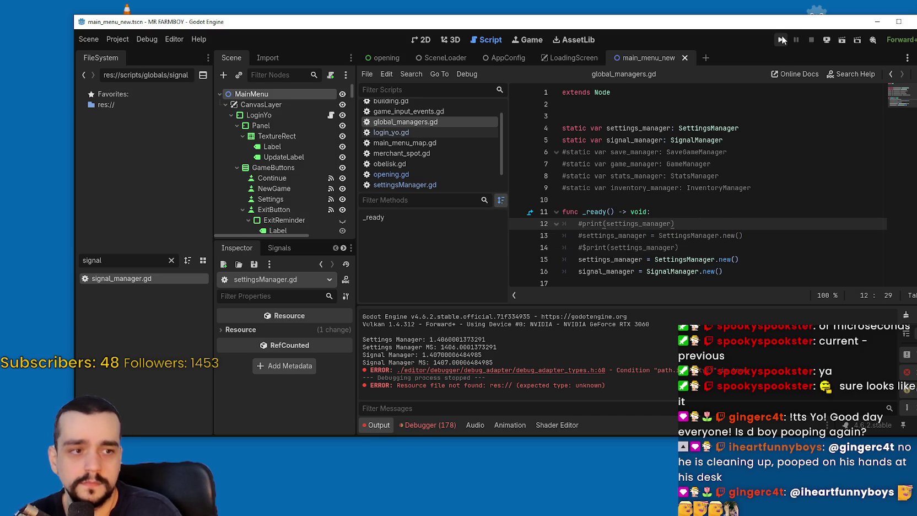
Step: Rerun and stop the game several times to test the new manager creation
{"action": "left_click", "coordinate": [781, 36]}
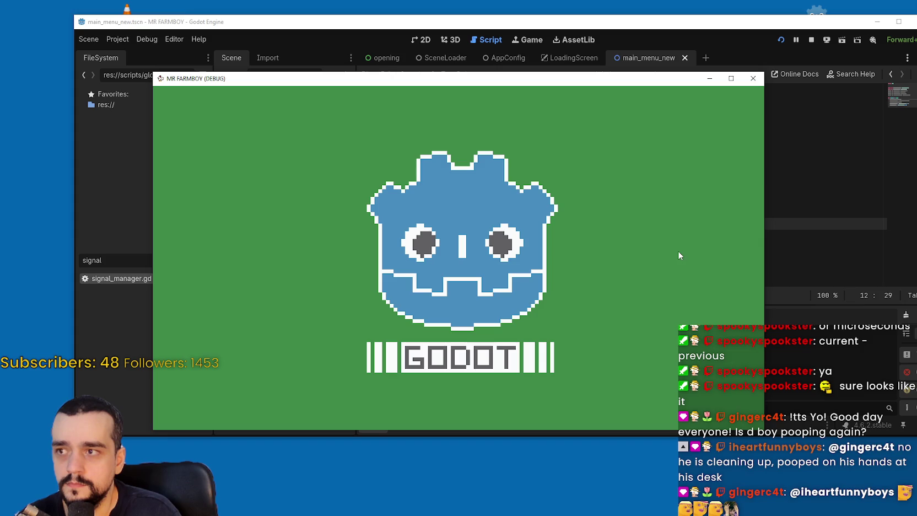
{"action": "left_click", "coordinate": [770, 214]}
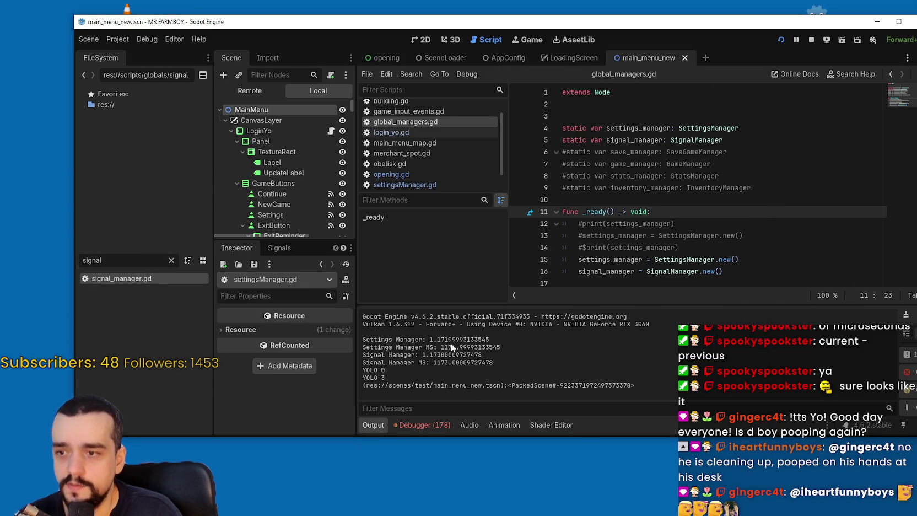
{"action": "left_click", "coordinate": [814, 42]}
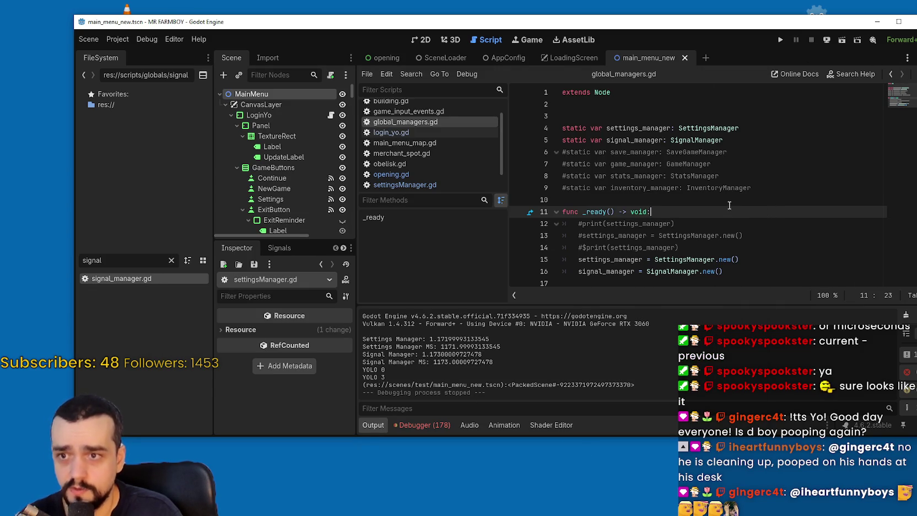
{"action": "left_click", "coordinate": [722, 188]}
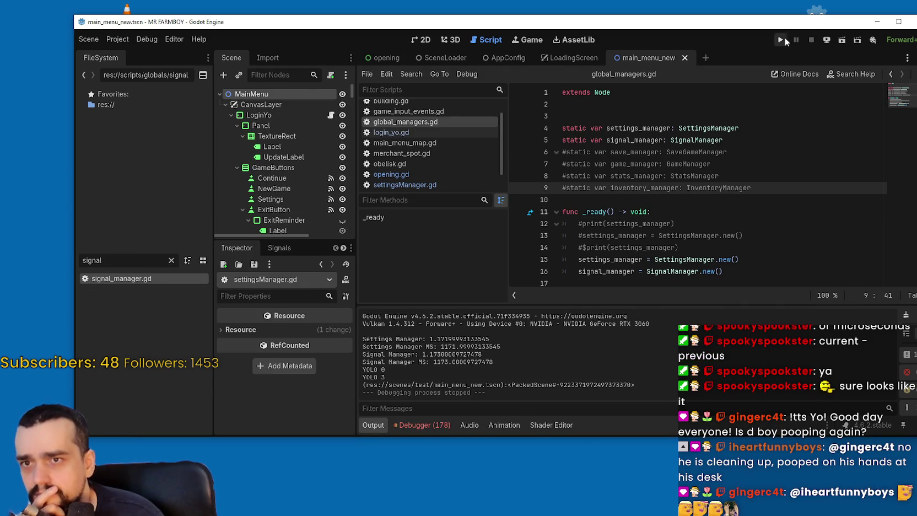
{"action": "left_click", "coordinate": [781, 39]}
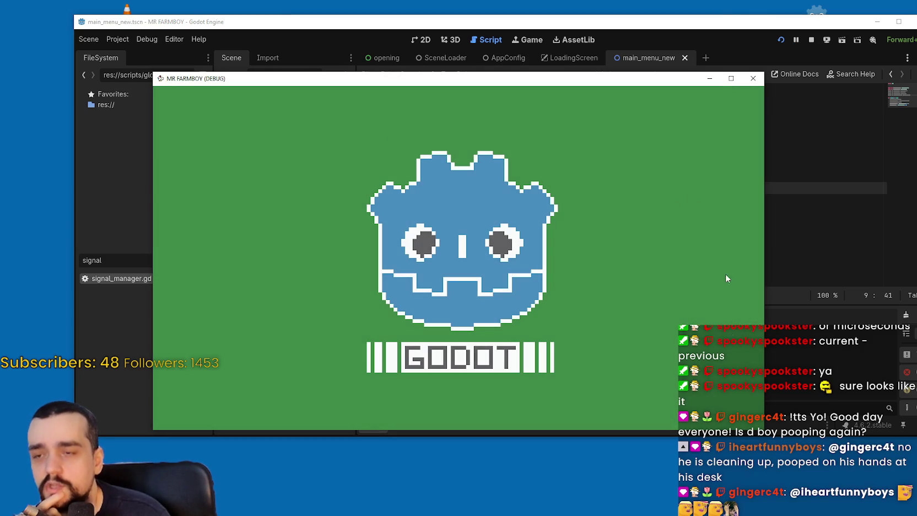
{"action": "left_click", "coordinate": [809, 39]}
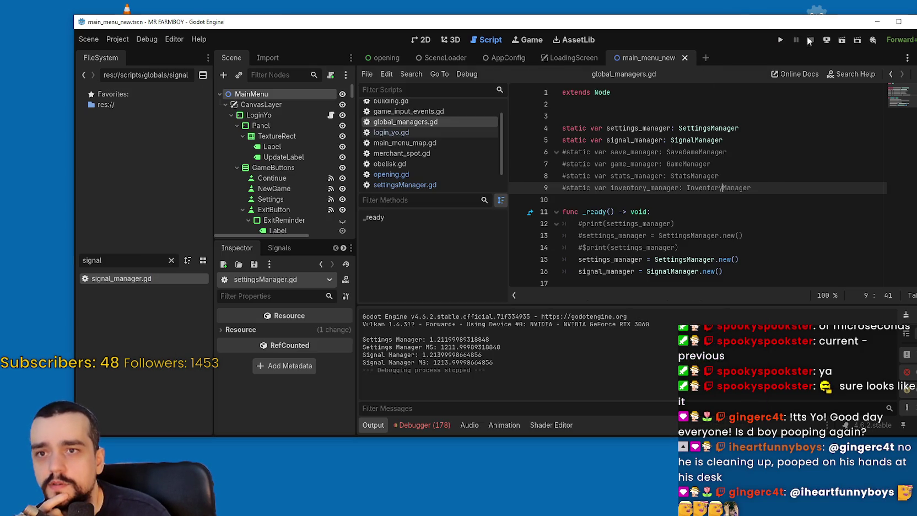
{"action": "left_click", "coordinate": [778, 38]}
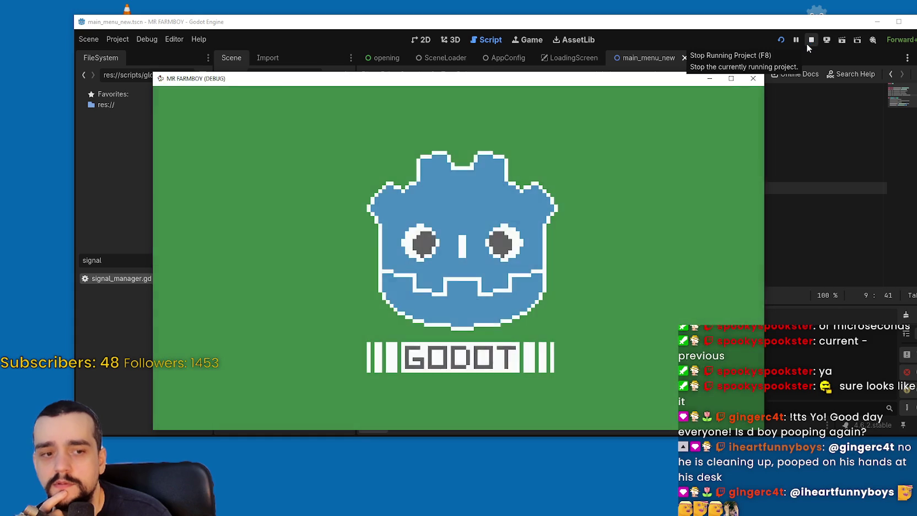
{"action": "left_click", "coordinate": [810, 40]}
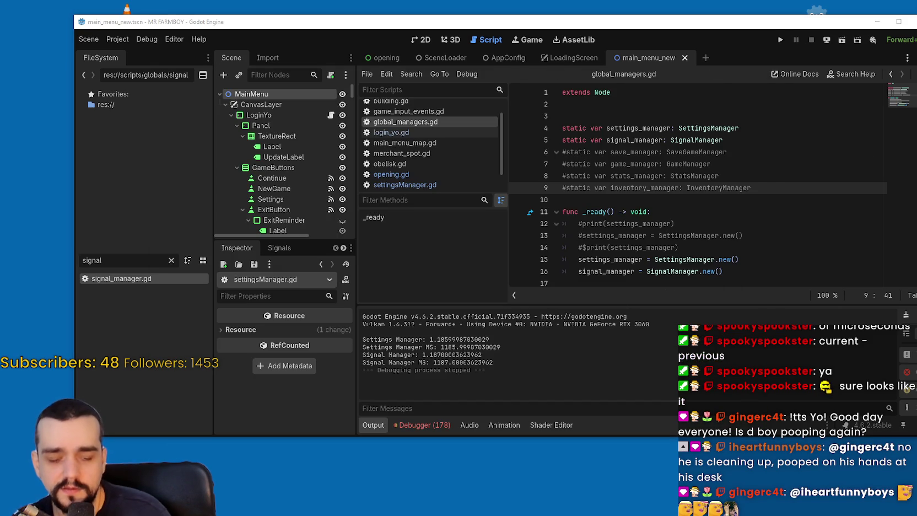
Step: Time the game's startup with the stopwatch, stopping at 2.62 seconds, then stop the game
{"action": "key", "text": "F5"}
{"action": "left_click", "coordinate": [798, 205]}
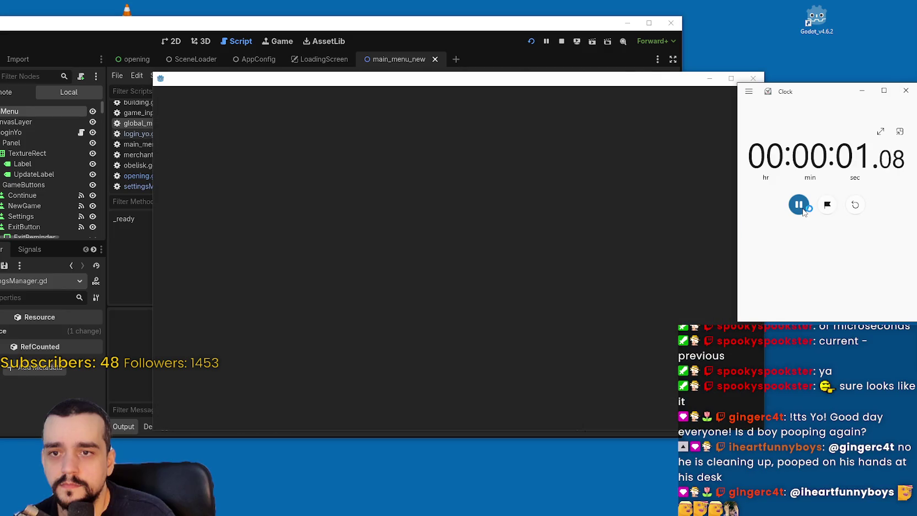
{"action": "left_click", "coordinate": [801, 206]}
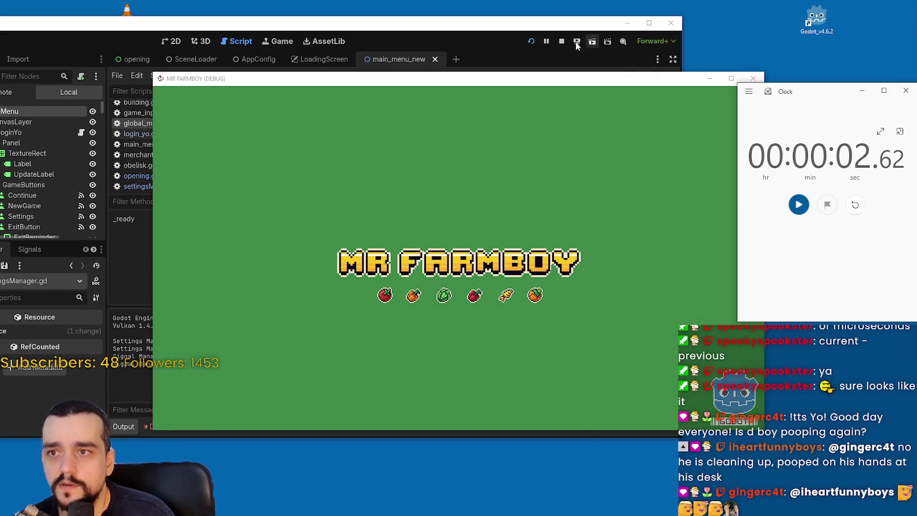
{"action": "left_click", "coordinate": [562, 41]}
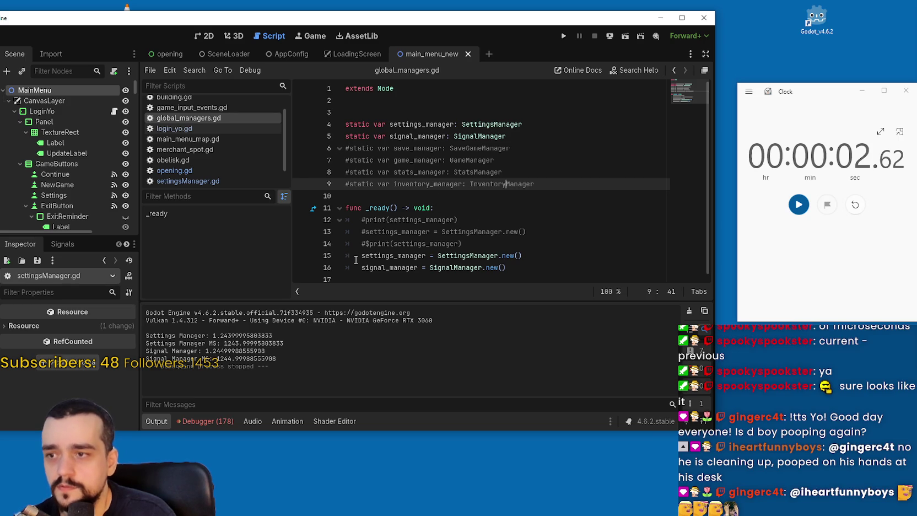
{"action": "left_click", "coordinate": [682, 17]}
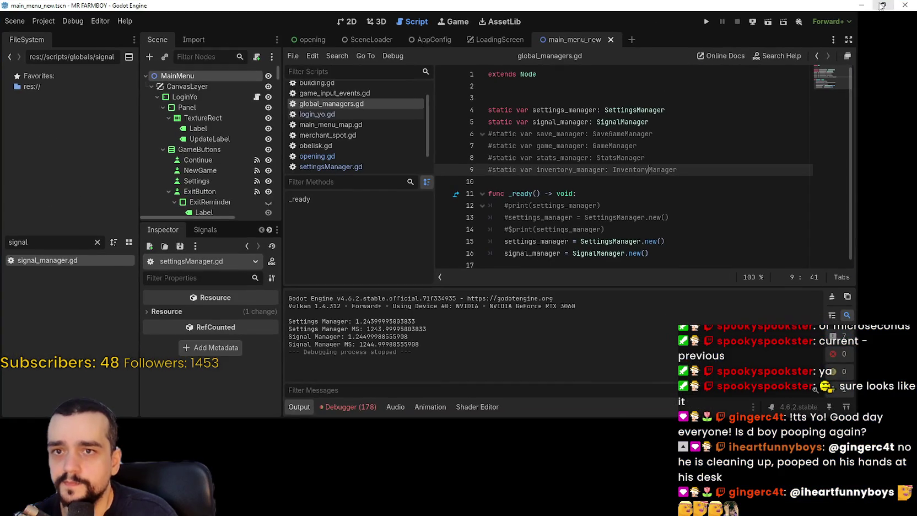
{"action": "left_click", "coordinate": [881, 5]}
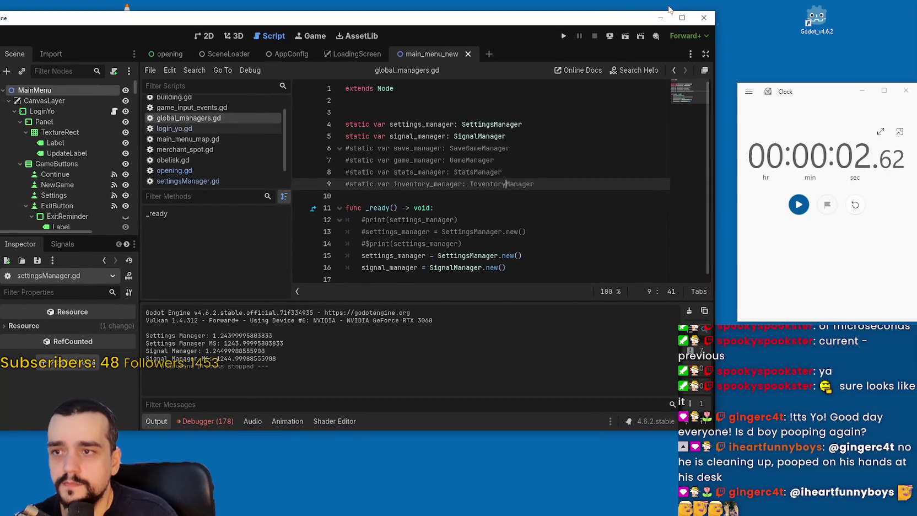
{"action": "left_click", "coordinate": [682, 16]}
Step: Restore the editor window, look through the Project and Help menus, and click back into line 10
{"action": "left_click", "coordinate": [882, 5]}
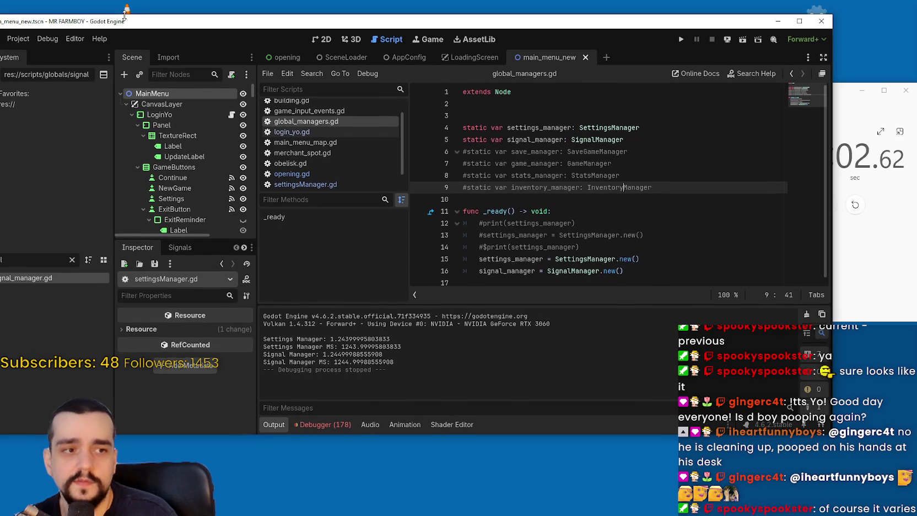
{"action": "mouse_move", "coordinate": [127, 16]}
{"action": "left_mouse_down"}
{"action": "mouse_move", "coordinate": [158, 12]}
{"action": "mouse_move", "coordinate": [149, 25]}
{"action": "mouse_move", "coordinate": [276, 14]}
{"action": "mouse_move", "coordinate": [118, 32]}
{"action": "left_mouse_up"}
{"action": "left_click", "coordinate": [62, 56]}
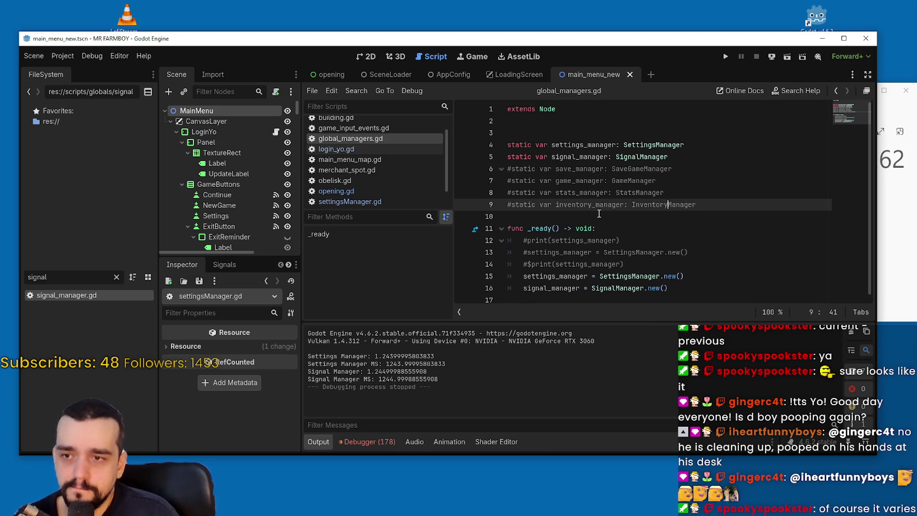
{"action": "left_click", "coordinate": [63, 56]}
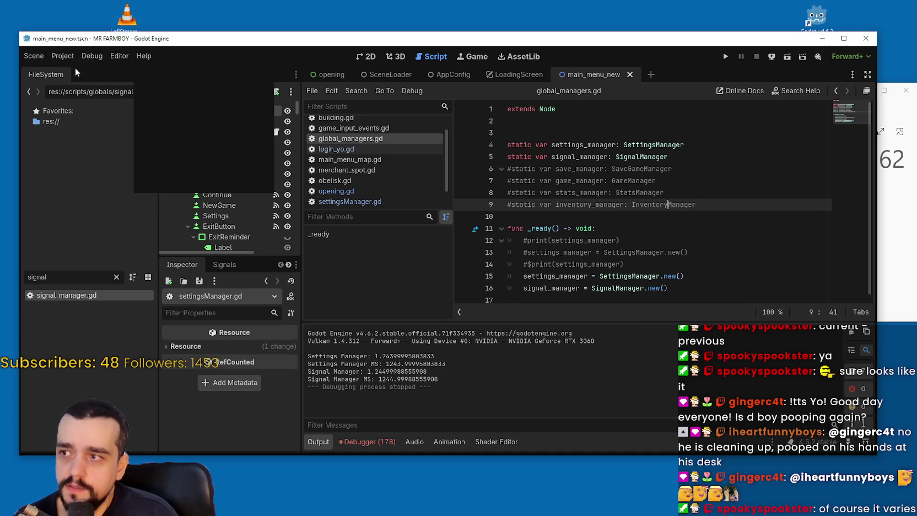
{"action": "left_click", "coordinate": [101, 51]}
{"action": "left_click", "coordinate": [737, 215]}
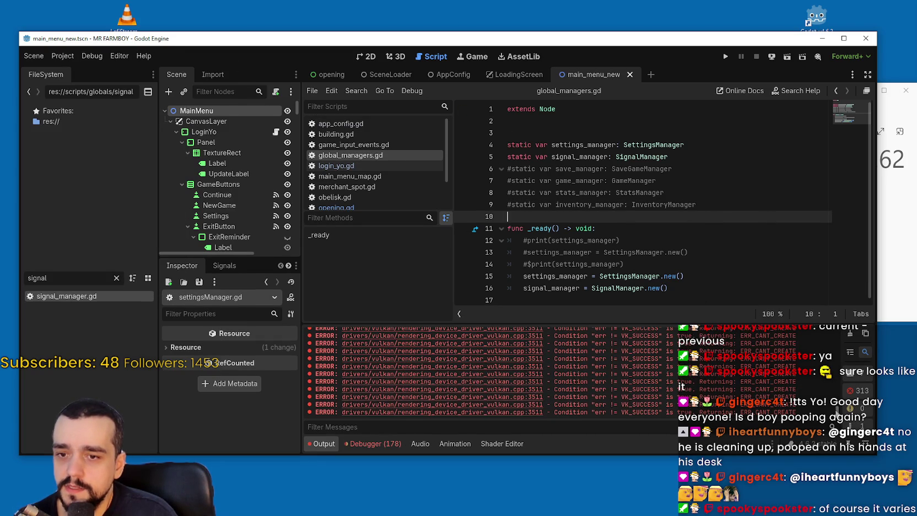
Step: Select one 'err != VK_SUCCESS' error line in the Output and switch to GitHub issue #98465
{"action": "left_click_drag", "start_coordinate": [607, 375], "coordinate": [562, 352]}
{"action": "triple_click", "coordinate": [568, 368]}
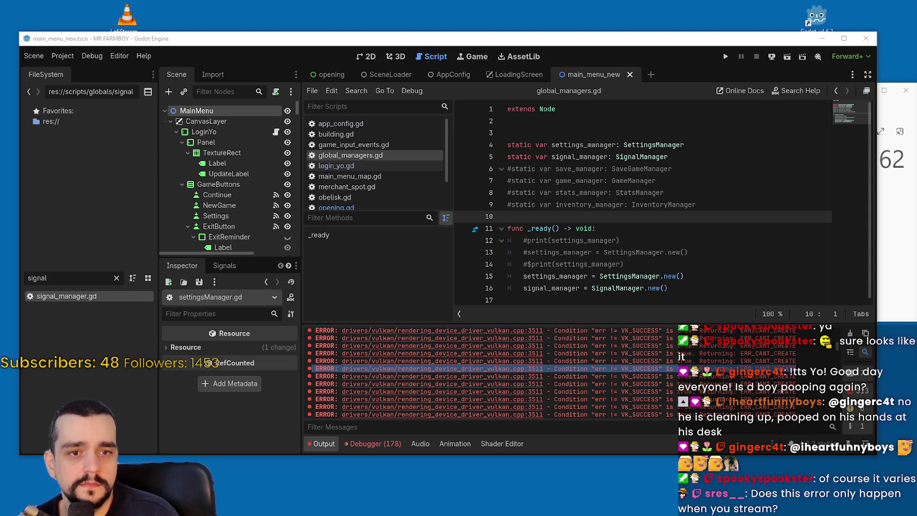
{"action": "key", "text": "alt+Tab"}
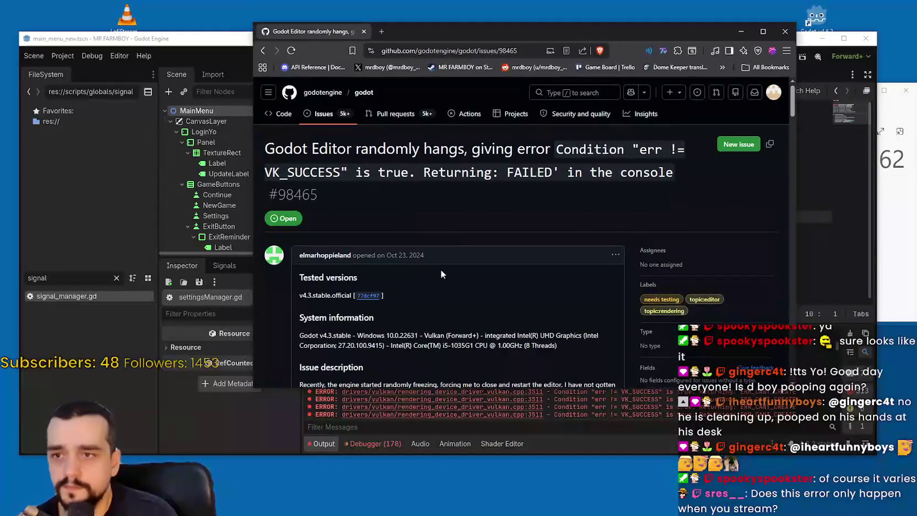
Step: Read the issue's opening comments: the author's 4.2.2 downgrade follow-up and the three possible error codes
{"action": "scroll", "coordinate": [458, 243], "scroll_direction": "down", "scroll_amount": 5}
{"action": "scroll", "coordinate": [418, 295], "scroll_direction": "down", "scroll_amount": 3}
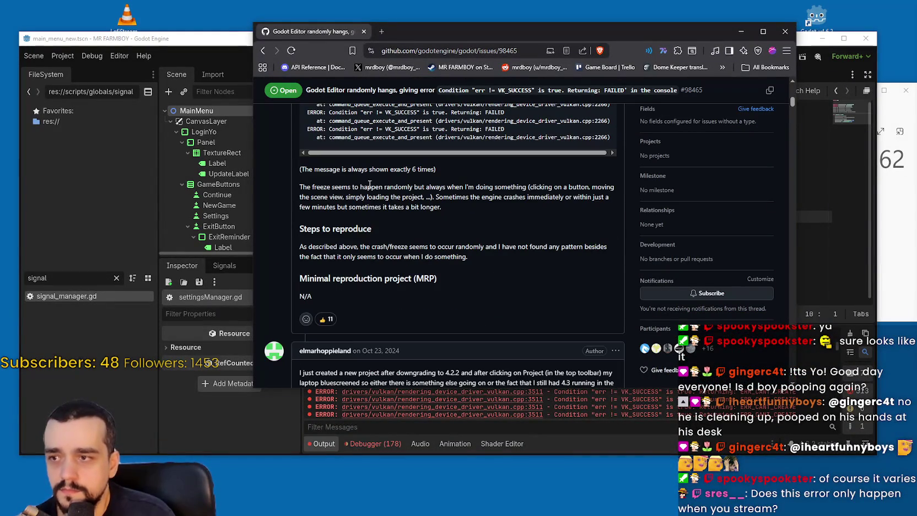
{"action": "left_click_drag", "start_coordinate": [306, 187], "coordinate": [467, 232]}
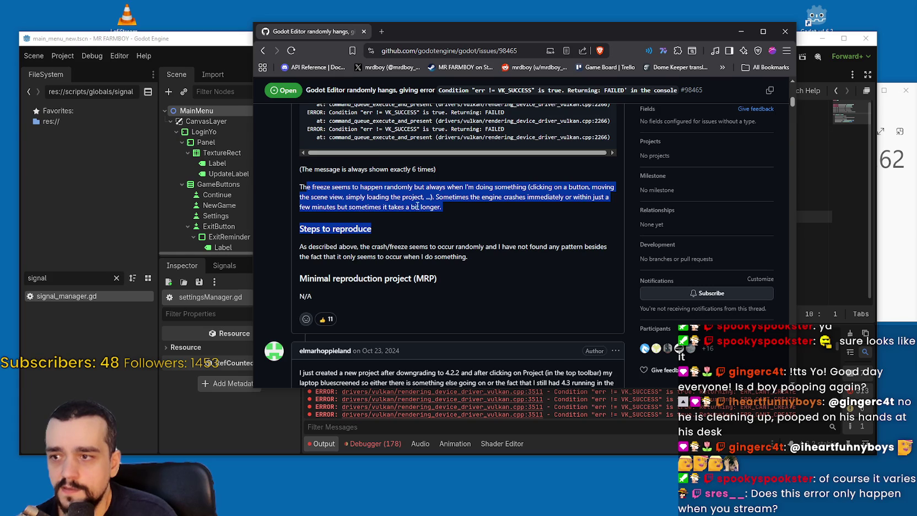
{"action": "scroll", "coordinate": [528, 331], "scroll_direction": "down", "scroll_amount": 4}
{"action": "mouse_move", "coordinate": [303, 181]}
{"action": "left_mouse_down"}
{"action": "mouse_move", "coordinate": [551, 182]}
{"action": "mouse_move", "coordinate": [594, 205]}
{"action": "mouse_move", "coordinate": [587, 221]}
{"action": "left_mouse_up"}
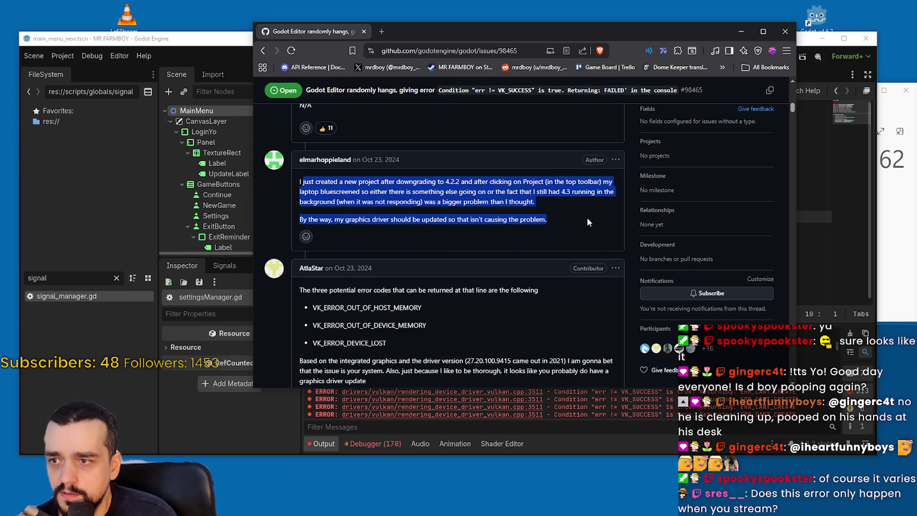
{"action": "scroll", "coordinate": [389, 212], "scroll_direction": "down", "scroll_amount": 3}
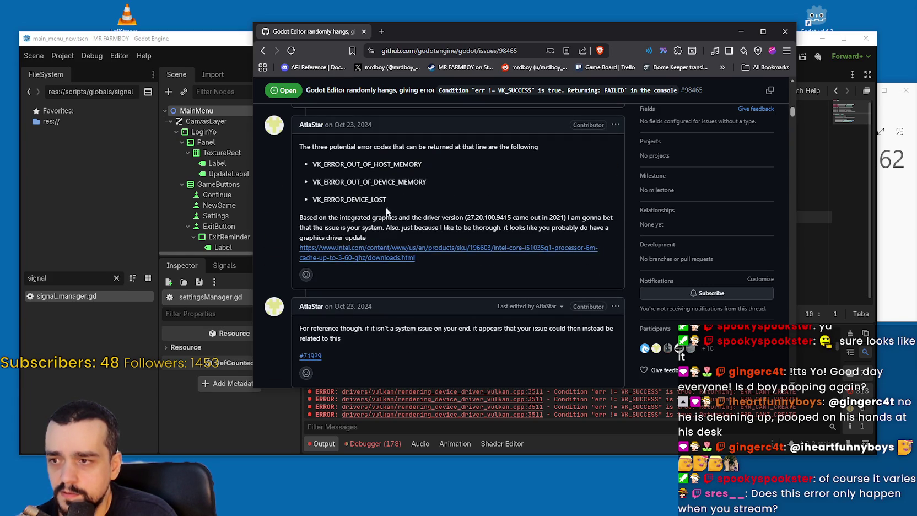
{"action": "mouse_move", "coordinate": [300, 146]}
{"action": "left_mouse_down"}
{"action": "mouse_move", "coordinate": [571, 147]}
{"action": "mouse_move", "coordinate": [553, 209]}
{"action": "left_mouse_up"}
{"action": "left_click", "coordinate": [441, 225]}
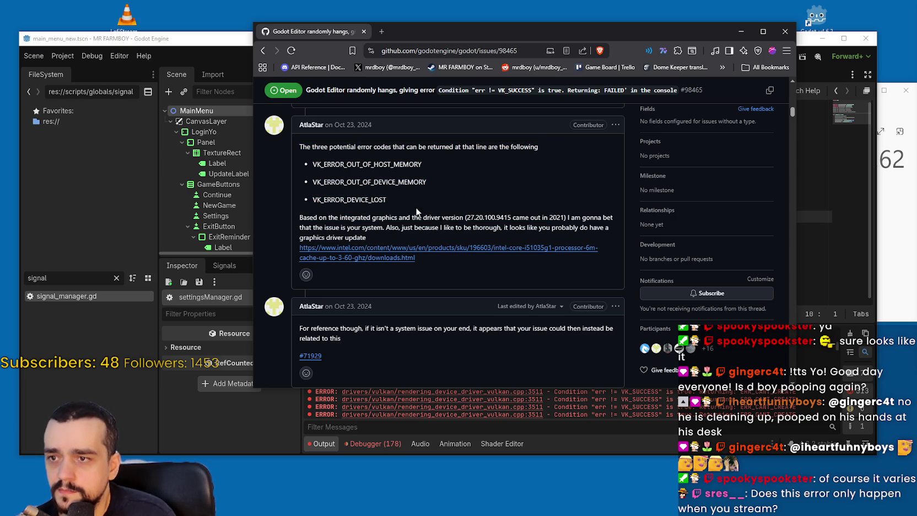
Step: Continue down the thread, highlighting comment lines while reading
{"action": "scroll", "coordinate": [416, 208], "scroll_direction": "down", "scroll_amount": 1}
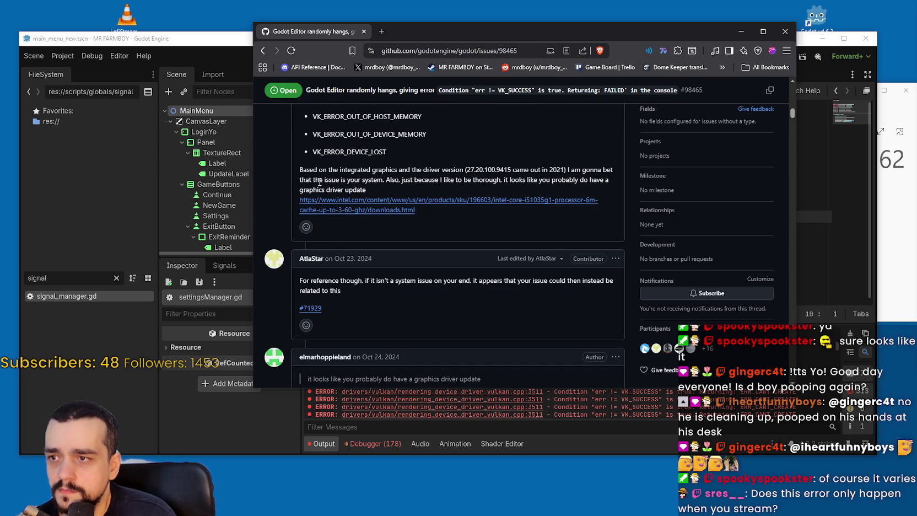
{"action": "left_click_drag", "start_coordinate": [342, 178], "coordinate": [551, 180]}
{"action": "scroll", "coordinate": [344, 242], "scroll_direction": "down", "scroll_amount": 2}
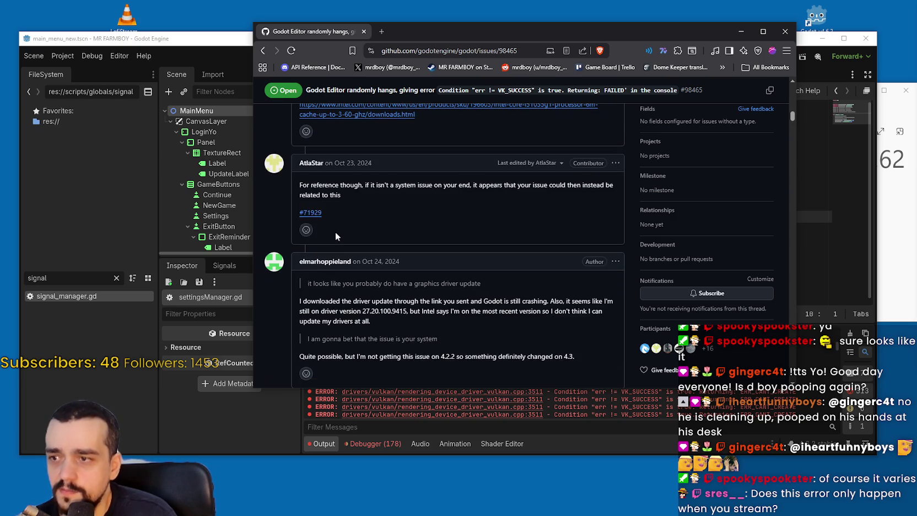
{"action": "left_click_drag", "start_coordinate": [312, 185], "coordinate": [374, 200]}
{"action": "left_click", "coordinate": [375, 197]}
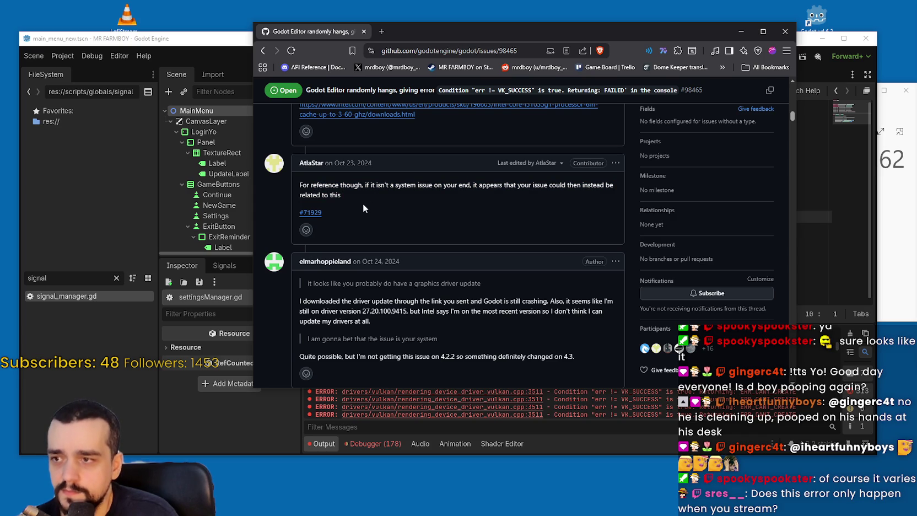
{"action": "scroll", "coordinate": [358, 194], "scroll_direction": "down", "scroll_amount": 2}
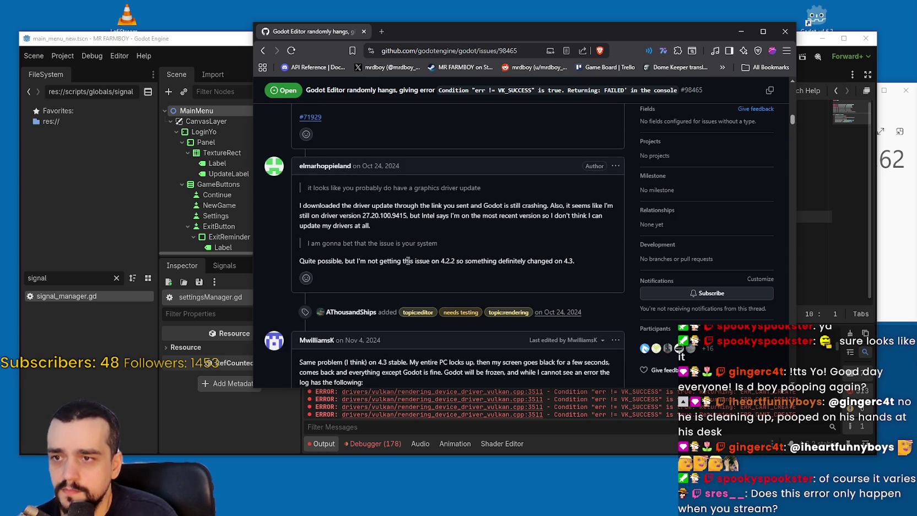
{"action": "mouse_move", "coordinate": [294, 206]}
{"action": "left_mouse_down"}
{"action": "mouse_move", "coordinate": [493, 213]}
{"action": "mouse_move", "coordinate": [498, 224]}
{"action": "left_mouse_up"}
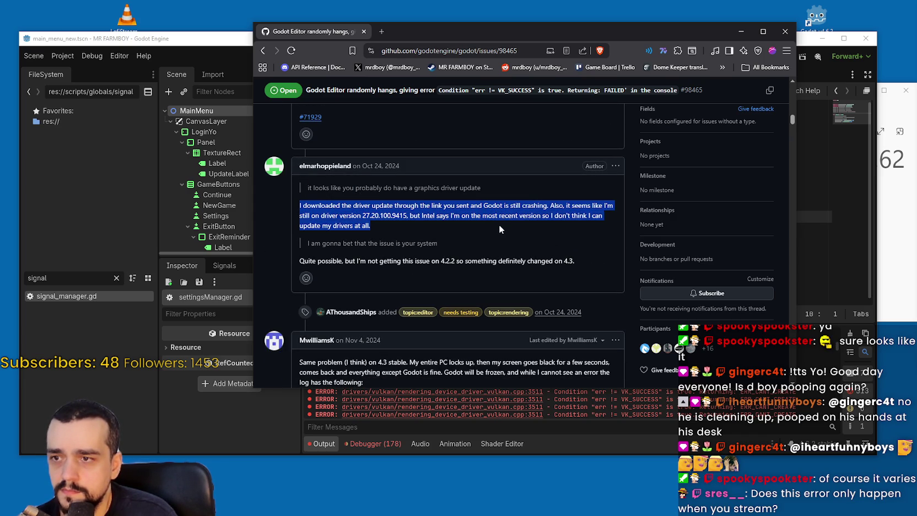
{"action": "scroll", "coordinate": [498, 224], "scroll_direction": "down", "scroll_amount": 1}
Step: Read the reply beginning with 'Quite' and the 4.3 stable report
{"action": "double_click", "coordinate": [306, 213]}
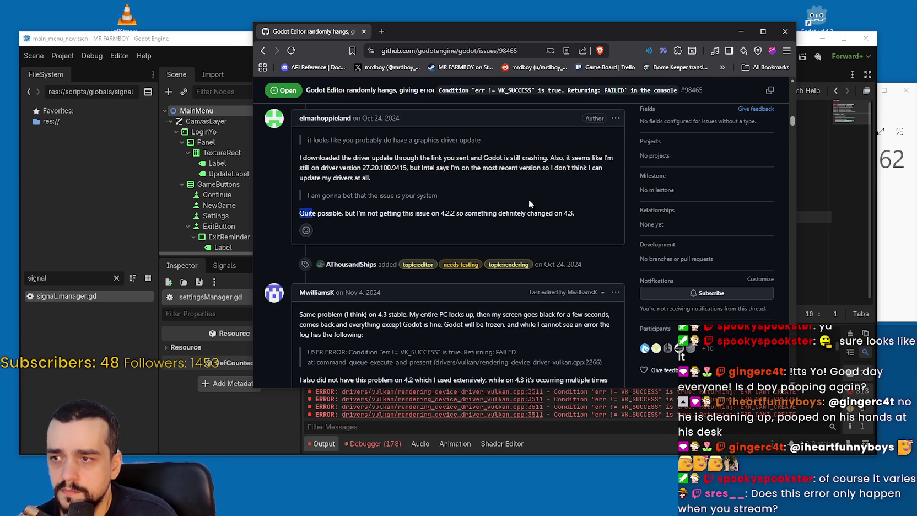
{"action": "scroll", "coordinate": [381, 240], "scroll_direction": "down", "scroll_amount": 1}
{"action": "left_click", "coordinate": [297, 265]}
{"action": "mouse_move", "coordinate": [297, 265]}
{"action": "left_mouse_down"}
{"action": "mouse_move", "coordinate": [441, 268]}
{"action": "mouse_move", "coordinate": [446, 283]}
{"action": "left_mouse_up"}
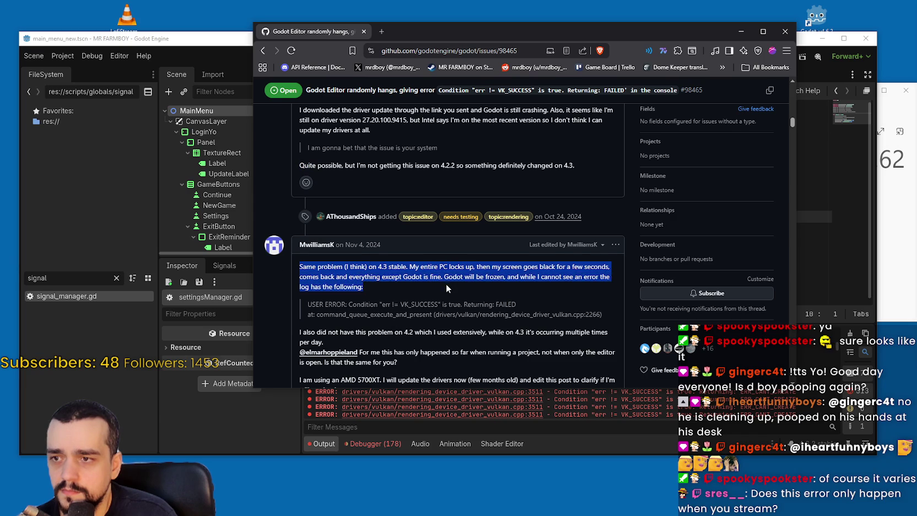
{"action": "scroll", "coordinate": [446, 283], "scroll_direction": "down", "scroll_amount": 4}
{"action": "left_click", "coordinate": [443, 283]}
Step: Read the RTX 3070 report and the code-location paragraph further down the issue
{"action": "left_click_drag", "start_coordinate": [305, 143], "coordinate": [397, 172]}
{"action": "scroll", "coordinate": [371, 217], "scroll_direction": "down", "scroll_amount": 2}
{"action": "left_click_drag", "start_coordinate": [310, 191], "coordinate": [411, 221]}
{"action": "left_click", "coordinate": [339, 233]}
{"action": "left_click_drag", "start_coordinate": [308, 221], "coordinate": [440, 230]}
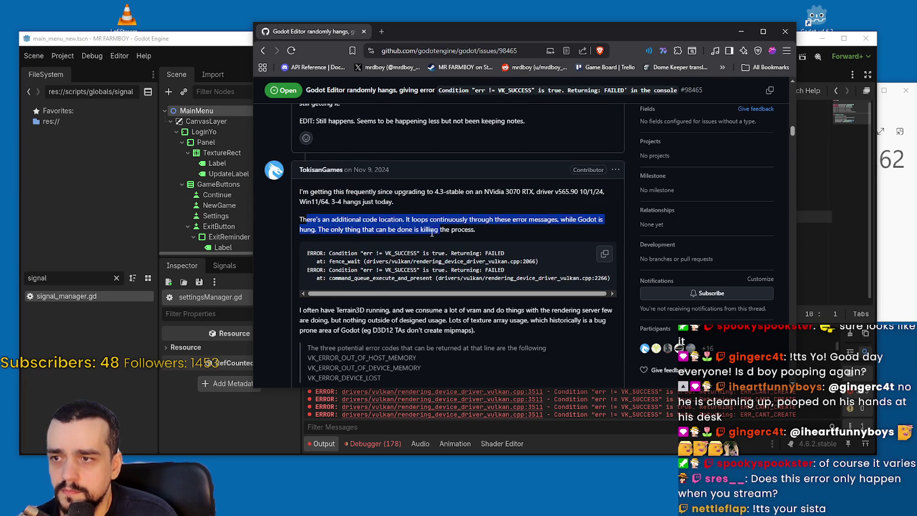
{"action": "left_click", "coordinate": [384, 224]}
{"action": "scroll", "coordinate": [384, 224], "scroll_direction": "down", "scroll_amount": 3}
{"action": "left_click_drag", "start_coordinate": [299, 173], "coordinate": [380, 199]}
{"action": "left_click", "coordinate": [379, 195]}
{"action": "scroll", "coordinate": [375, 190], "scroll_direction": "down", "scroll_amount": 4}
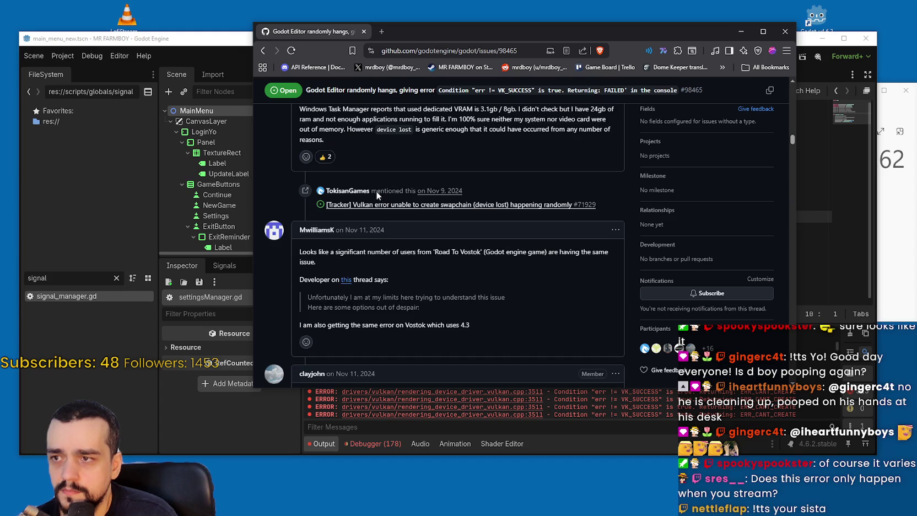
{"action": "scroll", "coordinate": [335, 191], "scroll_direction": "down", "scroll_amount": 1}
Step: Read the Road To Vostok comment quoting the developer, and bring up the linked thread's link options
{"action": "left_click_drag", "start_coordinate": [291, 154], "coordinate": [323, 172]}
{"action": "mouse_move", "coordinate": [459, 169]}
{"action": "left_mouse_down"}
{"action": "mouse_move", "coordinate": [494, 157]}
{"action": "mouse_move", "coordinate": [595, 157]}
{"action": "mouse_move", "coordinate": [598, 183]}
{"action": "left_mouse_up"}
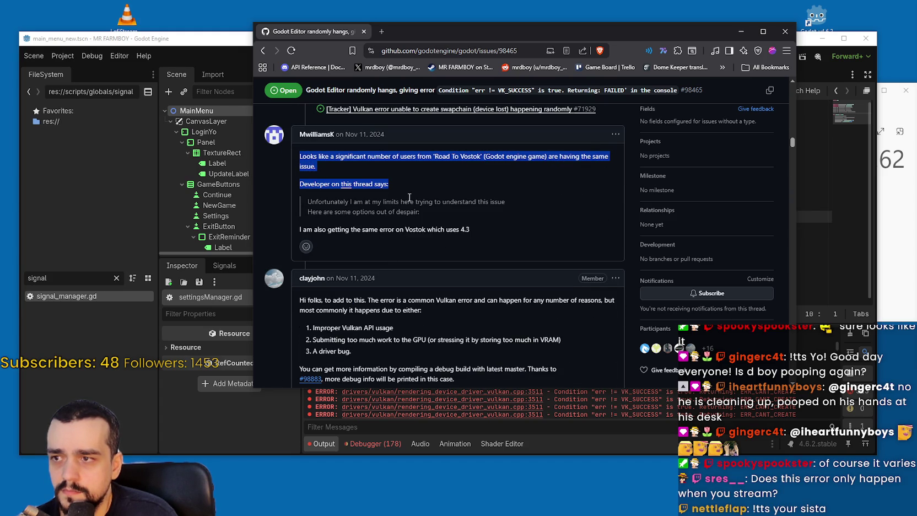
{"action": "mouse_move", "coordinate": [408, 201]}
{"action": "left_mouse_down"}
{"action": "mouse_move", "coordinate": [502, 203]}
{"action": "mouse_move", "coordinate": [495, 211]}
{"action": "left_mouse_up"}
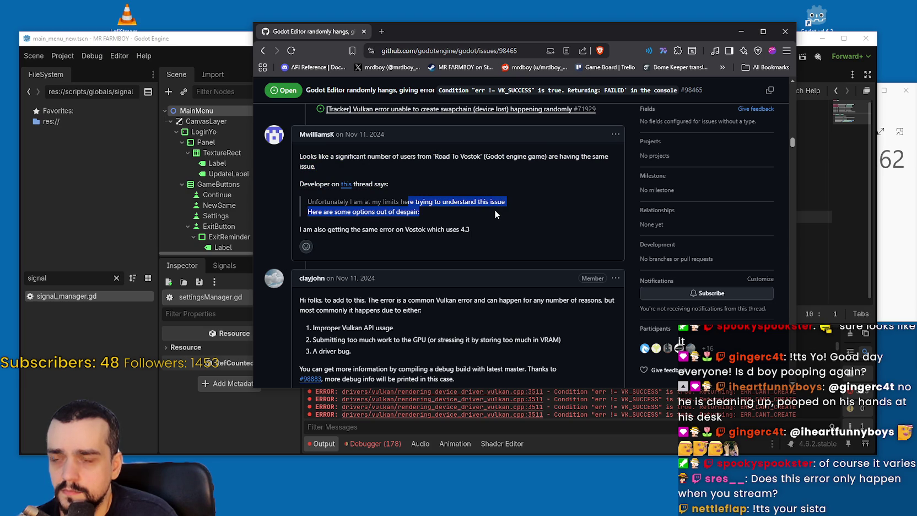
{"action": "left_click", "coordinate": [341, 201]}
{"action": "right_click", "coordinate": [346, 189]}
Step: Open the developer's Steam thread in a new tab and read its first three paragraphs
{"action": "left_click", "coordinate": [356, 192]}
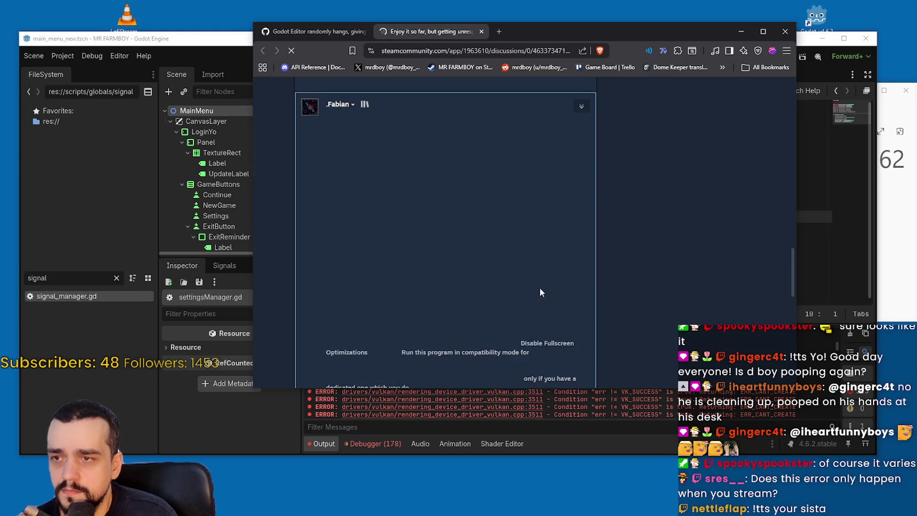
{"action": "mouse_move", "coordinate": [326, 130]}
{"action": "left_mouse_down"}
{"action": "mouse_move", "coordinate": [479, 139]}
{"action": "mouse_move", "coordinate": [581, 130]}
{"action": "mouse_move", "coordinate": [377, 141]}
{"action": "mouse_move", "coordinate": [573, 140]}
{"action": "mouse_move", "coordinate": [359, 156]}
{"action": "mouse_move", "coordinate": [512, 140]}
{"action": "mouse_move", "coordinate": [574, 148]}
{"action": "mouse_move", "coordinate": [361, 156]}
{"action": "mouse_move", "coordinate": [475, 163]}
{"action": "mouse_move", "coordinate": [410, 174]}
{"action": "left_mouse_up"}
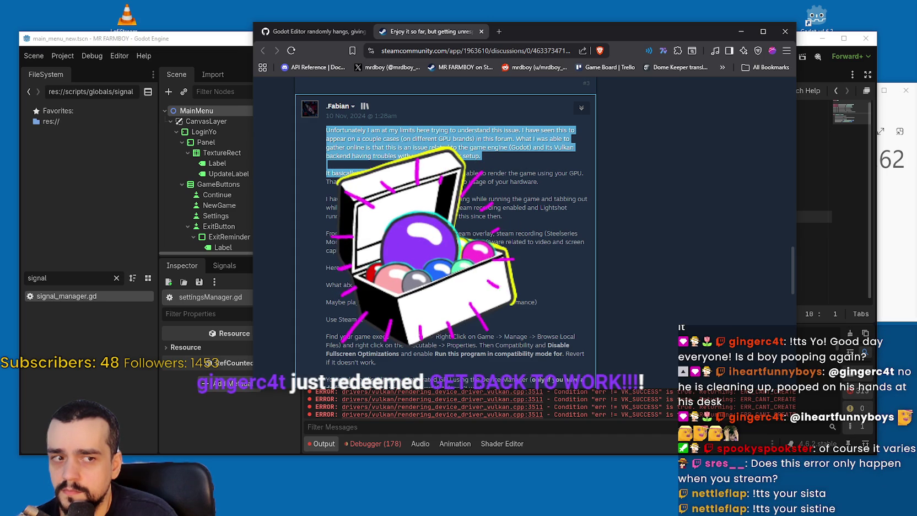
{"action": "left_click_drag", "start_coordinate": [410, 174], "coordinate": [453, 172]}
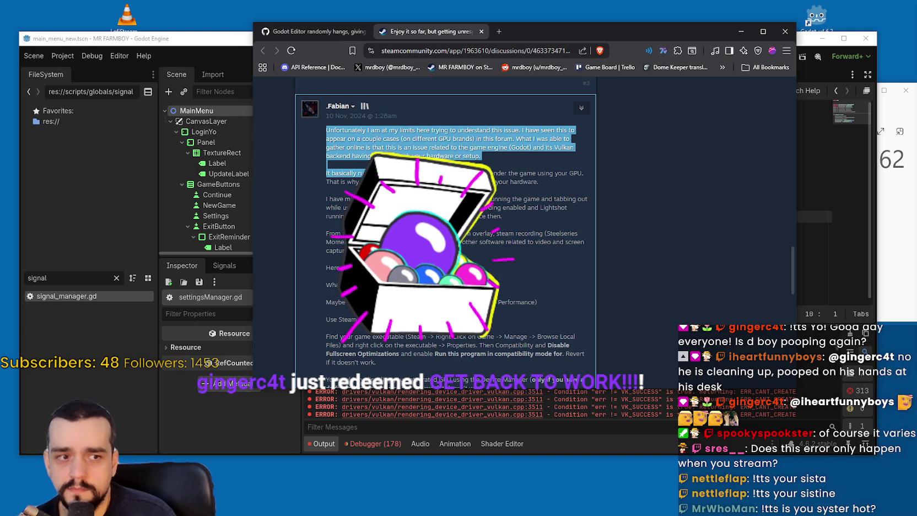
{"action": "mouse_move", "coordinate": [452, 172]}
{"action": "left_mouse_down"}
{"action": "mouse_move", "coordinate": [386, 160]}
{"action": "mouse_move", "coordinate": [584, 175]}
{"action": "mouse_move", "coordinate": [372, 184]}
{"action": "mouse_move", "coordinate": [531, 183]}
{"action": "left_mouse_up"}
{"action": "mouse_move", "coordinate": [470, 196]}
{"action": "left_mouse_down"}
{"action": "mouse_move", "coordinate": [343, 208]}
{"action": "mouse_move", "coordinate": [428, 197]}
{"action": "mouse_move", "coordinate": [590, 201]}
{"action": "mouse_move", "coordinate": [368, 208]}
{"action": "mouse_move", "coordinate": [353, 199]}
{"action": "mouse_move", "coordinate": [569, 198]}
{"action": "left_mouse_up"}
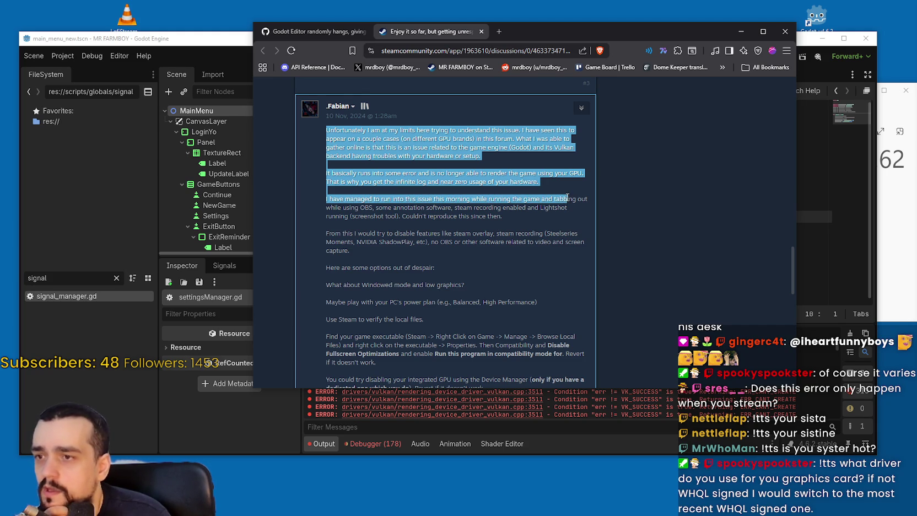
{"action": "mouse_move", "coordinate": [569, 196]}
{"action": "left_mouse_down"}
{"action": "mouse_move", "coordinate": [582, 193]}
{"action": "mouse_move", "coordinate": [583, 203]}
{"action": "mouse_move", "coordinate": [551, 217]}
{"action": "mouse_move", "coordinate": [443, 208]}
{"action": "left_mouse_up"}
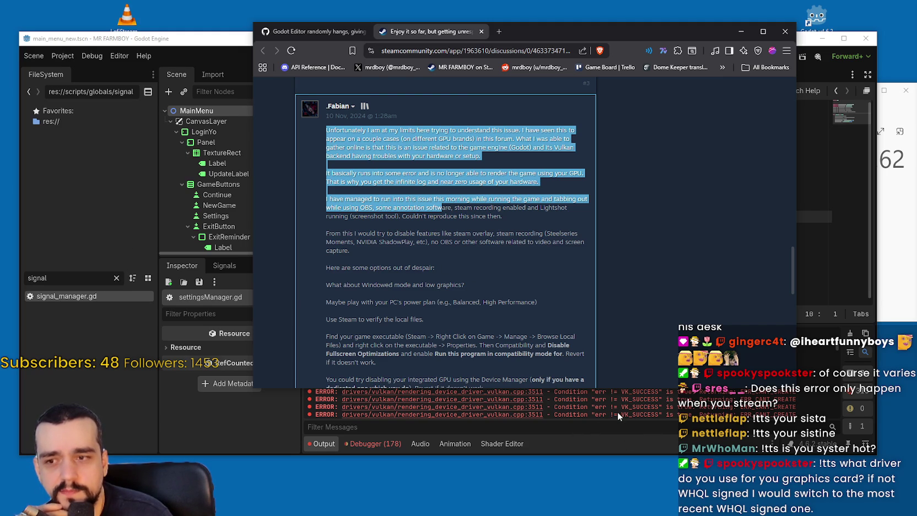
{"action": "mouse_move", "coordinate": [326, 198]}
{"action": "left_mouse_down"}
{"action": "mouse_move", "coordinate": [491, 207]}
{"action": "mouse_move", "coordinate": [598, 198]}
{"action": "mouse_move", "coordinate": [579, 210]}
{"action": "mouse_move", "coordinate": [403, 208]}
{"action": "mouse_move", "coordinate": [563, 208]}
{"action": "mouse_move", "coordinate": [363, 224]}
{"action": "mouse_move", "coordinate": [366, 243]}
{"action": "mouse_move", "coordinate": [547, 246]}
{"action": "mouse_move", "coordinate": [566, 245]}
{"action": "mouse_move", "coordinate": [576, 226]}
{"action": "mouse_move", "coordinate": [578, 248]}
{"action": "mouse_move", "coordinate": [562, 259]}
{"action": "mouse_move", "coordinate": [354, 253]}
{"action": "mouse_move", "coordinate": [381, 264]}
{"action": "mouse_move", "coordinate": [392, 231]}
{"action": "mouse_move", "coordinate": [343, 180]}
{"action": "mouse_move", "coordinate": [419, 201]}
{"action": "left_mouse_up"}
Step: Read the post's suggested workaround options, then return to the GitHub issue
{"action": "scroll", "coordinate": [392, 231], "scroll_direction": "down", "scroll_amount": 2}
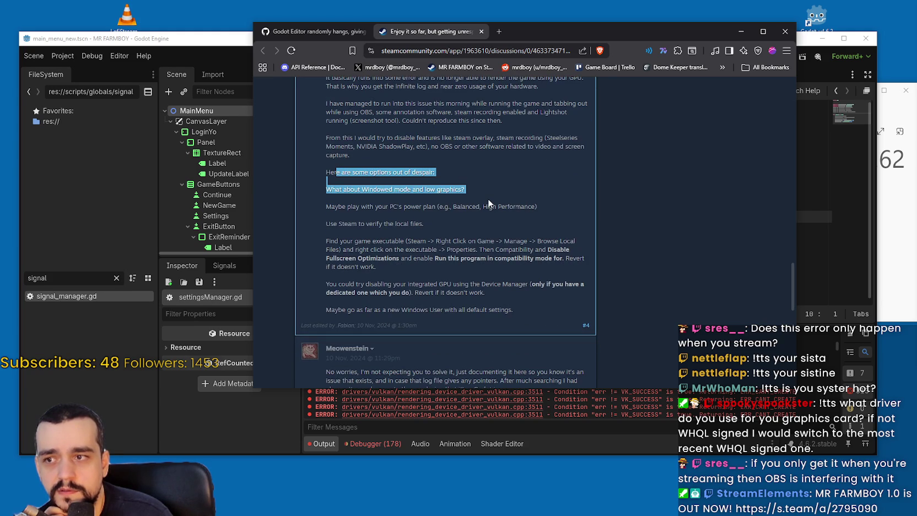
{"action": "mouse_move", "coordinate": [488, 202]}
{"action": "left_mouse_down"}
{"action": "mouse_move", "coordinate": [485, 261]}
{"action": "mouse_move", "coordinate": [485, 215]}
{"action": "mouse_move", "coordinate": [467, 224]}
{"action": "mouse_move", "coordinate": [500, 283]}
{"action": "mouse_move", "coordinate": [503, 275]}
{"action": "left_mouse_up"}
{"action": "scroll", "coordinate": [508, 255], "scroll_direction": "down", "scroll_amount": 1}
{"action": "scroll", "coordinate": [507, 251], "scroll_direction": "up", "scroll_amount": 3}
{"action": "left_click", "coordinate": [507, 251]}
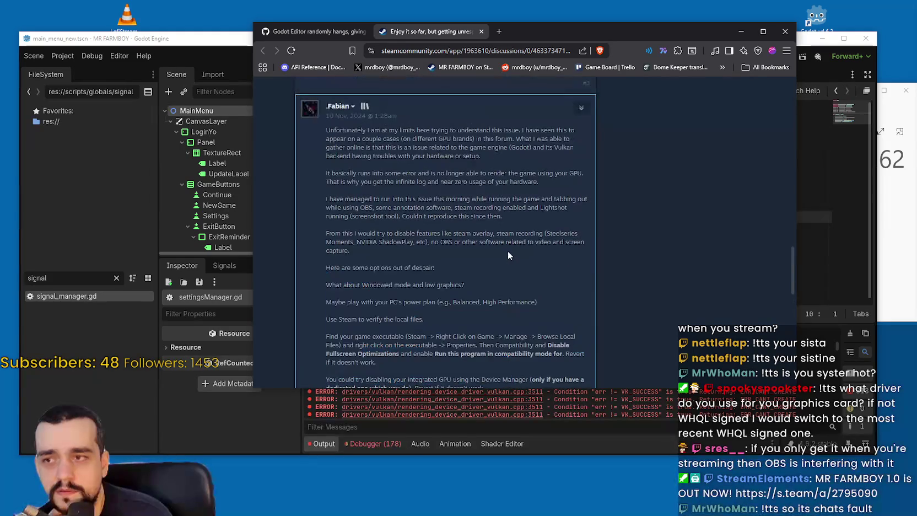
{"action": "left_click", "coordinate": [309, 31]}
{"action": "scroll", "coordinate": [419, 249], "scroll_direction": "down", "scroll_amount": 3}
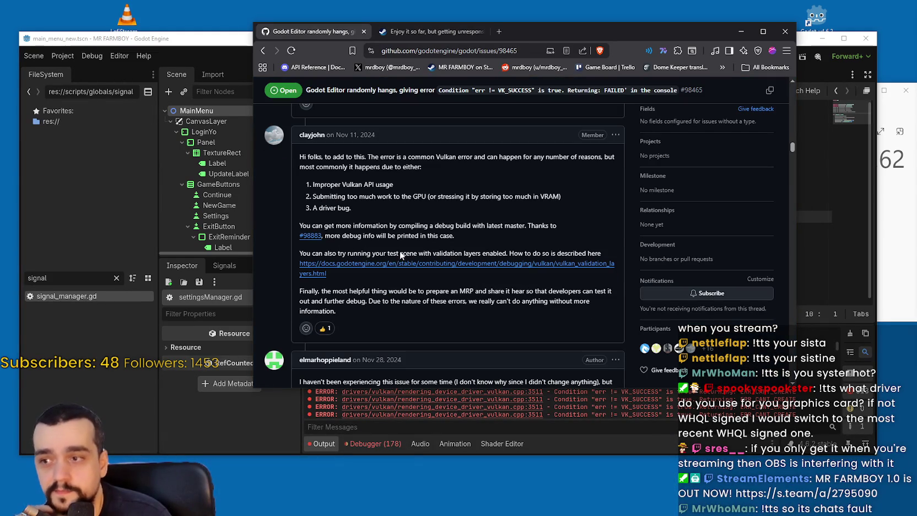
Step: Read the maintainer's comment on Vulkan error causes, including improper API usage and validation layers
{"action": "left_click_drag", "start_coordinate": [314, 184], "coordinate": [405, 183]}
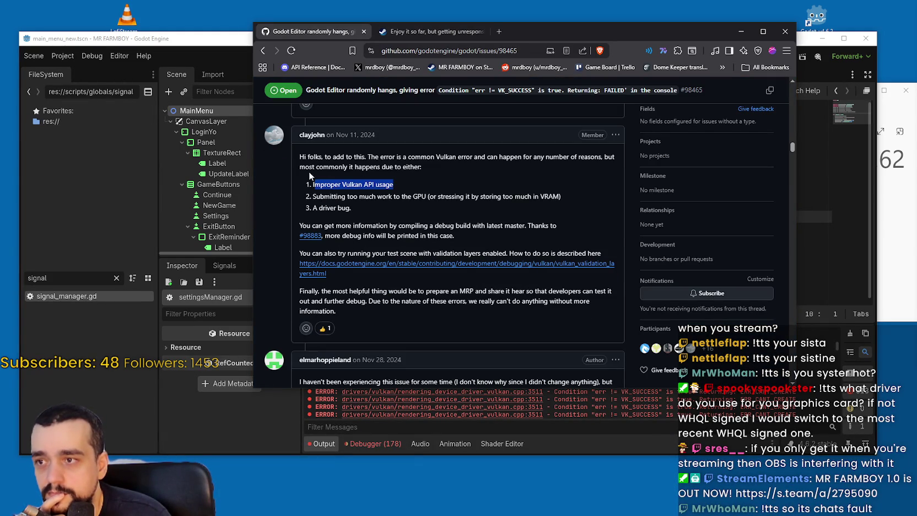
{"action": "left_click_drag", "start_coordinate": [340, 156], "coordinate": [444, 192]}
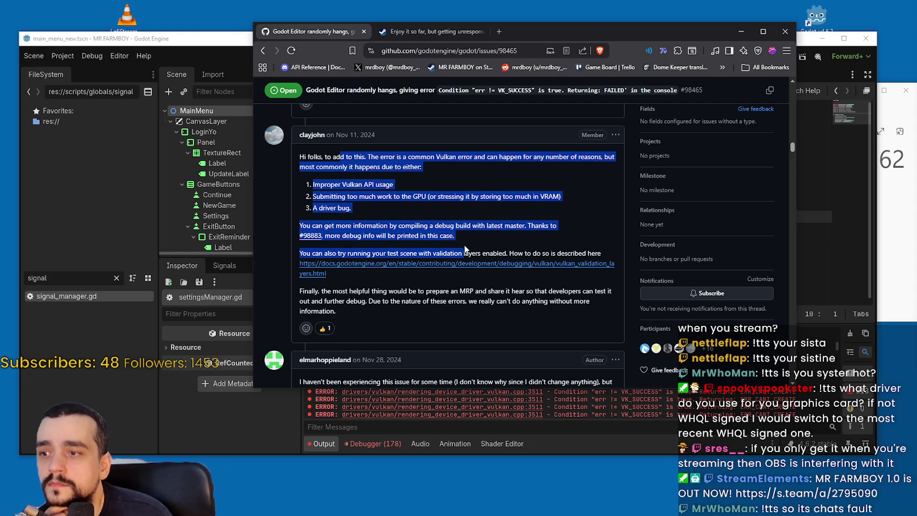
{"action": "scroll", "coordinate": [424, 215], "scroll_direction": "down", "scroll_amount": 3}
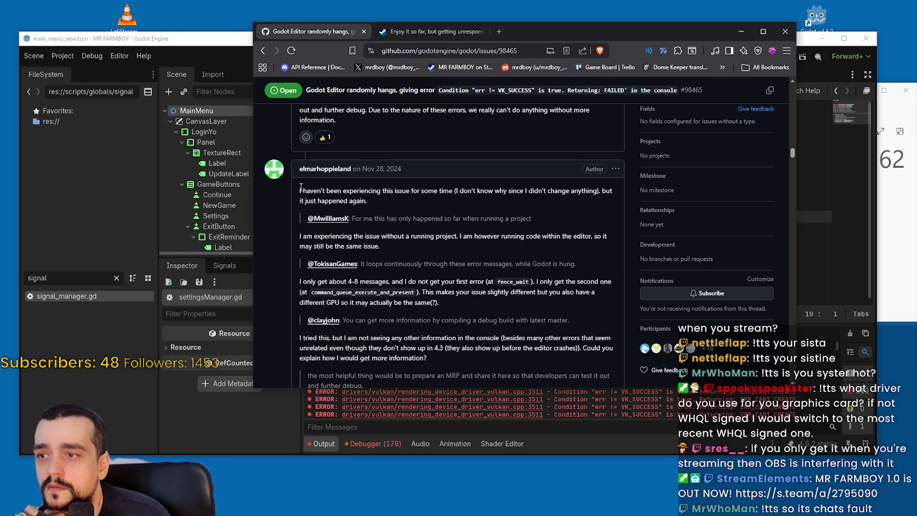
{"action": "left_click_drag", "start_coordinate": [299, 189], "coordinate": [361, 203]}
{"action": "scroll", "coordinate": [384, 211], "scroll_direction": "up", "scroll_amount": 1}
{"action": "scroll", "coordinate": [418, 226], "scroll_direction": "down", "scroll_amount": 7}
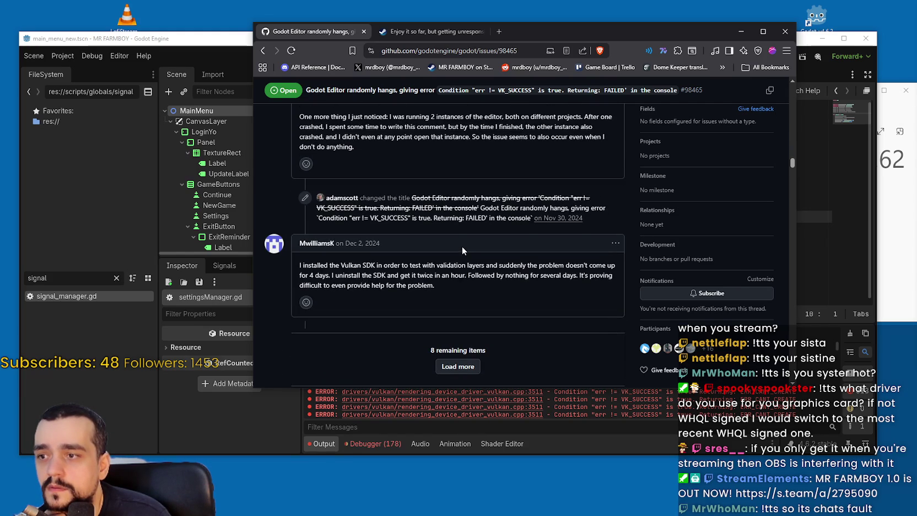
{"action": "scroll", "coordinate": [462, 246], "scroll_direction": "down", "scroll_amount": 1}
{"action": "mouse_move", "coordinate": [437, 213]}
{"action": "left_mouse_down"}
{"action": "mouse_move", "coordinate": [618, 218]}
{"action": "mouse_move", "coordinate": [622, 228]}
{"action": "mouse_move", "coordinate": [383, 227]}
{"action": "mouse_move", "coordinate": [614, 229]}
{"action": "mouse_move", "coordinate": [595, 246]}
{"action": "left_mouse_up"}
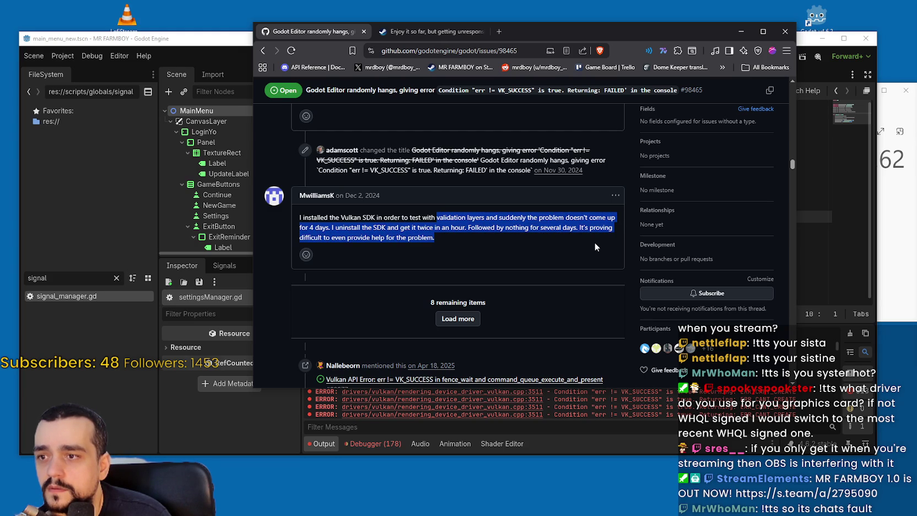
{"action": "scroll", "coordinate": [551, 237], "scroll_direction": "down", "scroll_amount": 3}
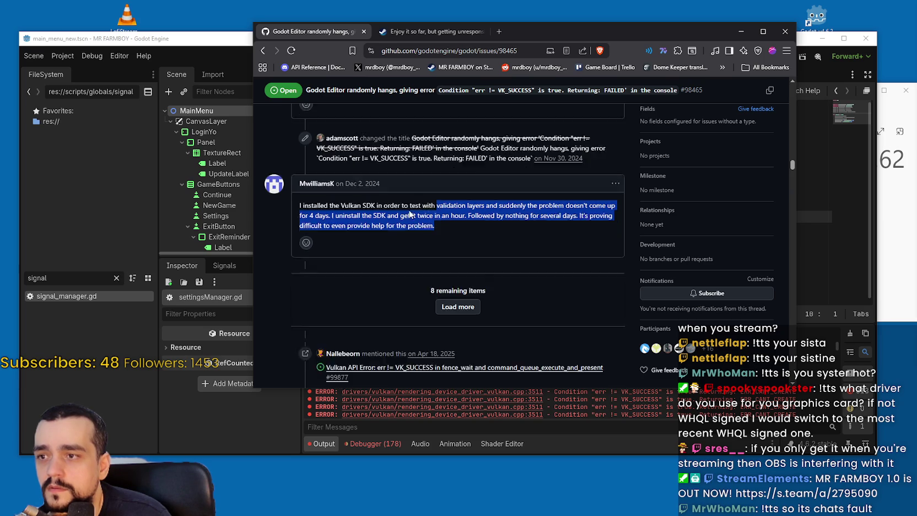
{"action": "scroll", "coordinate": [380, 220], "scroll_direction": "down", "scroll_amount": 3}
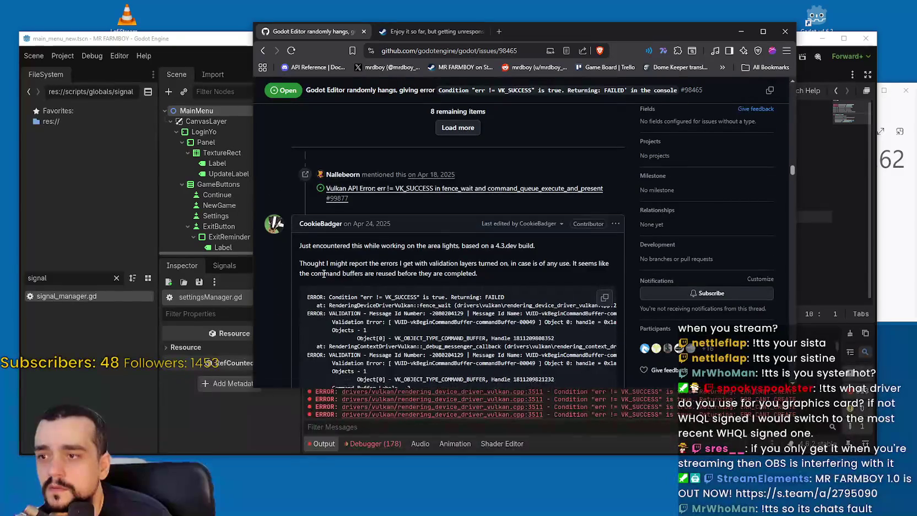
Step: Read the 4.3.dev report, the assigned-material remark and the hang-after-stopping-project report
{"action": "mouse_move", "coordinate": [353, 182]}
{"action": "left_mouse_down"}
{"action": "mouse_move", "coordinate": [325, 198]}
{"action": "mouse_move", "coordinate": [516, 191]}
{"action": "left_mouse_up"}
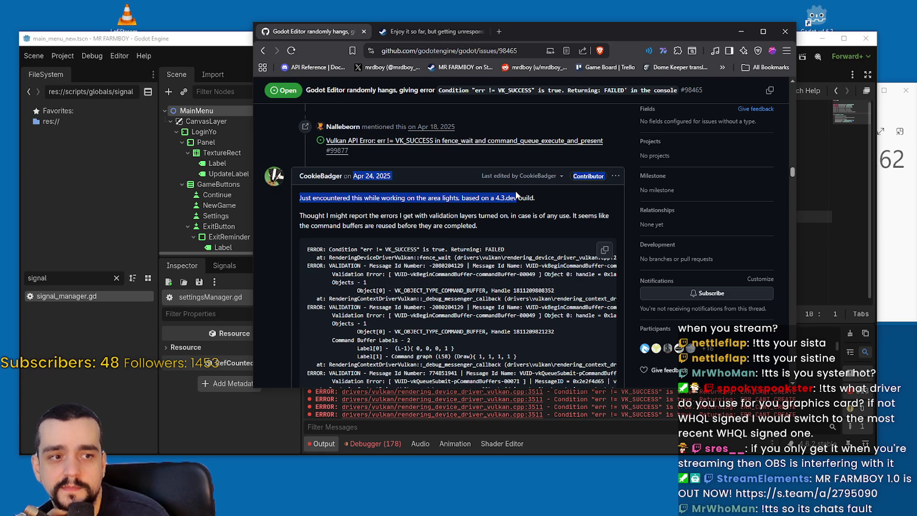
{"action": "mouse_move", "coordinate": [517, 194]}
{"action": "left_mouse_down"}
{"action": "mouse_move", "coordinate": [529, 214]}
{"action": "mouse_move", "coordinate": [530, 197]}
{"action": "mouse_move", "coordinate": [538, 225]}
{"action": "left_mouse_up"}
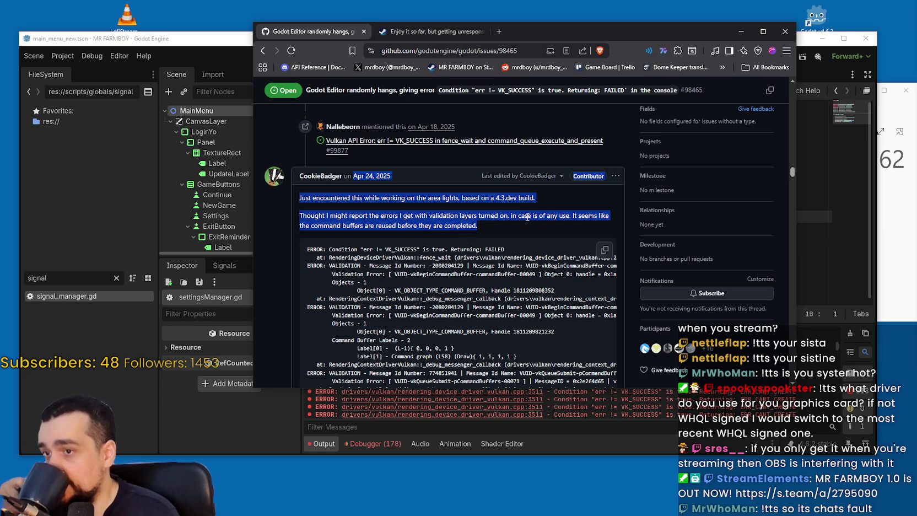
{"action": "scroll", "coordinate": [488, 227], "scroll_direction": "down", "scroll_amount": 4}
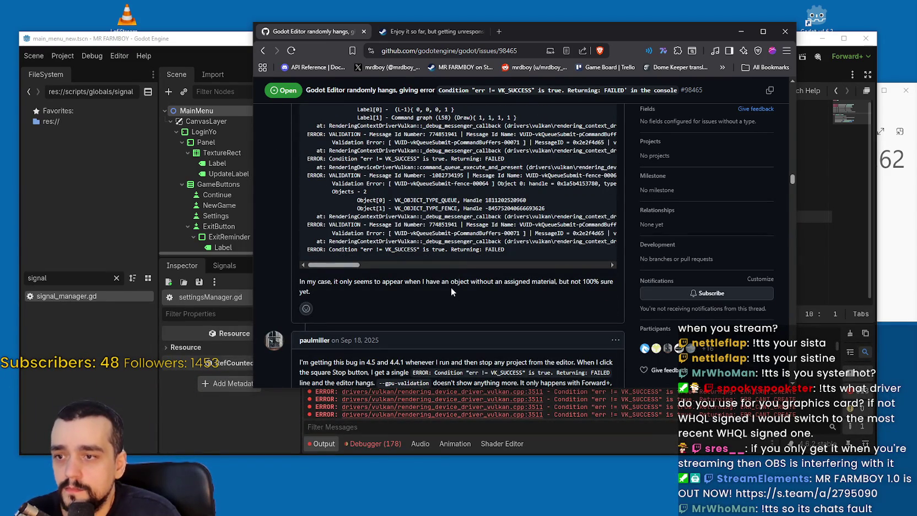
{"action": "mouse_move", "coordinate": [509, 282]}
{"action": "left_mouse_down"}
{"action": "mouse_move", "coordinate": [613, 284]}
{"action": "mouse_move", "coordinate": [610, 298]}
{"action": "left_mouse_up"}
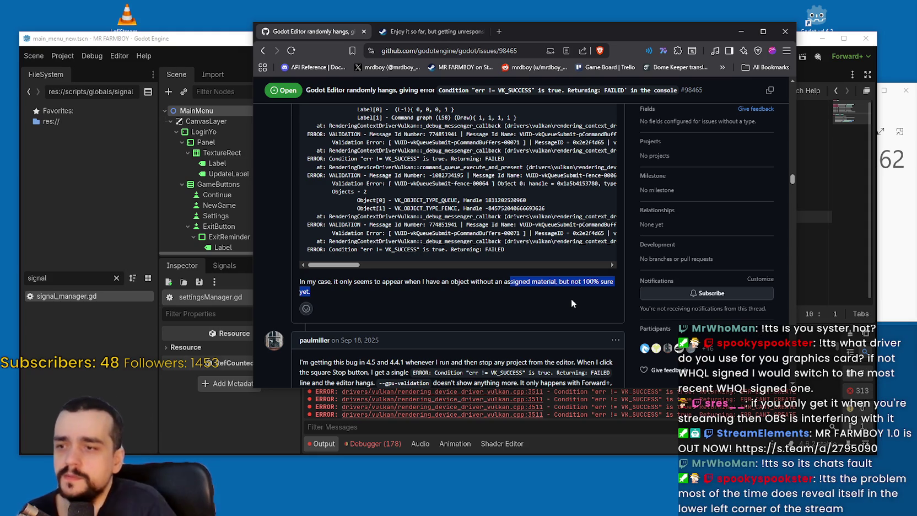
{"action": "scroll", "coordinate": [461, 276], "scroll_direction": "down", "scroll_amount": 3}
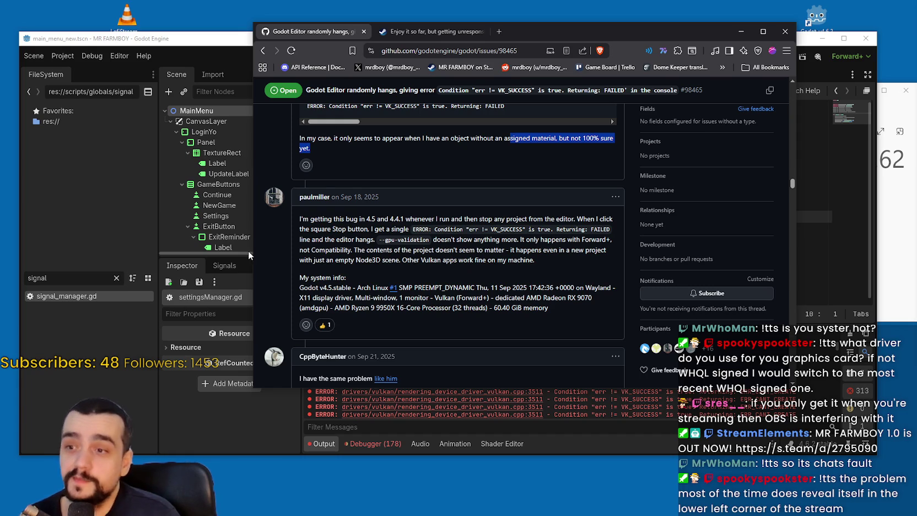
{"action": "mouse_move", "coordinate": [300, 220]}
{"action": "left_mouse_down"}
{"action": "mouse_move", "coordinate": [529, 230]}
{"action": "mouse_move", "coordinate": [569, 271]}
{"action": "mouse_move", "coordinate": [557, 304]}
{"action": "left_mouse_up"}
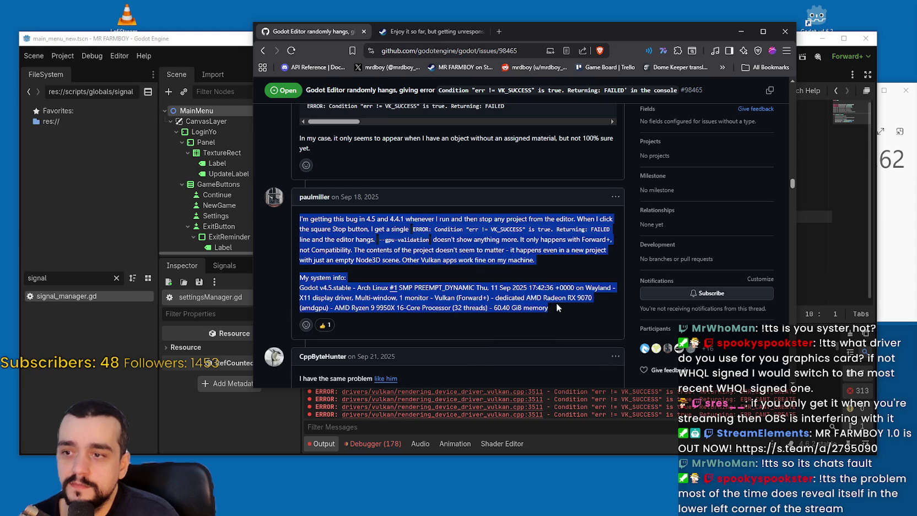
{"action": "scroll", "coordinate": [554, 302], "scroll_direction": "down", "scroll_amount": 4}
Step: Read the ChatGPT suggestion and the macOS report ending in fence_wait()
{"action": "left_click", "coordinate": [308, 190]}
{"action": "scroll", "coordinate": [466, 261], "scroll_direction": "down", "scroll_amount": 1}
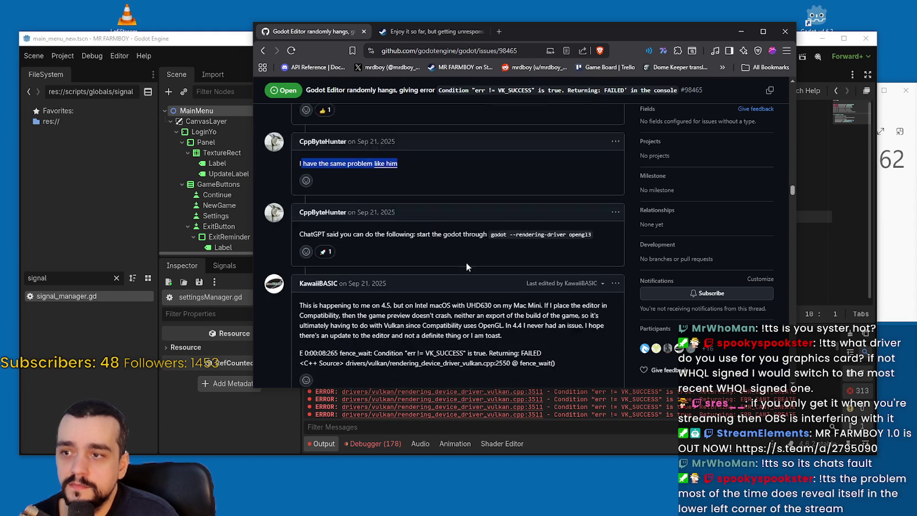
{"action": "left_click_drag", "start_coordinate": [322, 210], "coordinate": [585, 234]}
{"action": "scroll", "coordinate": [461, 270], "scroll_direction": "down", "scroll_amount": 2}
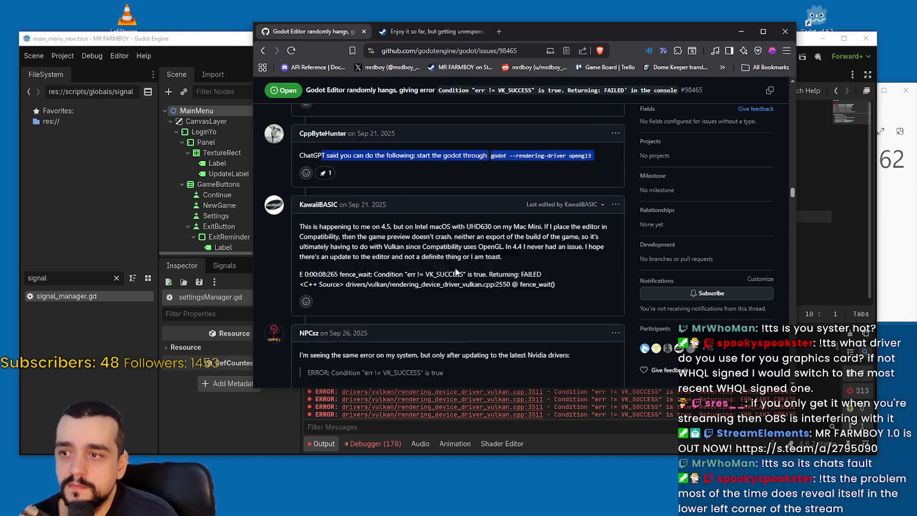
{"action": "left_click", "coordinate": [305, 188]}
{"action": "mouse_move", "coordinate": [305, 188]}
{"action": "left_mouse_down"}
{"action": "mouse_move", "coordinate": [321, 207]}
{"action": "mouse_move", "coordinate": [479, 218]}
{"action": "mouse_move", "coordinate": [565, 237]}
{"action": "mouse_move", "coordinate": [507, 254]}
{"action": "left_mouse_up"}
{"action": "scroll", "coordinate": [507, 254], "scroll_direction": "down", "scroll_amount": 3}
{"action": "mouse_move", "coordinate": [296, 172]}
{"action": "left_mouse_down"}
{"action": "mouse_move", "coordinate": [542, 190]}
{"action": "mouse_move", "coordinate": [594, 170]}
{"action": "left_mouse_up"}
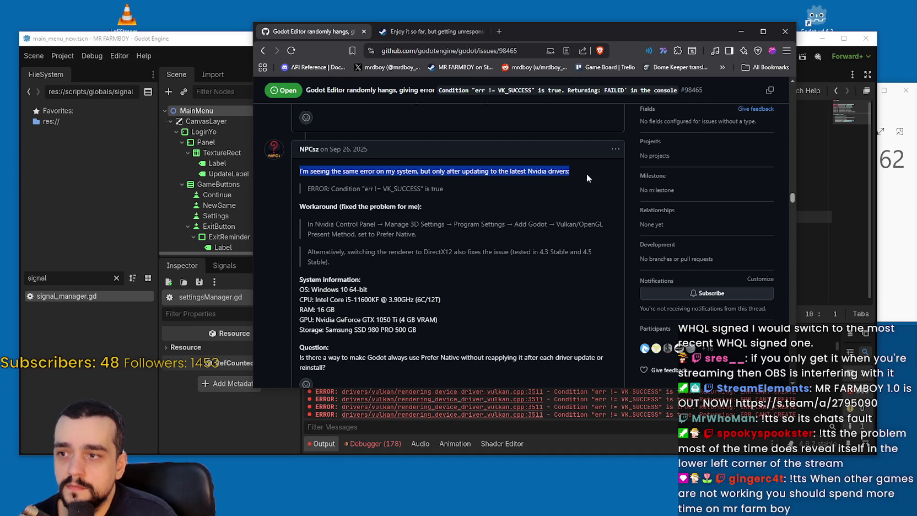
Step: Read the complaint that 4.5.1 is still unusable, then continue down to dnbroo's d3d12 workaround
{"action": "scroll", "coordinate": [358, 204], "scroll_direction": "down", "scroll_amount": 2}
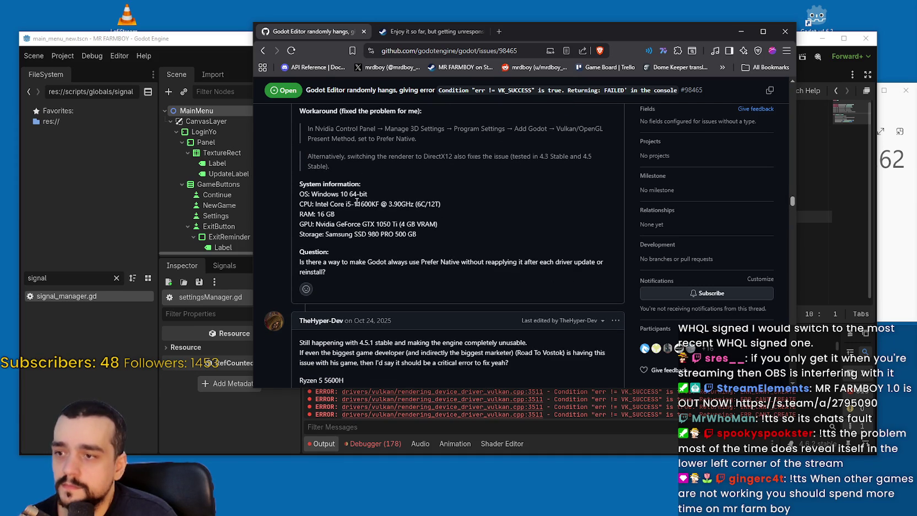
{"action": "scroll", "coordinate": [355, 199], "scroll_direction": "down", "scroll_amount": 3}
{"action": "mouse_move", "coordinate": [301, 199]}
{"action": "left_mouse_down"}
{"action": "mouse_move", "coordinate": [528, 211]}
{"action": "mouse_move", "coordinate": [486, 230]}
{"action": "left_mouse_up"}
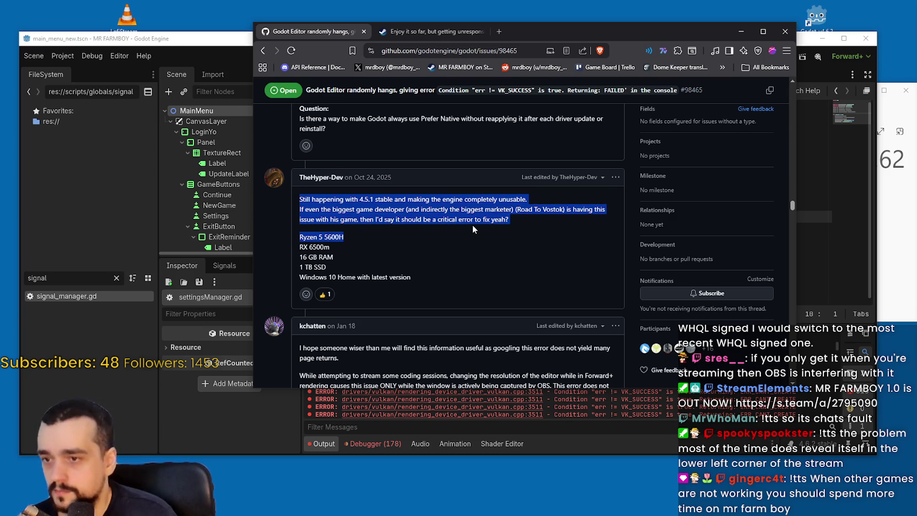
{"action": "scroll", "coordinate": [473, 224], "scroll_direction": "down", "scroll_amount": 1}
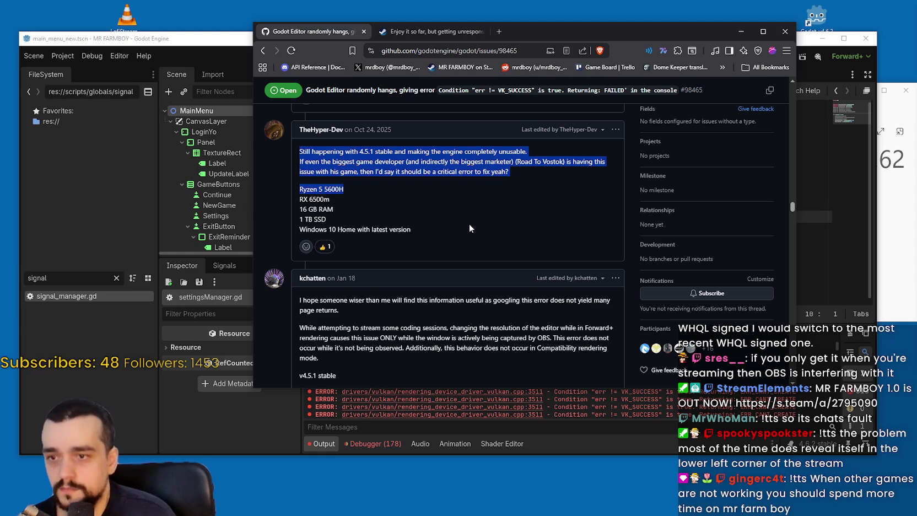
{"action": "scroll", "coordinate": [469, 225], "scroll_direction": "down", "scroll_amount": 5}
{"action": "scroll", "coordinate": [470, 224], "scroll_direction": "down", "scroll_amount": 3}
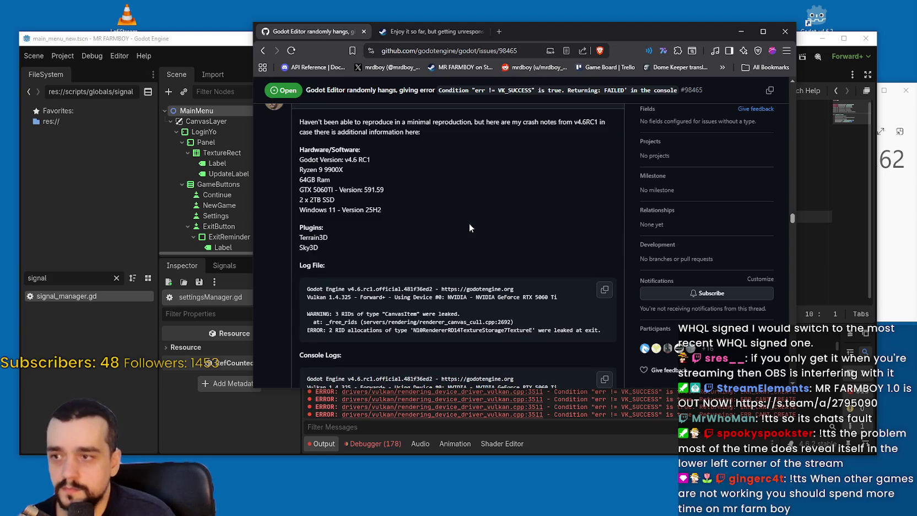
{"action": "scroll", "coordinate": [469, 220], "scroll_direction": "down", "scroll_amount": 3}
{"action": "scroll", "coordinate": [470, 220], "scroll_direction": "down", "scroll_amount": 15}
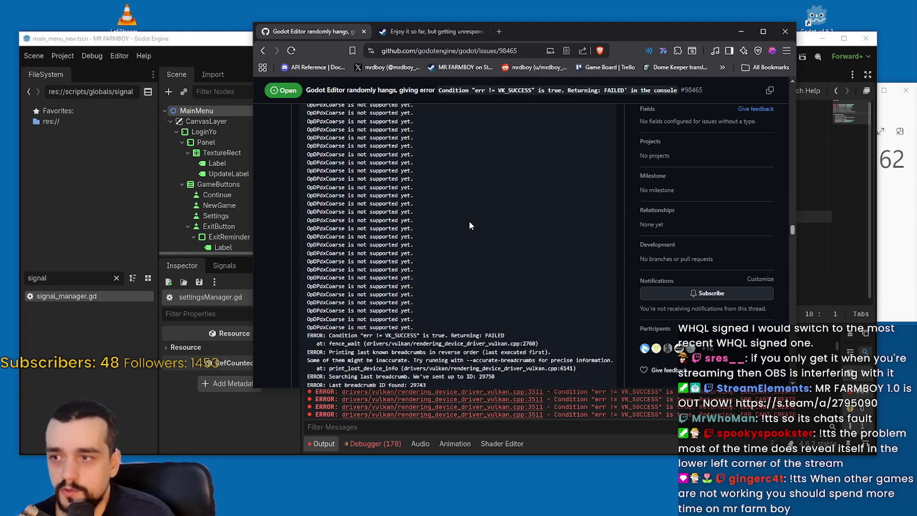
{"action": "scroll", "coordinate": [466, 218], "scroll_direction": "down", "scroll_amount": 5}
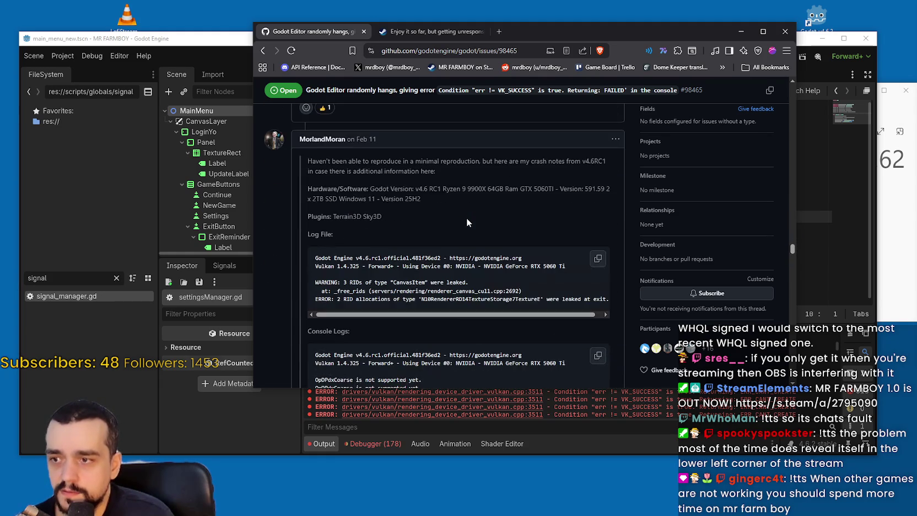
{"action": "scroll", "coordinate": [310, 201], "scroll_direction": "down", "scroll_amount": 1}
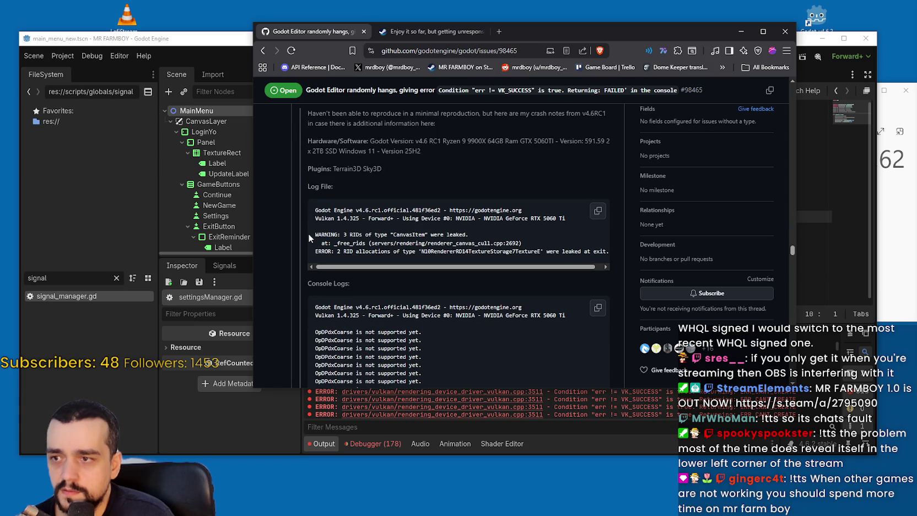
{"action": "scroll", "coordinate": [317, 230], "scroll_direction": "down", "scroll_amount": 15}
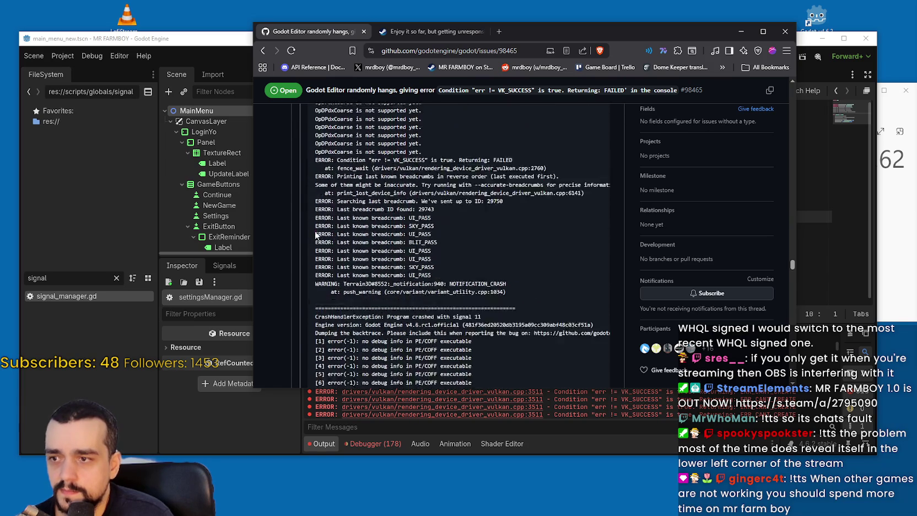
{"action": "scroll", "coordinate": [440, 322], "scroll_direction": "down", "scroll_amount": 1}
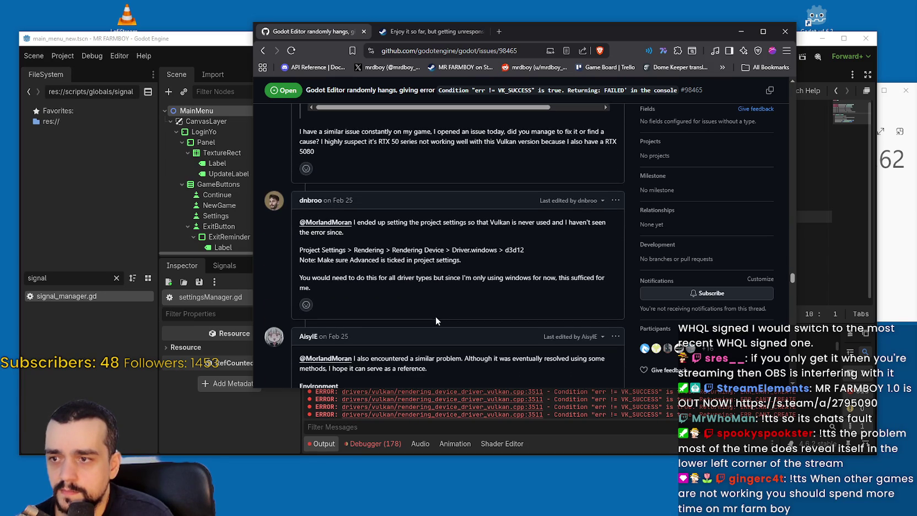
Step: Highlight the workaround's settings path, Project Settings > Rendering > Rendering Device
{"action": "double_click", "coordinate": [503, 222]}
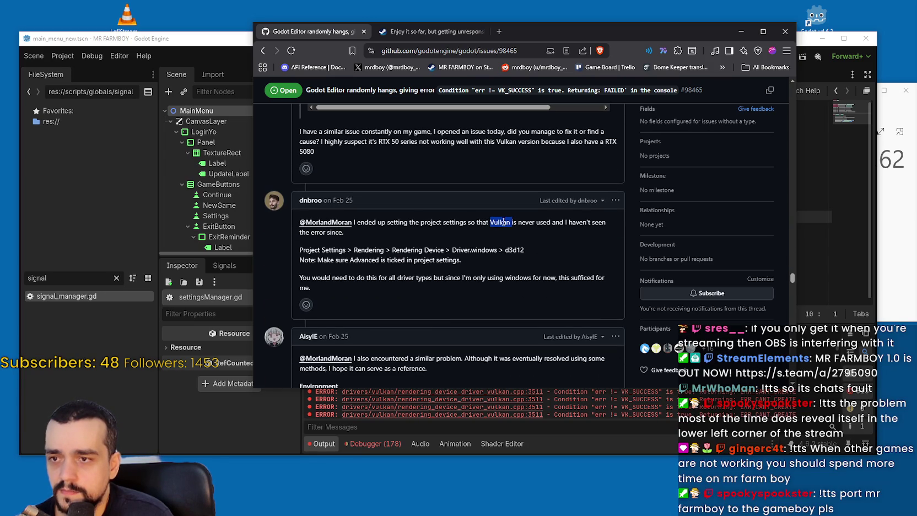
{"action": "mouse_move", "coordinate": [502, 221]}
{"action": "left_mouse_down"}
{"action": "mouse_move", "coordinate": [345, 232]}
{"action": "mouse_move", "coordinate": [346, 248]}
{"action": "left_mouse_up"}
{"action": "double_click", "coordinate": [363, 249]}
{"action": "mouse_move", "coordinate": [422, 250]}
{"action": "left_mouse_down"}
{"action": "mouse_move", "coordinate": [410, 246]}
{"action": "mouse_move", "coordinate": [490, 250]}
{"action": "mouse_move", "coordinate": [444, 262]}
{"action": "mouse_move", "coordinate": [320, 262]}
{"action": "mouse_move", "coordinate": [313, 278]}
{"action": "mouse_move", "coordinate": [558, 280]}
{"action": "mouse_move", "coordinate": [600, 290]}
{"action": "mouse_move", "coordinate": [577, 283]}
{"action": "left_mouse_up"}
{"action": "left_click", "coordinate": [458, 249]}
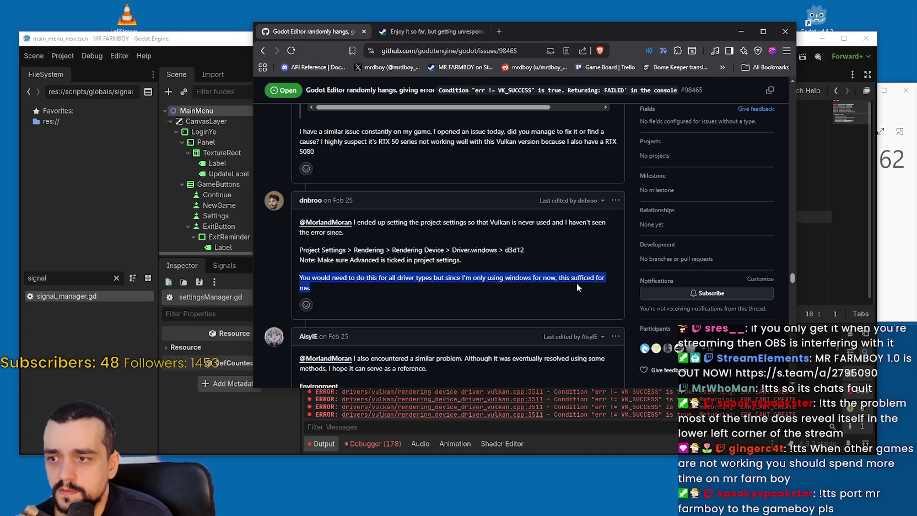
Step: Read the later comments on the display-scaling trigger and the XWayland launch workaround
{"action": "scroll", "coordinate": [577, 283], "scroll_direction": "down", "scroll_amount": 3}
{"action": "mouse_move", "coordinate": [386, 216]}
{"action": "left_mouse_down"}
{"action": "mouse_move", "coordinate": [442, 229]}
{"action": "mouse_move", "coordinate": [439, 222]}
{"action": "mouse_move", "coordinate": [427, 251]}
{"action": "left_mouse_up"}
{"action": "scroll", "coordinate": [420, 231], "scroll_direction": "down", "scroll_amount": 2}
{"action": "left_click", "coordinate": [424, 226]}
{"action": "scroll", "coordinate": [427, 223], "scroll_direction": "down", "scroll_amount": 3}
{"action": "scroll", "coordinate": [426, 223], "scroll_direction": "up", "scroll_amount": 4}
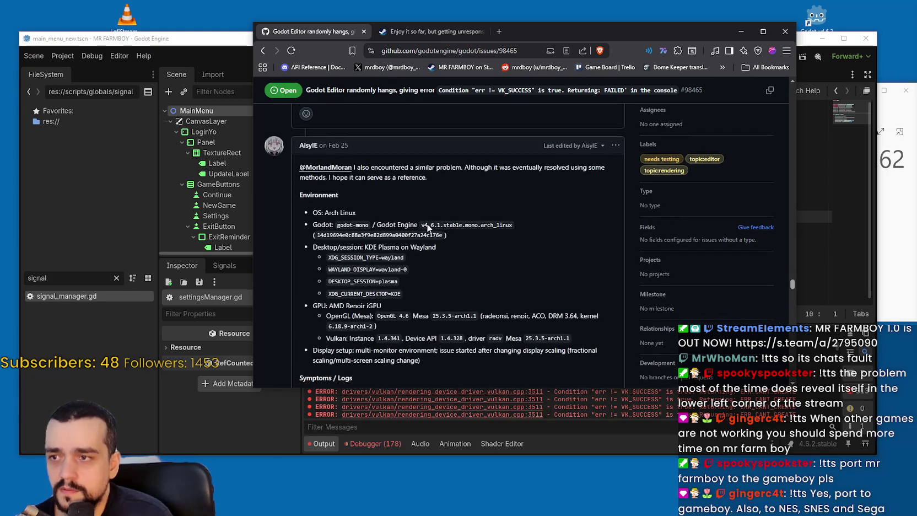
{"action": "scroll", "coordinate": [427, 227], "scroll_direction": "down", "scroll_amount": 10}
{"action": "mouse_move", "coordinate": [306, 190]}
{"action": "left_mouse_down"}
{"action": "mouse_move", "coordinate": [473, 208]}
{"action": "mouse_move", "coordinate": [528, 192]}
{"action": "left_mouse_up"}
{"action": "mouse_move", "coordinate": [312, 237]}
{"action": "left_mouse_down"}
{"action": "mouse_move", "coordinate": [506, 236]}
{"action": "mouse_move", "coordinate": [507, 262]}
{"action": "mouse_move", "coordinate": [483, 314]}
{"action": "left_mouse_up"}
Step: Scroll to the fix comment and select the word SDFGI and its surrounding text
{"action": "scroll", "coordinate": [484, 298], "scroll_direction": "down", "scroll_amount": 10}
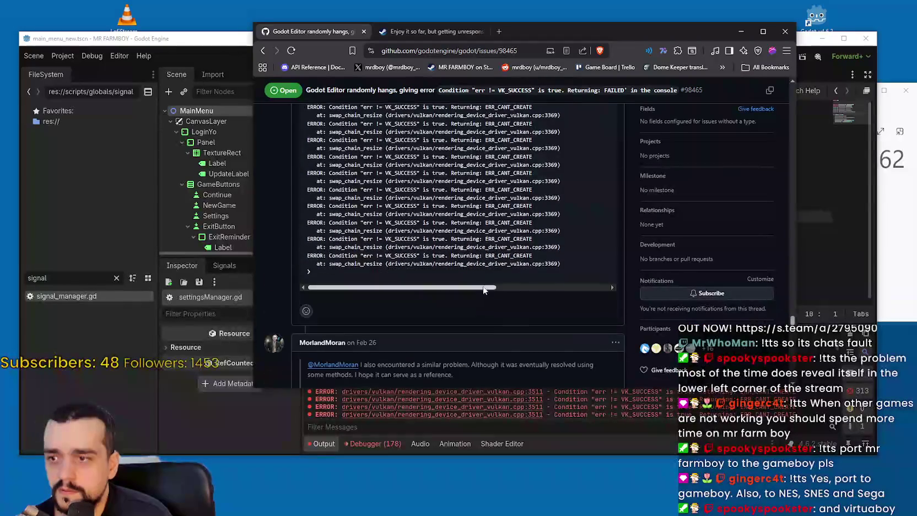
{"action": "scroll", "coordinate": [483, 286], "scroll_direction": "down", "scroll_amount": 2}
{"action": "scroll", "coordinate": [481, 281], "scroll_direction": "down", "scroll_amount": 5}
{"action": "scroll", "coordinate": [483, 276], "scroll_direction": "down", "scroll_amount": 15}
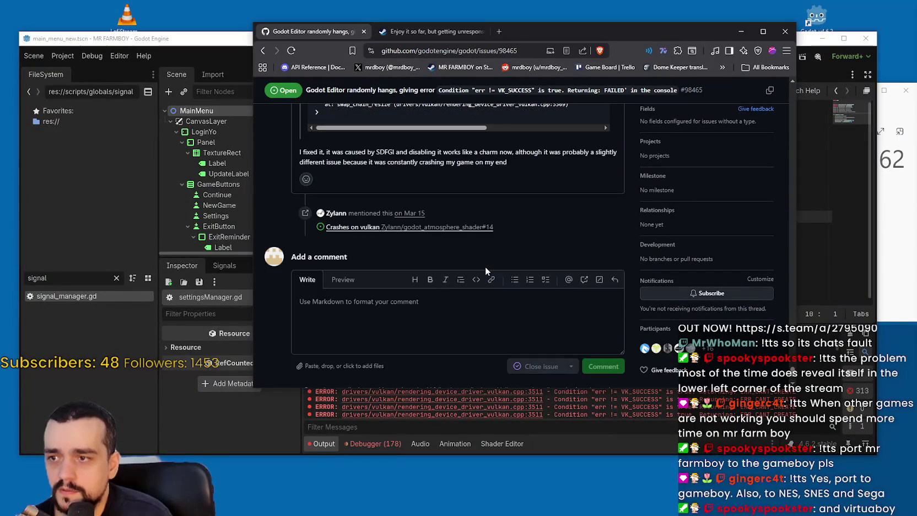
{"action": "scroll", "coordinate": [484, 267], "scroll_direction": "up", "scroll_amount": 2}
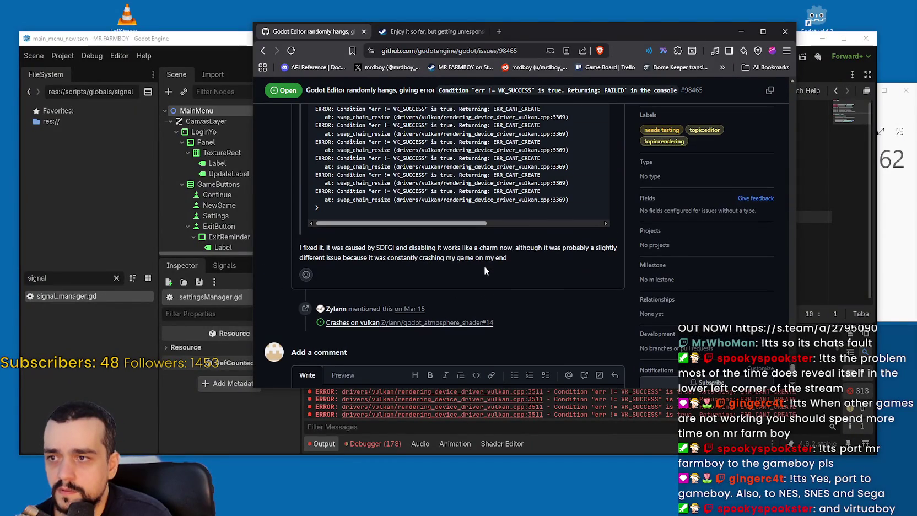
{"action": "double_click", "coordinate": [381, 247]}
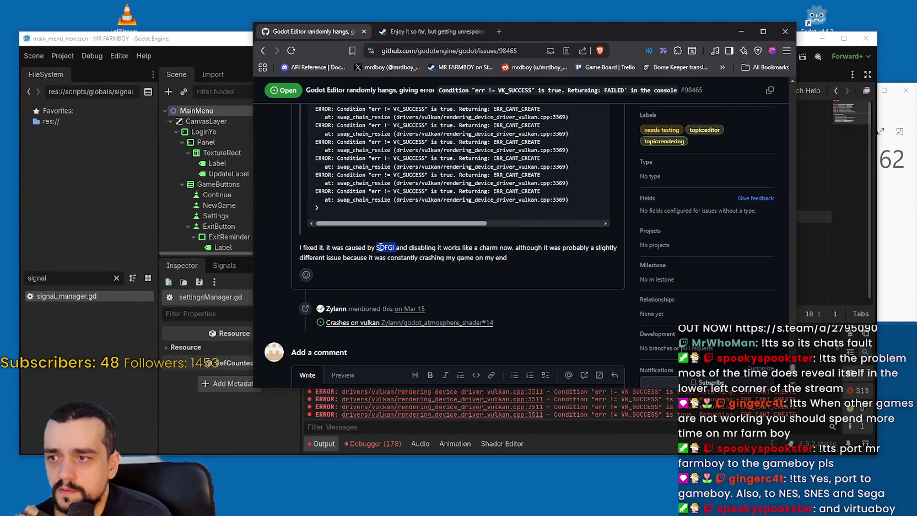
{"action": "mouse_move", "coordinate": [409, 251]}
{"action": "left_mouse_down"}
{"action": "mouse_move", "coordinate": [496, 248]}
{"action": "mouse_move", "coordinate": [384, 248]}
{"action": "left_mouse_up"}
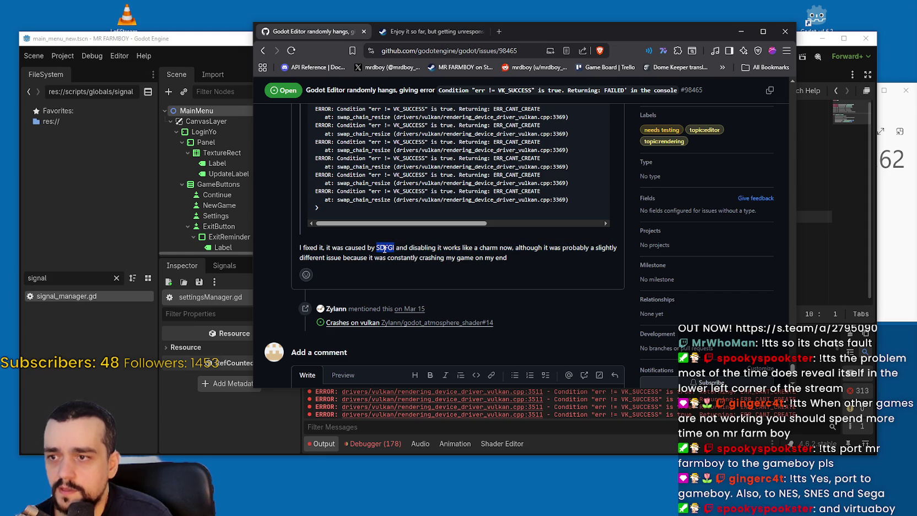
{"action": "mouse_move", "coordinate": [384, 249]}
{"action": "left_mouse_down"}
{"action": "mouse_move", "coordinate": [357, 259]}
{"action": "mouse_move", "coordinate": [515, 260]}
{"action": "mouse_move", "coordinate": [378, 248]}
{"action": "left_mouse_up"}
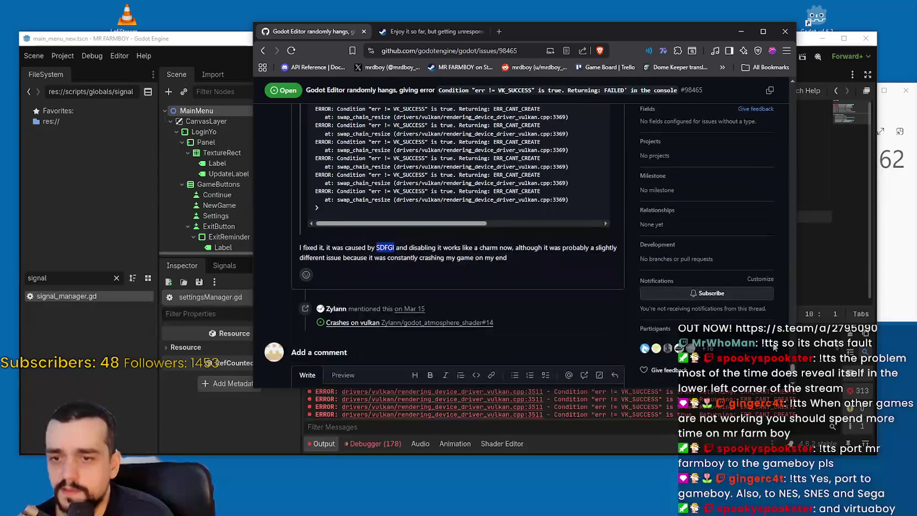
Step: Return to the Godot editor showing global_managers.gd
{"action": "scroll", "coordinate": [794, 379], "scroll_direction": "down", "scroll_amount": 3}
{"action": "mouse_move", "coordinate": [794, 379]}
{"action": "left_mouse_down"}
{"action": "mouse_move", "coordinate": [798, 298]}
{"action": "mouse_move", "coordinate": [804, 314]}
{"action": "left_mouse_up"}
{"action": "left_click", "coordinate": [836, 191]}
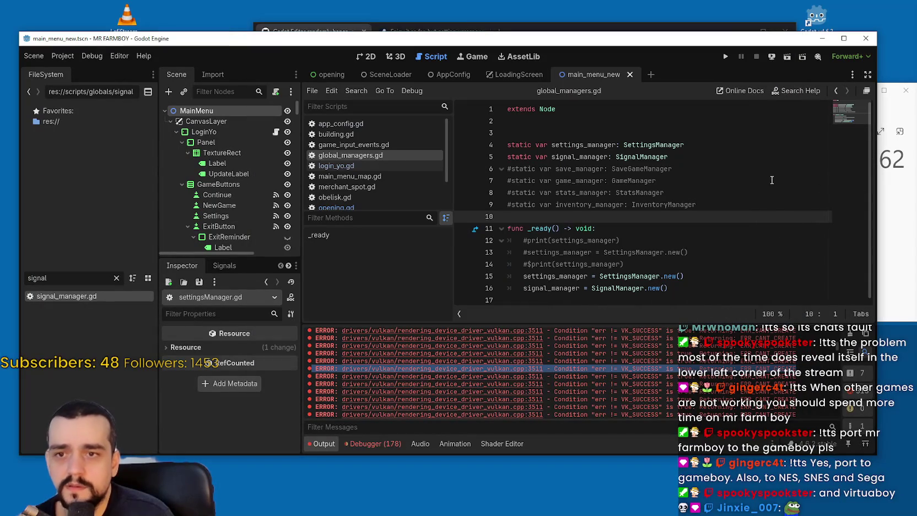
Step: In Project Settings > General, go to Rendering > Rendering Device and open the Driver.windows dropdown, currently vulkan
{"action": "left_click", "coordinate": [708, 169]}
{"action": "left_click", "coordinate": [92, 56]}
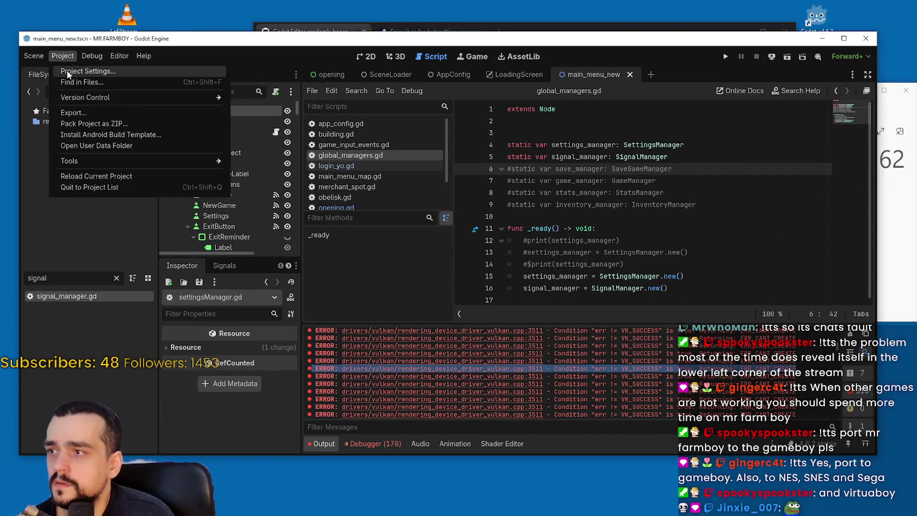
{"action": "left_click", "coordinate": [72, 67]}
{"action": "left_click", "coordinate": [226, 64]}
{"action": "scroll", "coordinate": [268, 217], "scroll_direction": "down", "scroll_amount": 5}
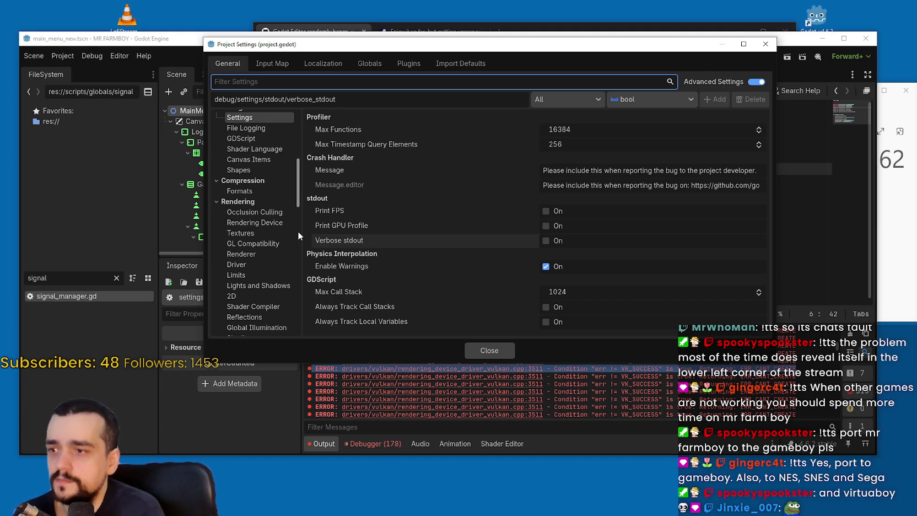
{"action": "left_click", "coordinate": [245, 254]}
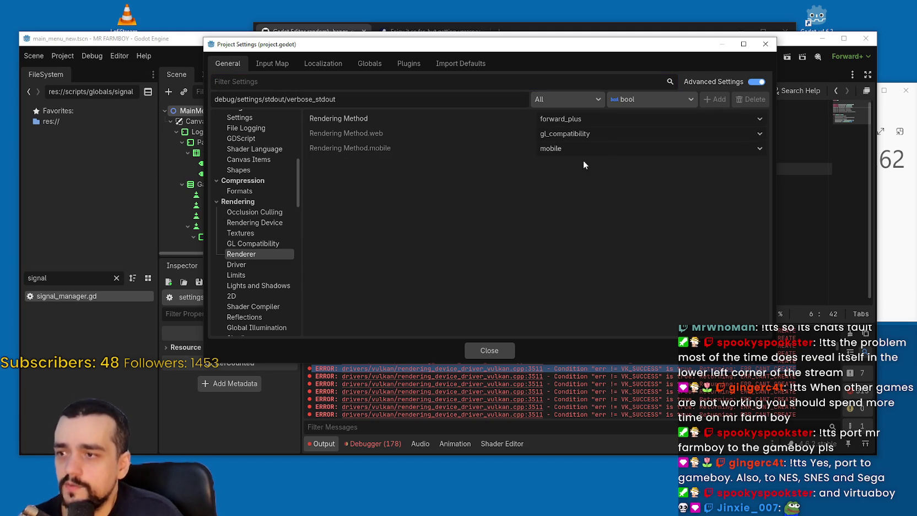
{"action": "left_click", "coordinate": [259, 232]}
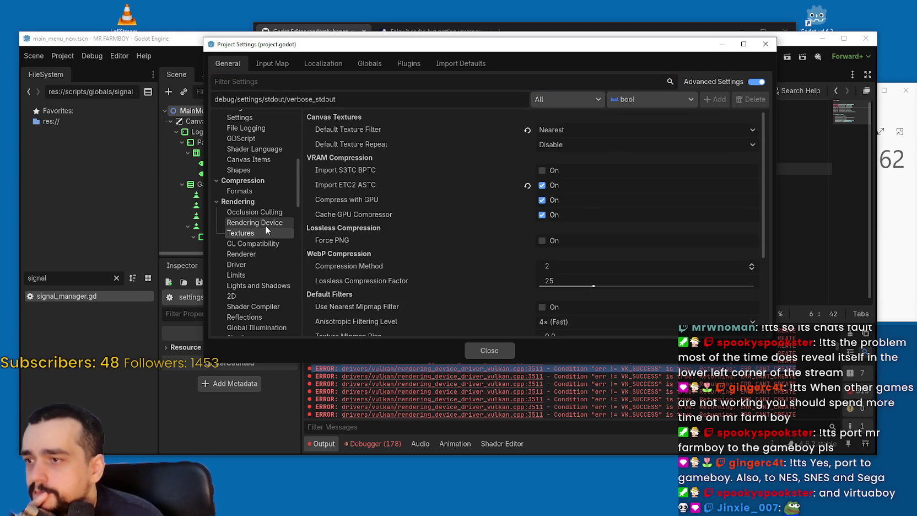
{"action": "left_click", "coordinate": [265, 223]}
{"action": "scroll", "coordinate": [496, 284], "scroll_direction": "down", "scroll_amount": 5}
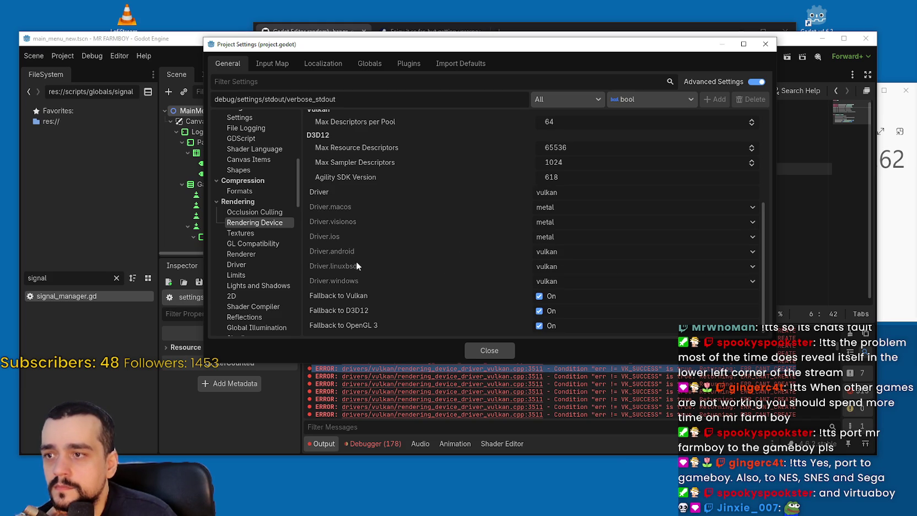
{"action": "left_click", "coordinate": [552, 282]}
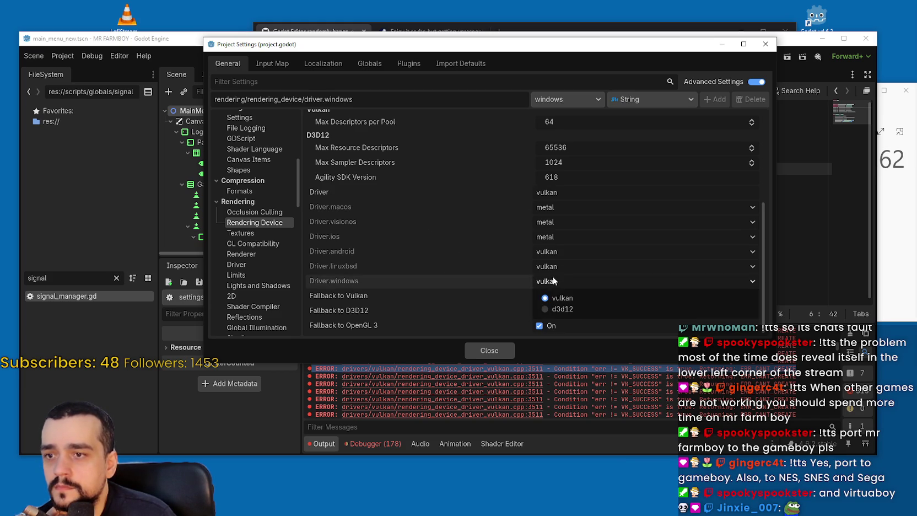
Step: Review the rendering driver choices for Windows, Android and macOS, leaving macOS on metal
{"action": "left_click", "coordinate": [574, 309]}
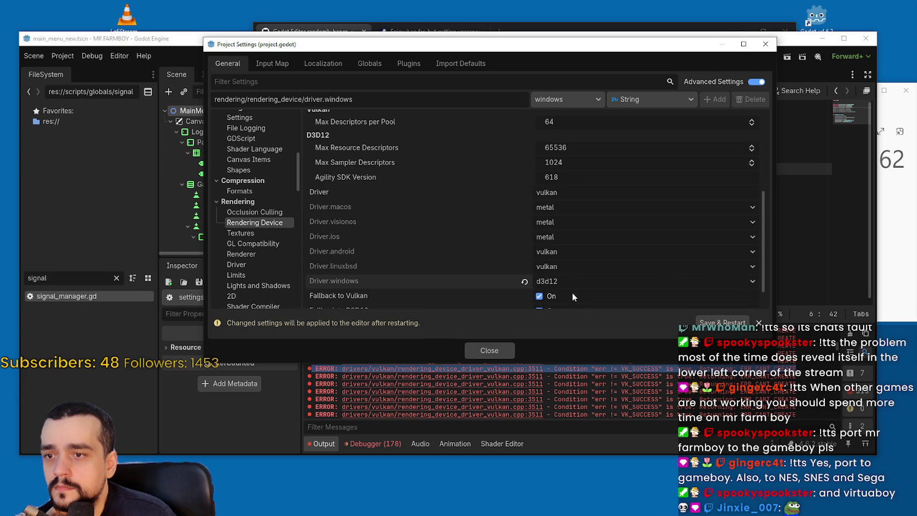
{"action": "left_click", "coordinate": [562, 251]}
{"action": "left_click", "coordinate": [561, 250]}
{"action": "left_click", "coordinate": [563, 235]}
{"action": "left_click", "coordinate": [564, 235]}
{"action": "left_click", "coordinate": [566, 220]}
{"action": "left_click", "coordinate": [570, 209]}
{"action": "left_click", "coordinate": [571, 200]}
Step: Enter d3d12 as the general Rendering Device driver value
{"action": "left_click", "coordinate": [571, 190]}
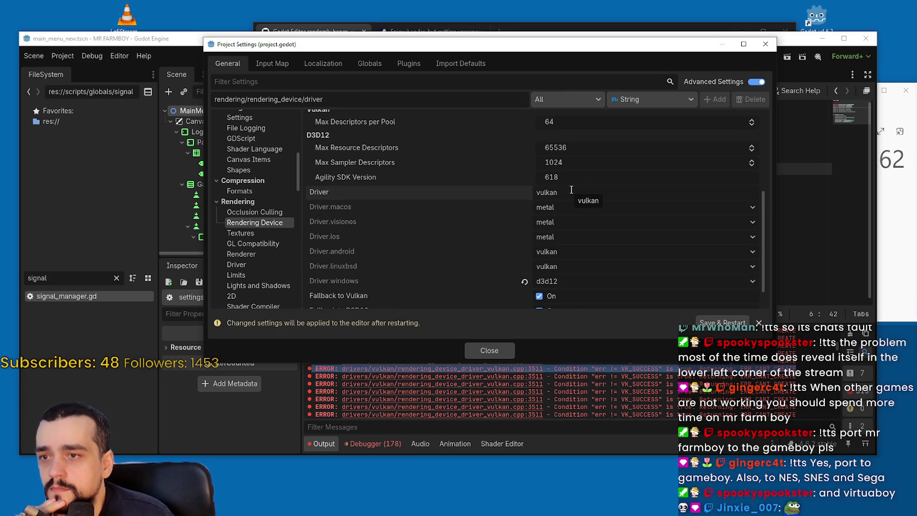
{"action": "mouse_move", "coordinate": [317, 190]}
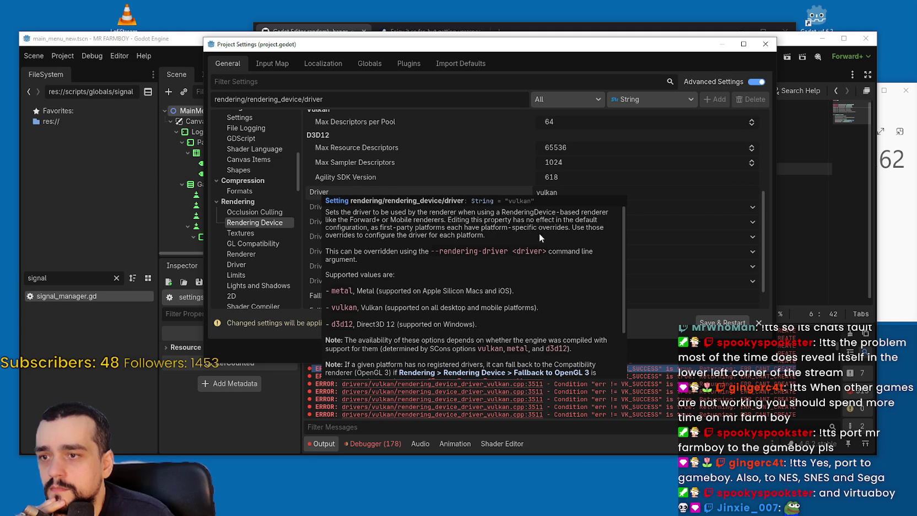
{"action": "scroll", "coordinate": [609, 209], "scroll_direction": "down", "scroll_amount": 1}
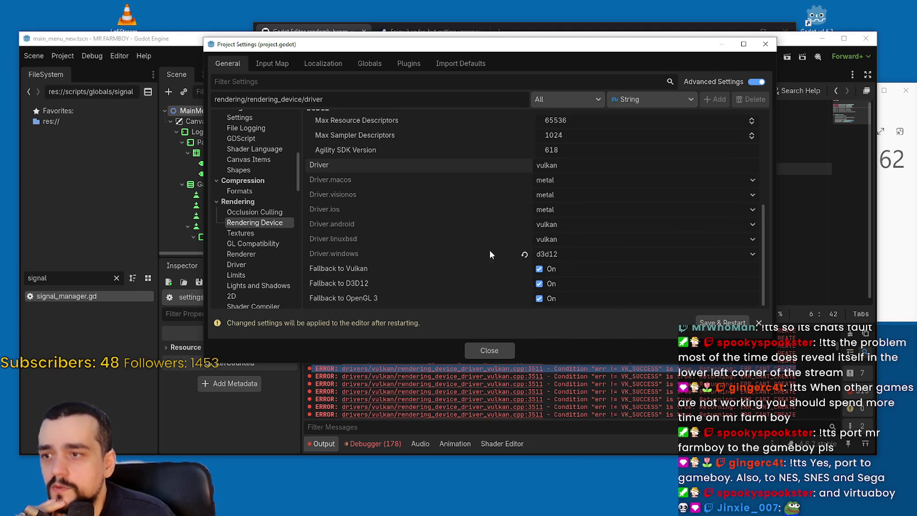
{"action": "left_click", "coordinate": [524, 254]}
{"action": "left_click", "coordinate": [543, 165]}
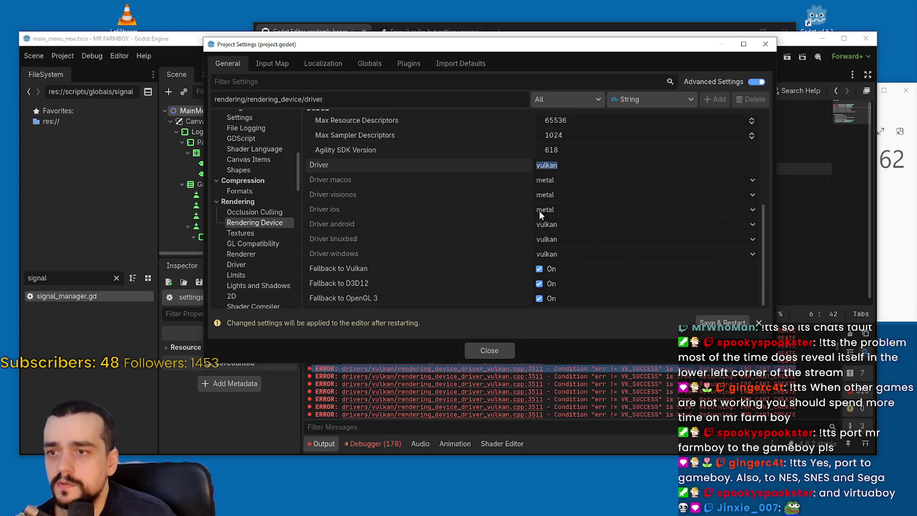
{"action": "left_click", "coordinate": [550, 254]}
{"action": "left_click", "coordinate": [552, 281]}
{"action": "type", "text": "d3"}
{"action": "type", "text": "12"}
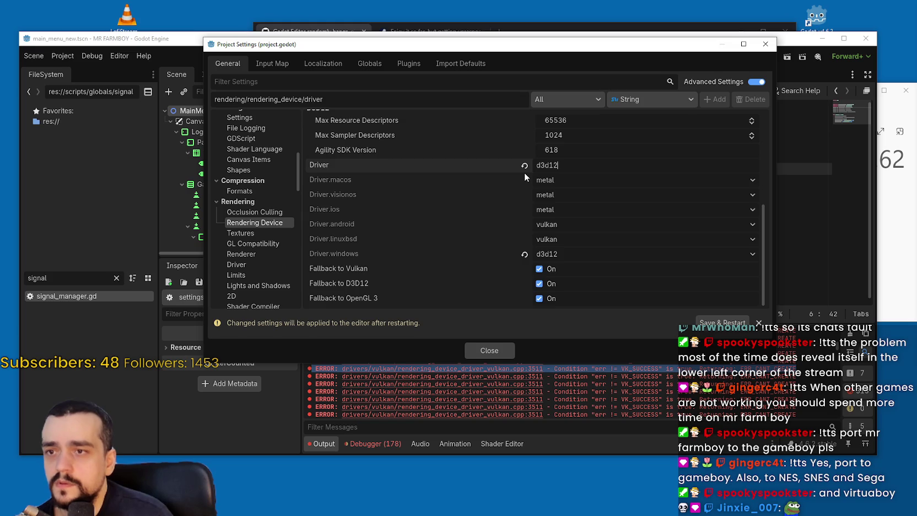
Step: Revert the Windows-specific driver to vulkan and apply with Save & Restart
{"action": "left_click", "coordinate": [564, 254]}
{"action": "left_click", "coordinate": [568, 268]}
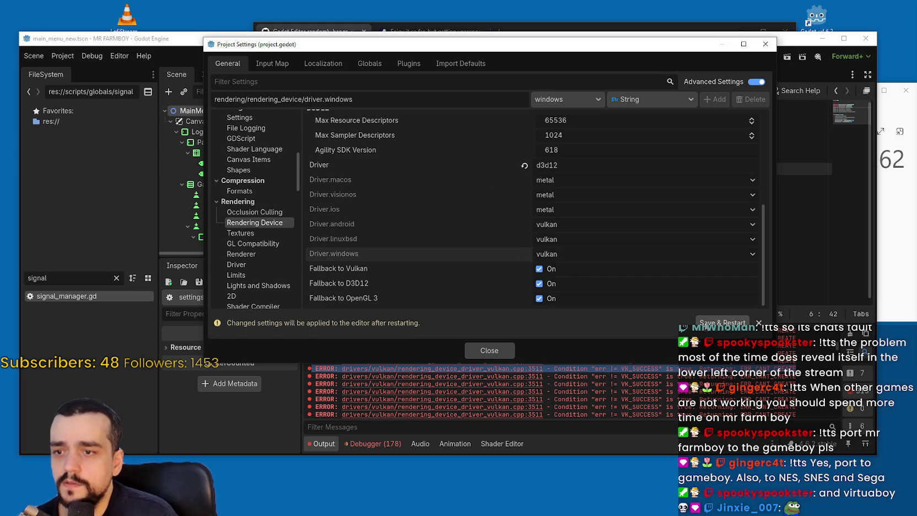
{"action": "left_click", "coordinate": [722, 323]}
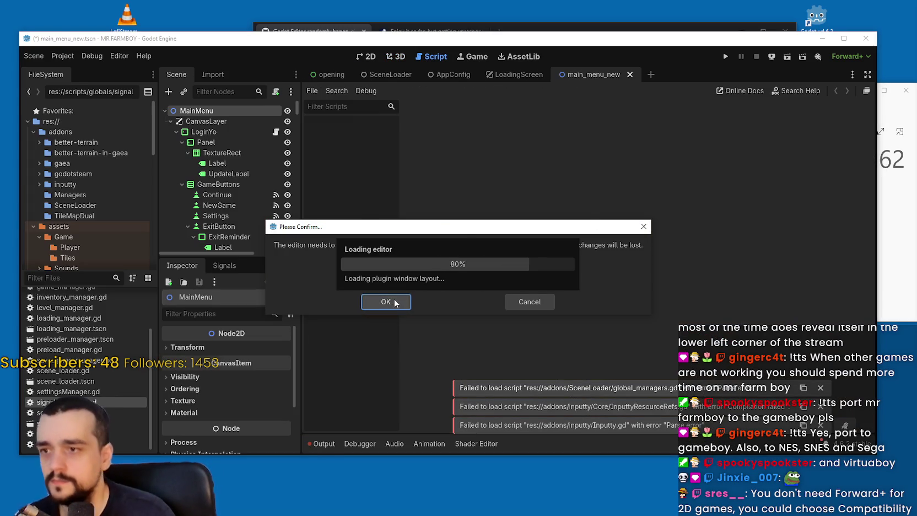
Step: Maximize the reloaded editor and drag the Better Terrain restart confirmation up out of the way
{"action": "left_click", "coordinate": [844, 38]}
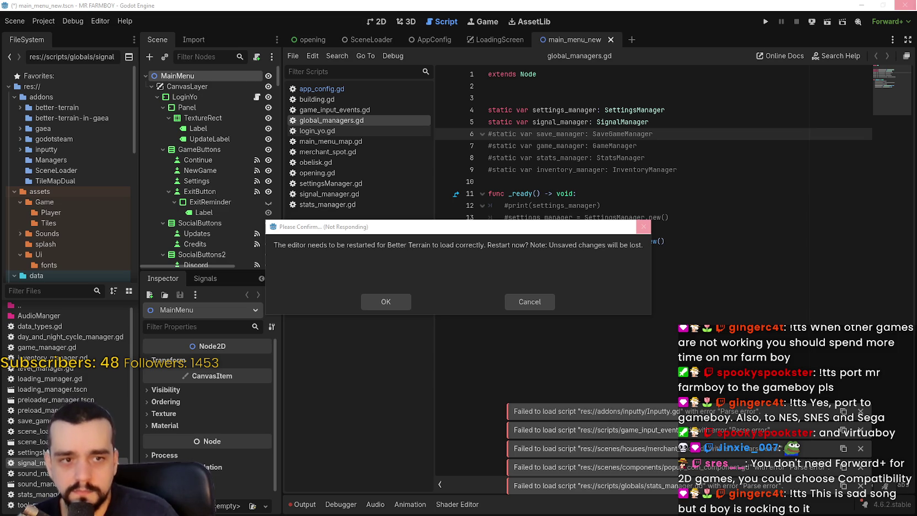
{"action": "left_click_drag", "start_coordinate": [390, 230], "coordinate": [429, 213]}
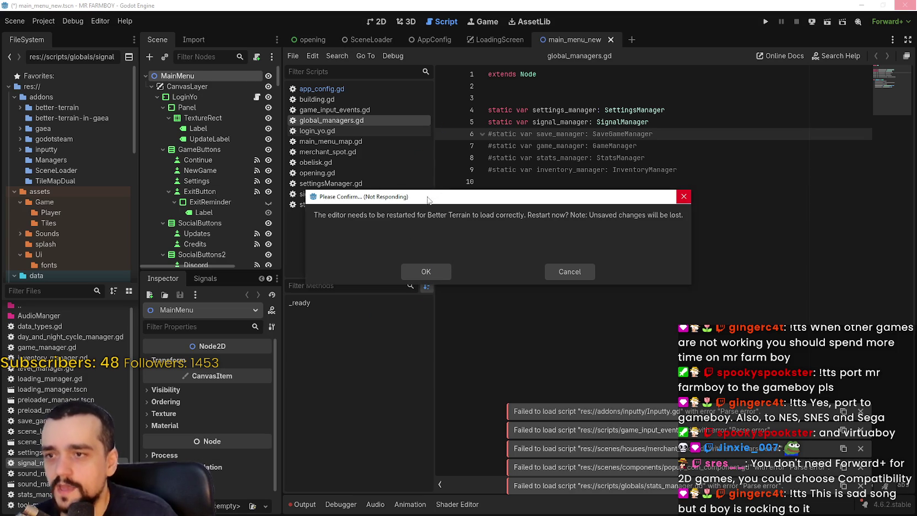
{"action": "left_click_drag", "start_coordinate": [430, 198], "coordinate": [426, 94]}
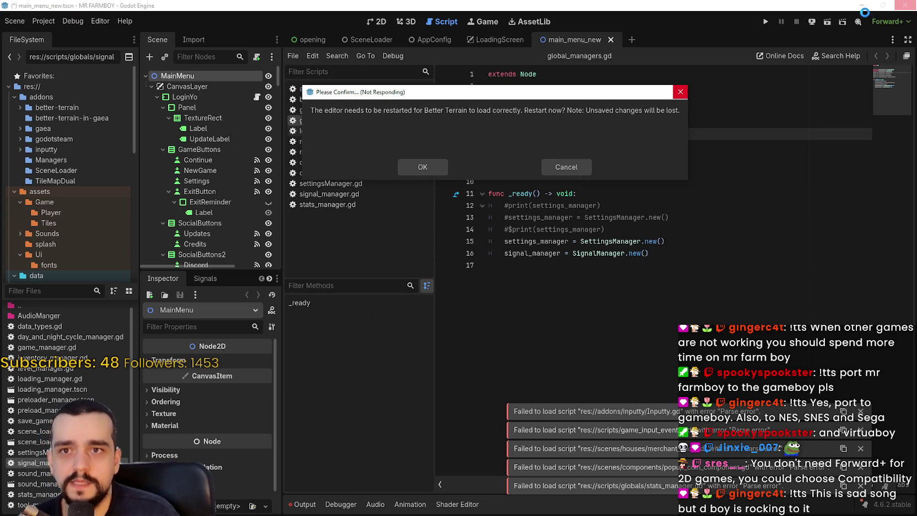
{"action": "key", "text": "alt+Tab"}
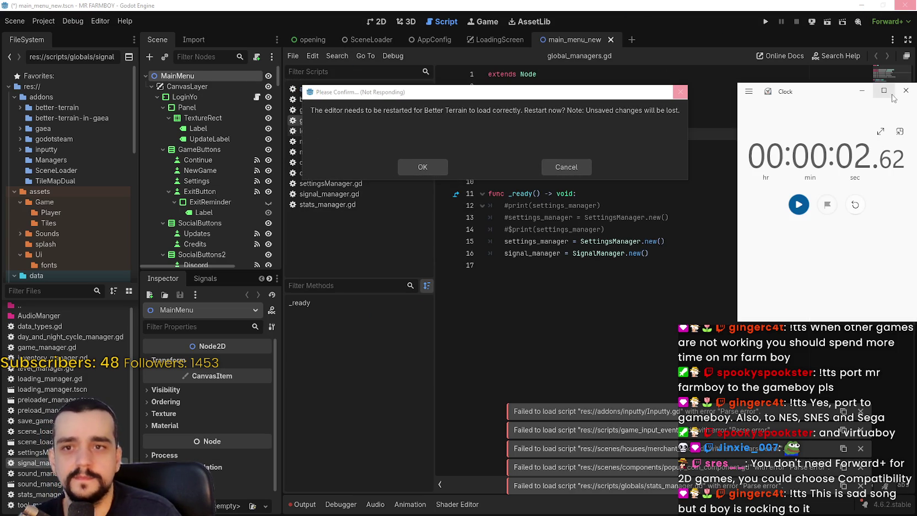
{"action": "left_click", "coordinate": [905, 90]}
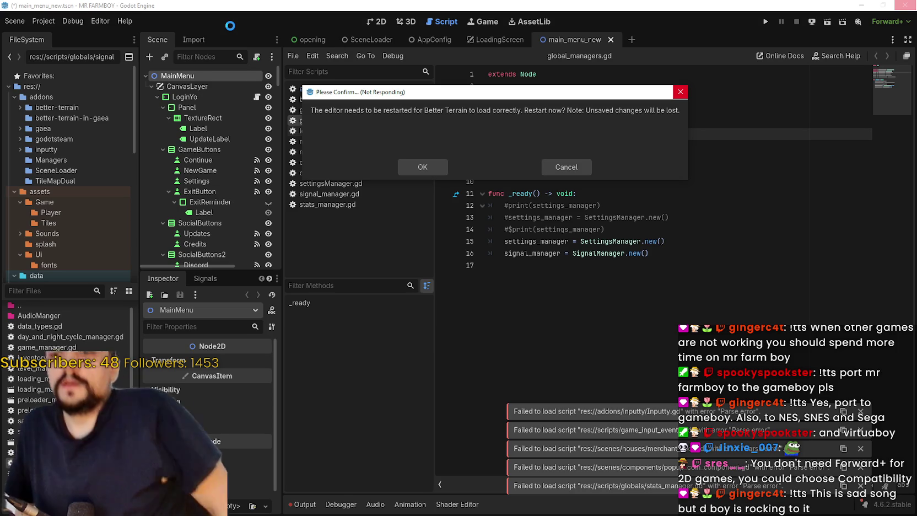
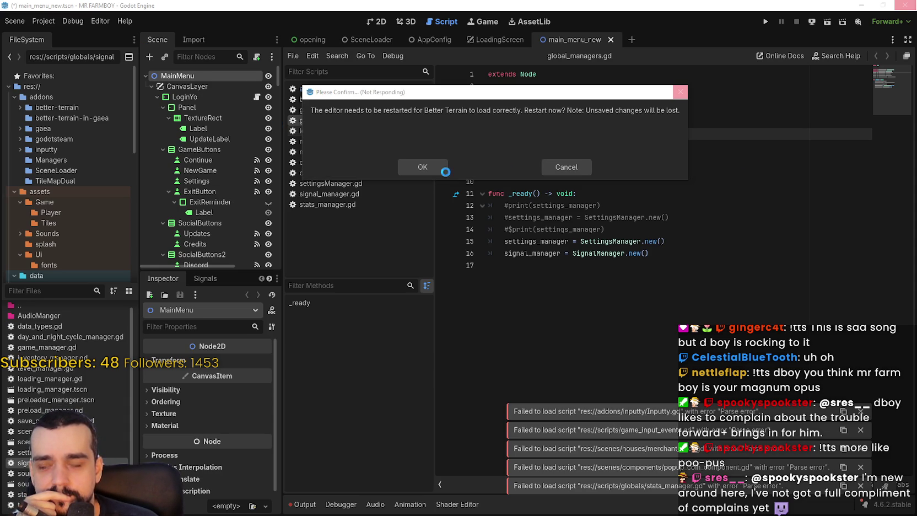
Step: Confirm the Better Terrain editor restart, then bring up Task Manager when the editor freezes
{"action": "left_click_drag", "start_coordinate": [396, 93], "coordinate": [386, 65]}
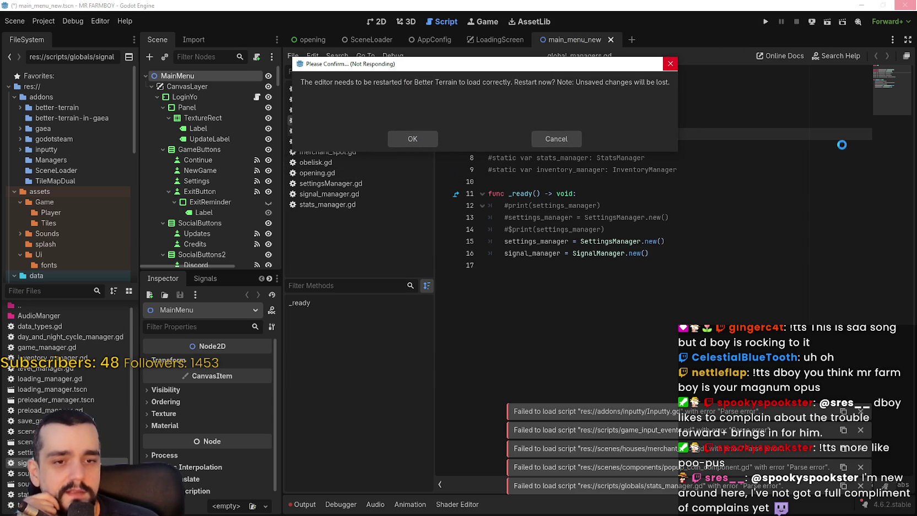
{"action": "left_click", "coordinate": [412, 140]}
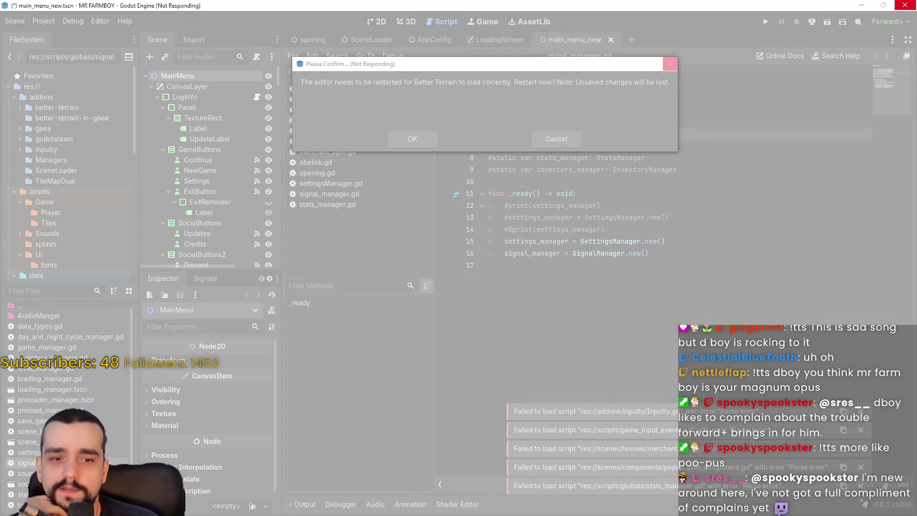
{"action": "key", "text": "ctrl+shift+Escape"}
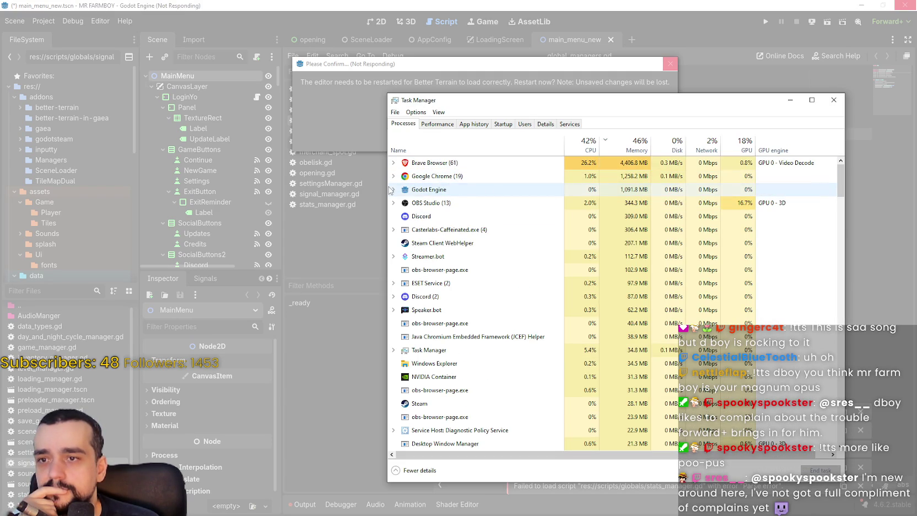
Step: End the frozen Godot Engine process from Task Manager
{"action": "left_click", "coordinate": [393, 189]}
{"action": "right_click", "coordinate": [460, 189]}
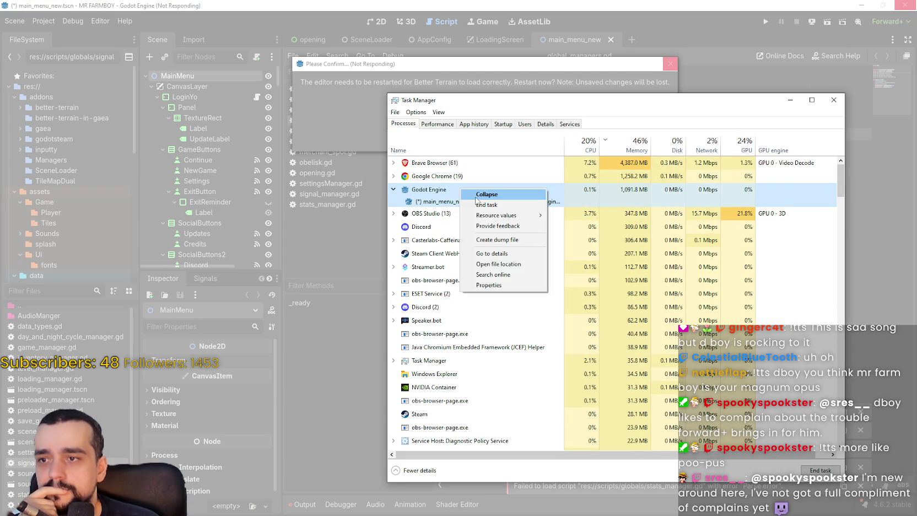
{"action": "left_click", "coordinate": [477, 204]}
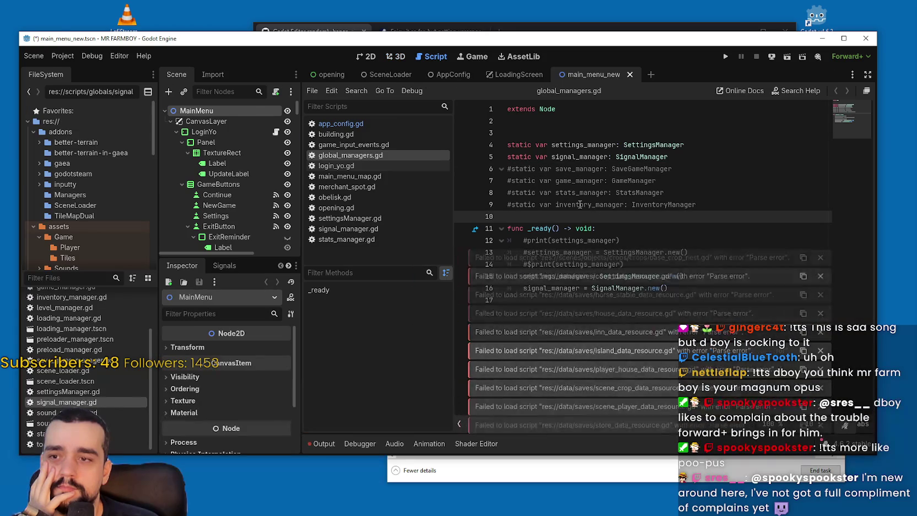
Step: Delete the BetterTerrain and Inputty autoloads in Project Settings > Globals > Autoload
{"action": "left_click", "coordinate": [62, 55]}
{"action": "left_click", "coordinate": [70, 83]}
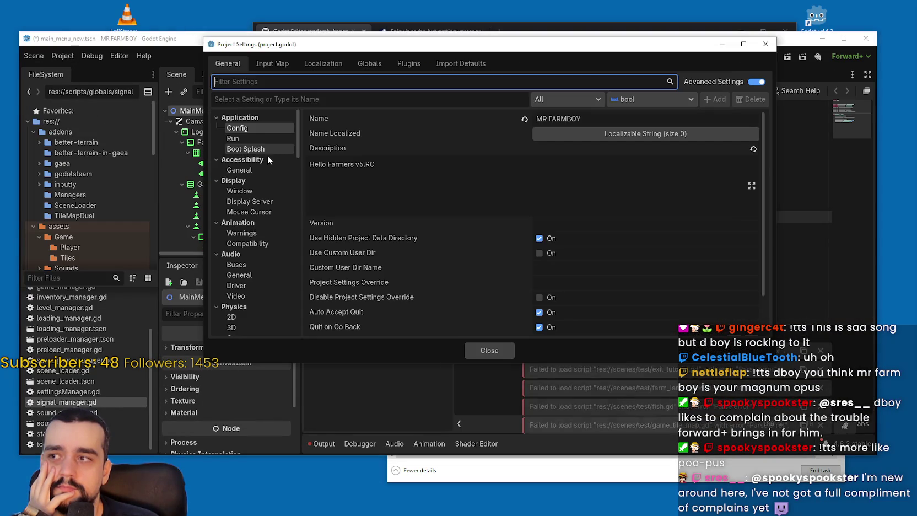
{"action": "left_click", "coordinate": [340, 62]}
{"action": "left_click", "coordinate": [372, 61]}
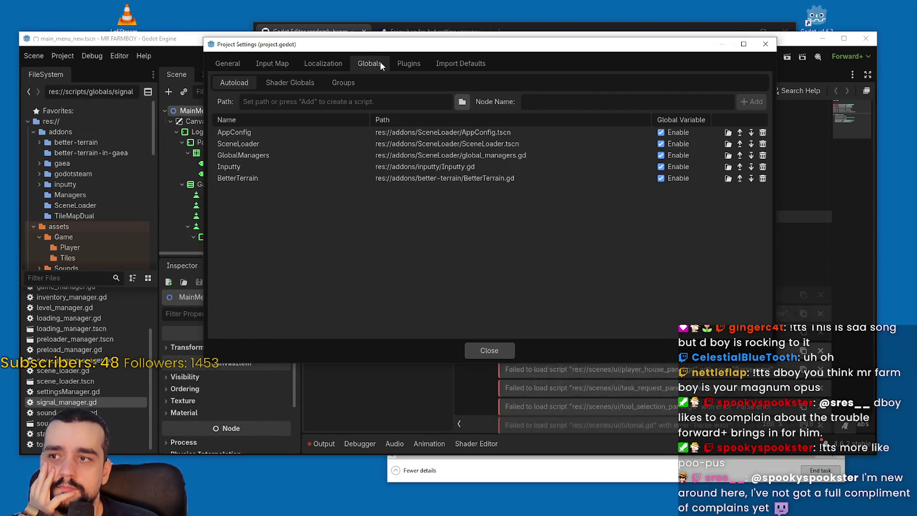
{"action": "left_click", "coordinate": [763, 178]}
{"action": "left_click", "coordinate": [763, 166]}
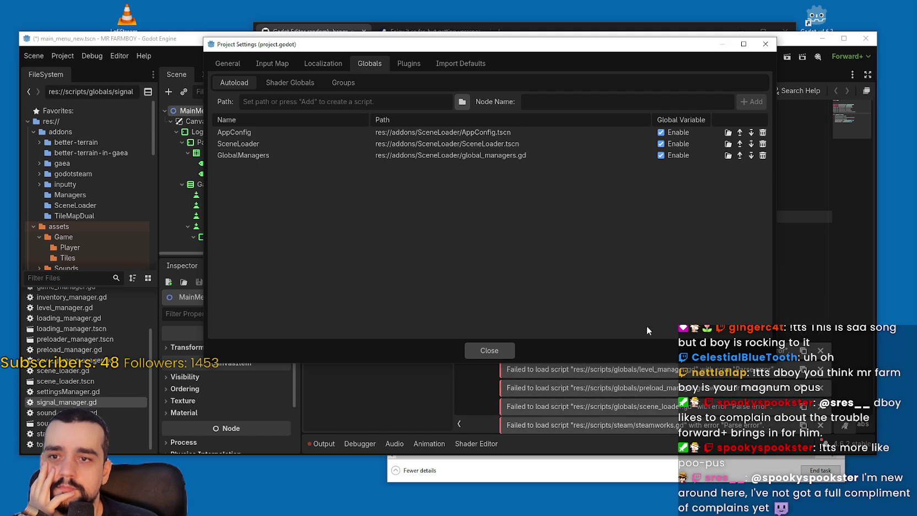
{"action": "left_click", "coordinate": [489, 350]}
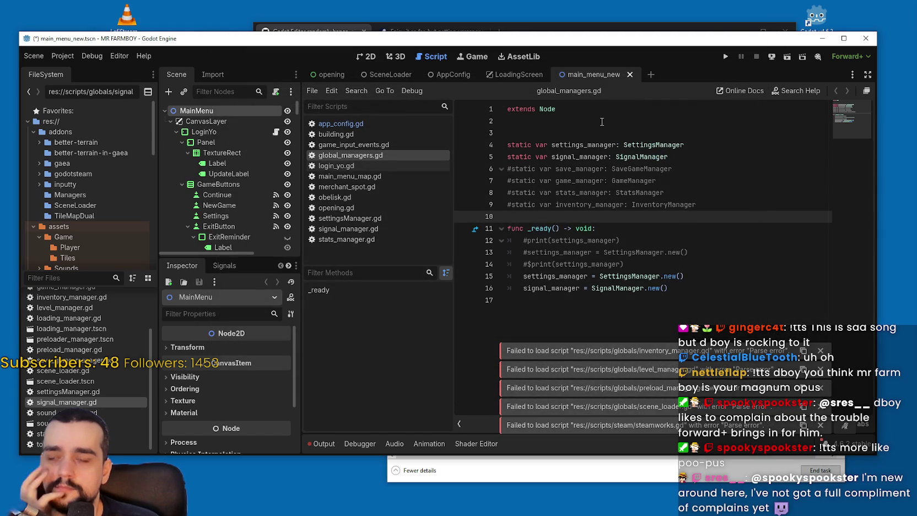
Step: Run the project from global_managers.gd and view the output log
{"action": "left_click", "coordinate": [632, 142]}
{"action": "left_click", "coordinate": [556, 123]}
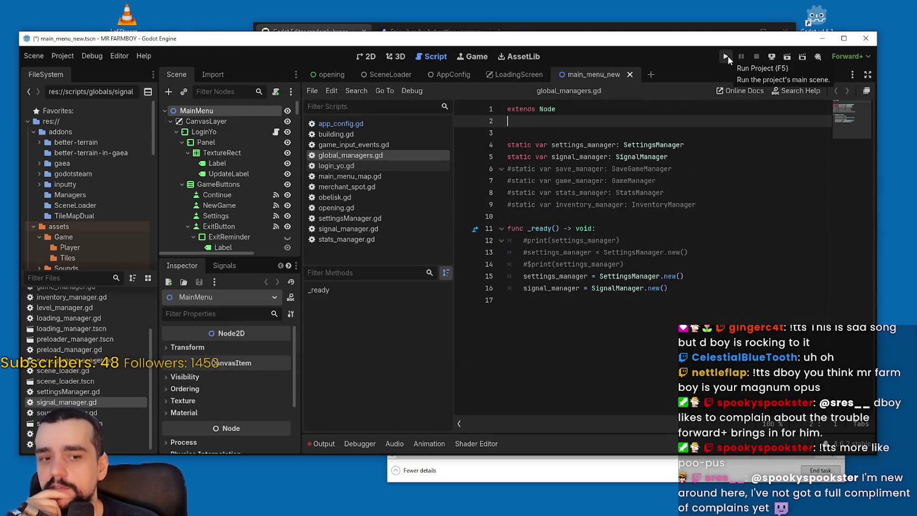
{"action": "left_click", "coordinate": [728, 56]}
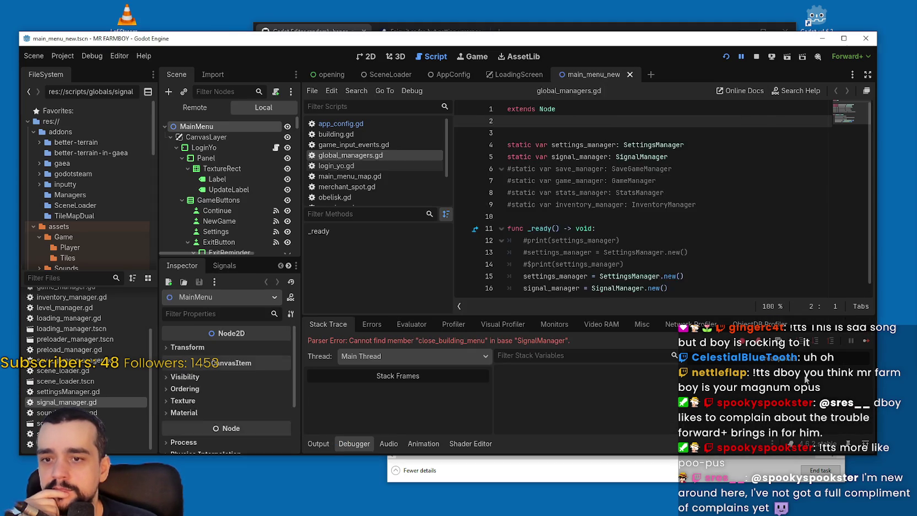
{"action": "left_click", "coordinate": [320, 444]}
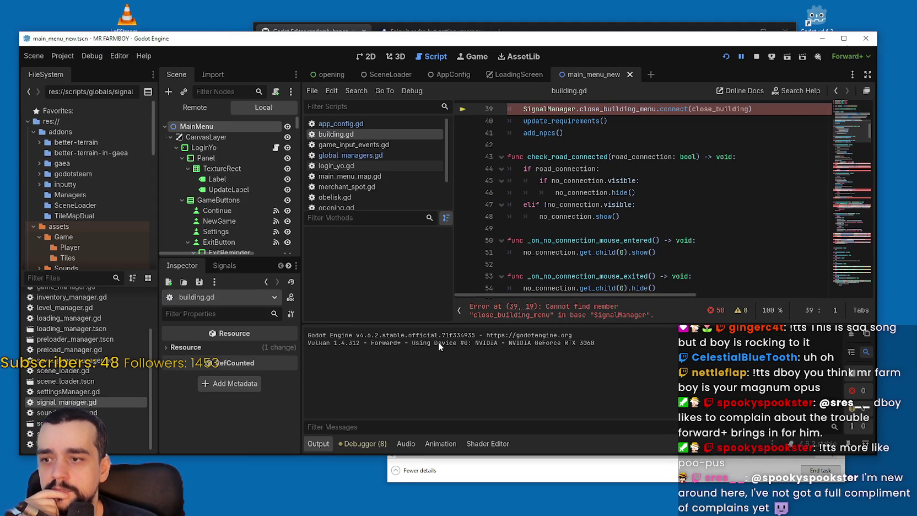
Step: Inspect the close_building_menu error in building.gd and the debugger stack trace, then stop the project
{"action": "left_click", "coordinate": [602, 180]}
{"action": "scroll", "coordinate": [617, 180], "scroll_direction": "up", "scroll_amount": 4}
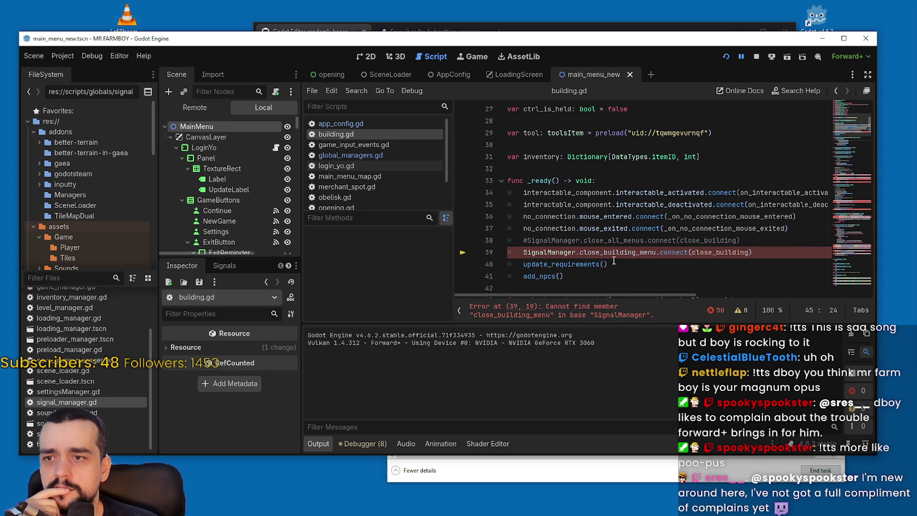
{"action": "left_click", "coordinate": [634, 264]}
{"action": "scroll", "coordinate": [634, 260], "scroll_direction": "up", "scroll_amount": 6}
{"action": "scroll", "coordinate": [634, 260], "scroll_direction": "up", "scroll_amount": 3}
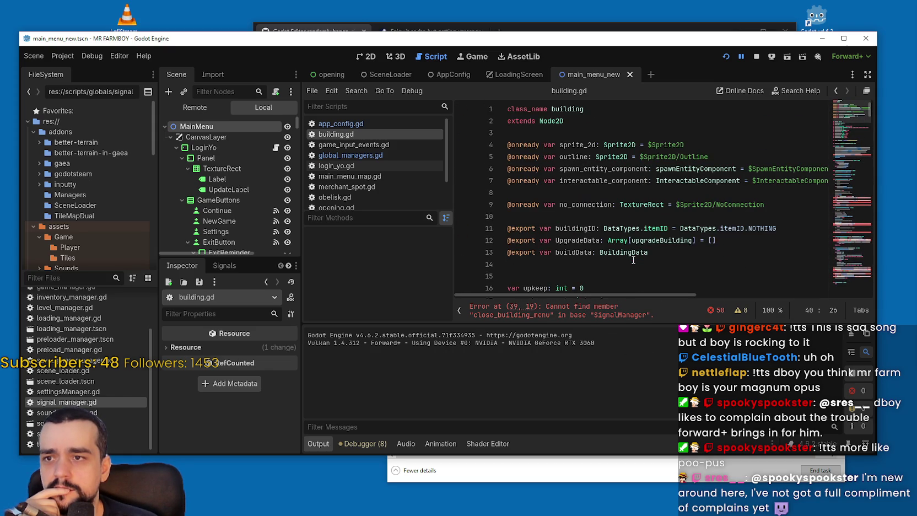
{"action": "right_click", "coordinate": [368, 136]}
{"action": "left_click", "coordinate": [353, 441]}
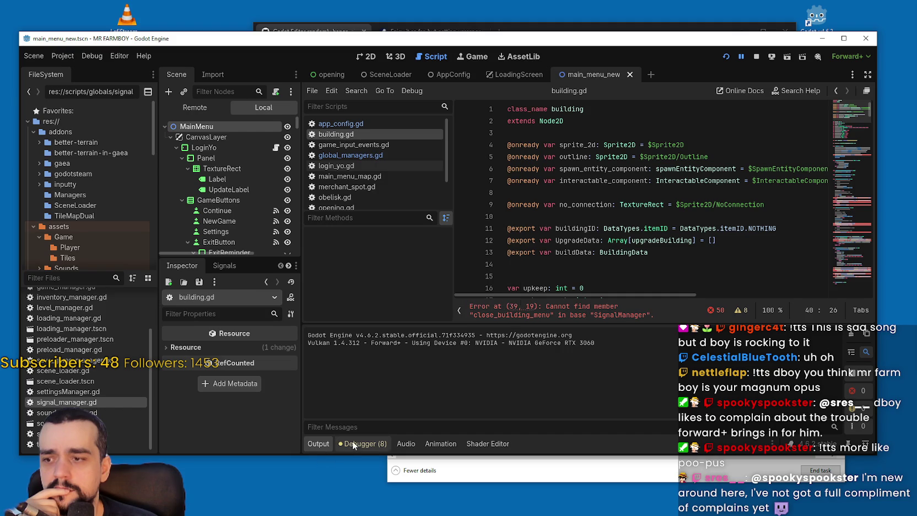
{"action": "left_click", "coordinate": [366, 444]}
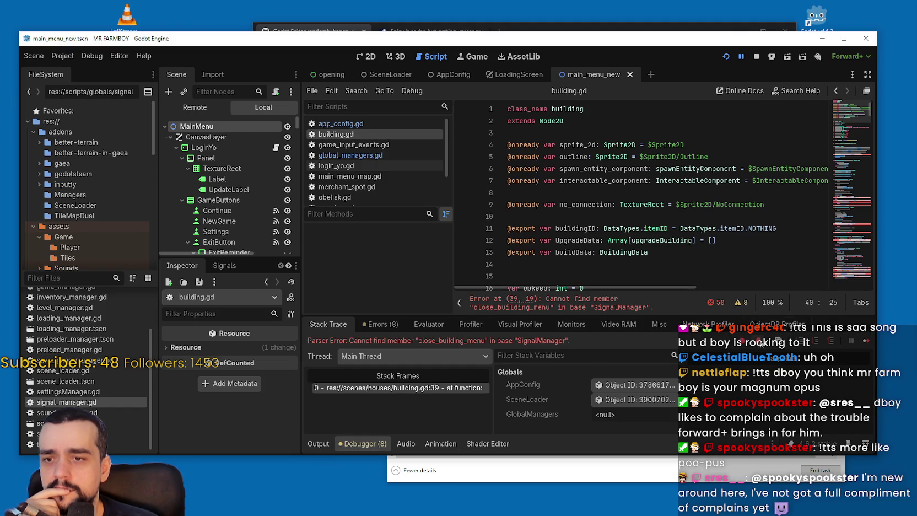
{"action": "key", "text": "F8"}
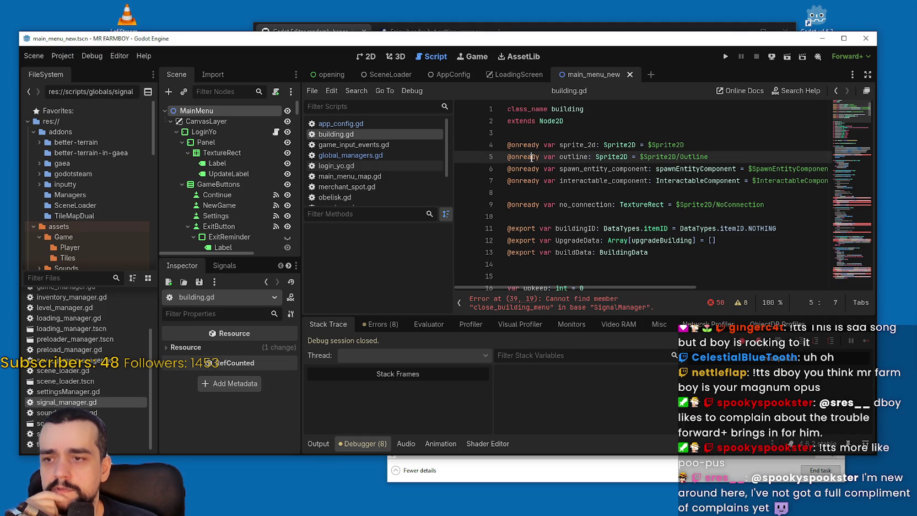
{"action": "left_click", "coordinate": [63, 55]}
{"action": "left_click", "coordinate": [82, 67]}
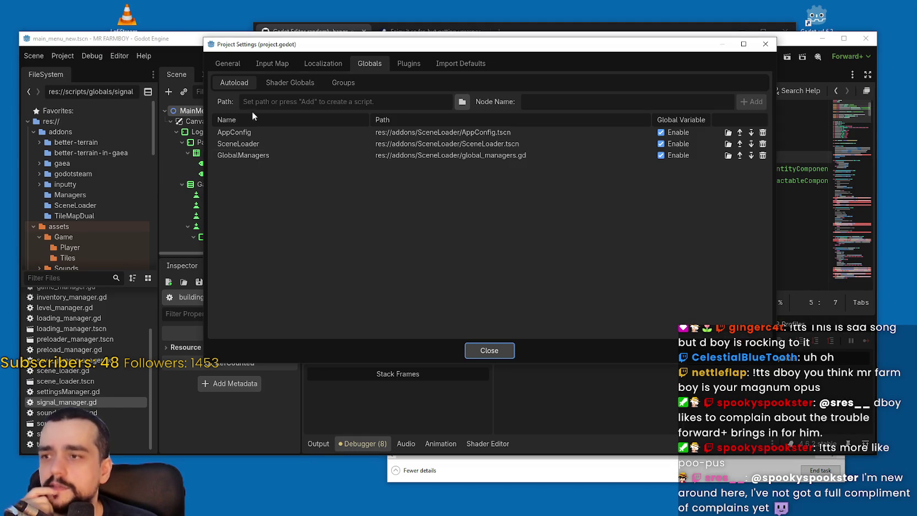
Step: Change Rendering Device Driver.windows from vulkan to d3d12 and choose Save & Restart
{"action": "left_click", "coordinate": [228, 64]}
{"action": "scroll", "coordinate": [260, 257], "scroll_direction": "down", "scroll_amount": 8}
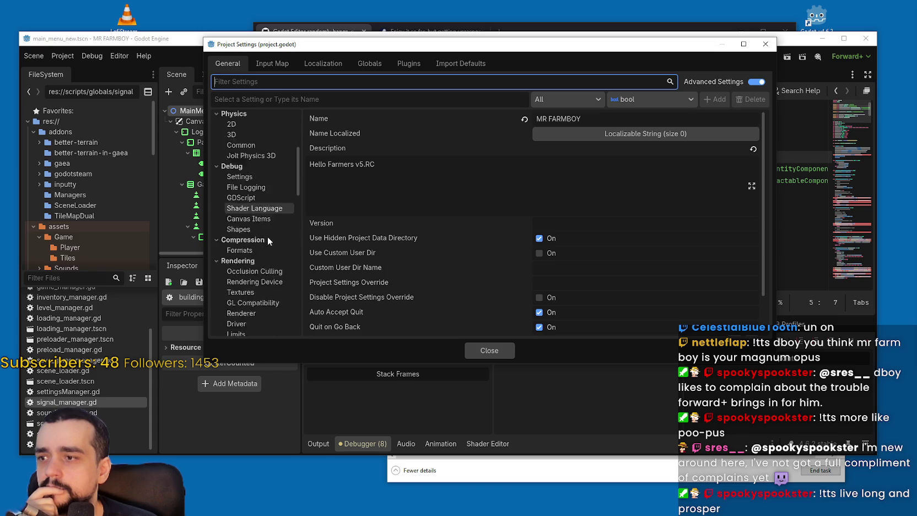
{"action": "left_click", "coordinate": [257, 255]}
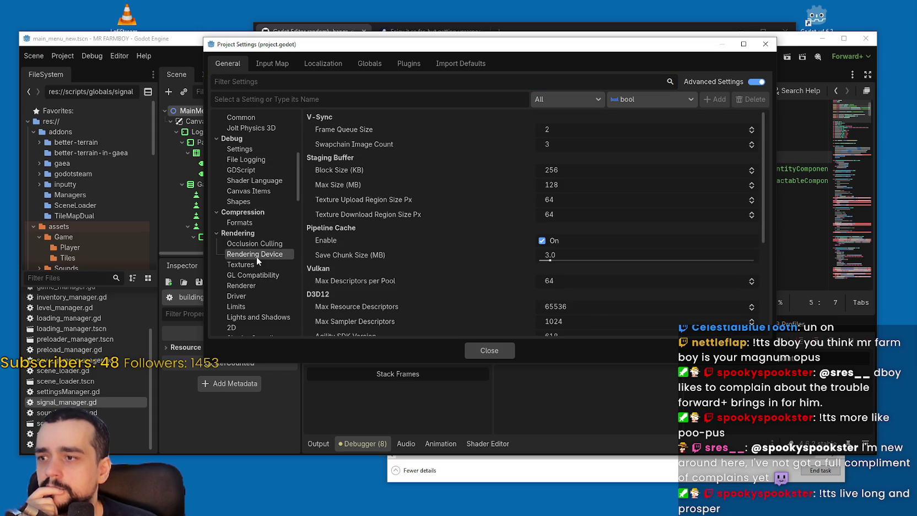
{"action": "scroll", "coordinate": [571, 144], "scroll_direction": "down", "scroll_amount": 5}
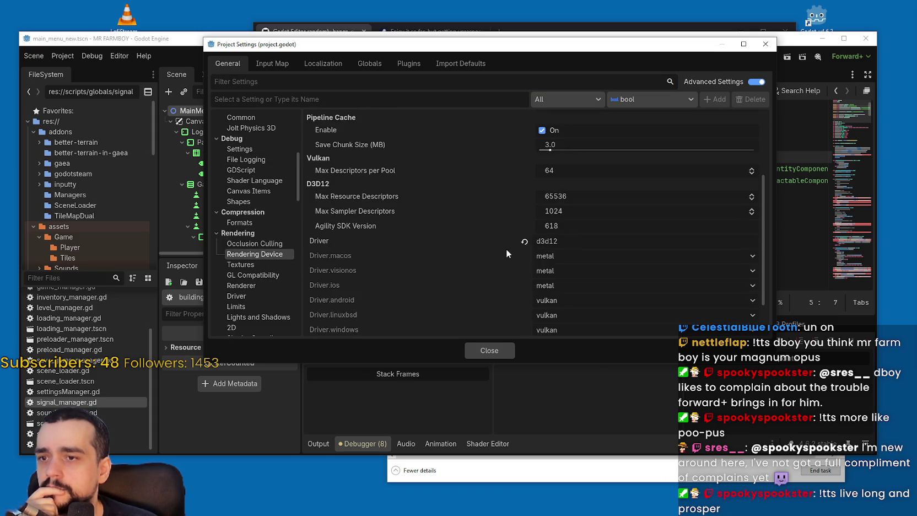
{"action": "left_click", "coordinate": [558, 283]}
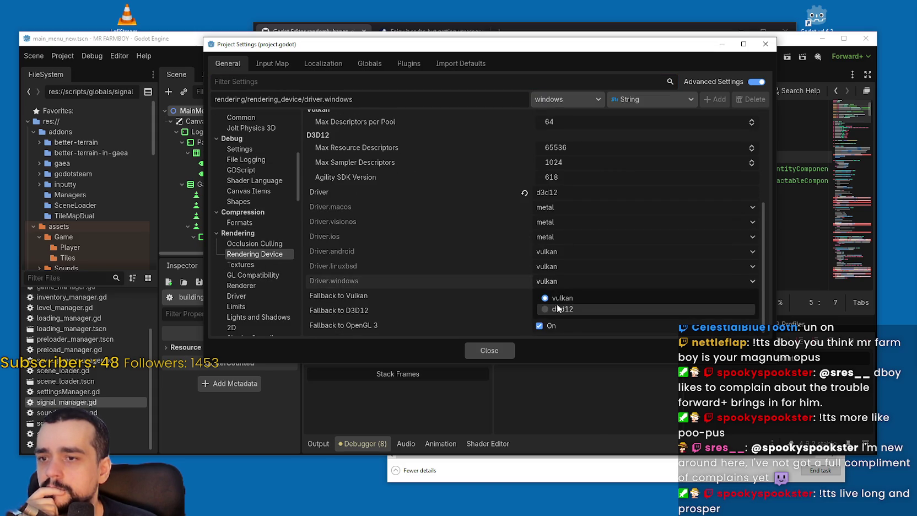
{"action": "left_click", "coordinate": [561, 307]}
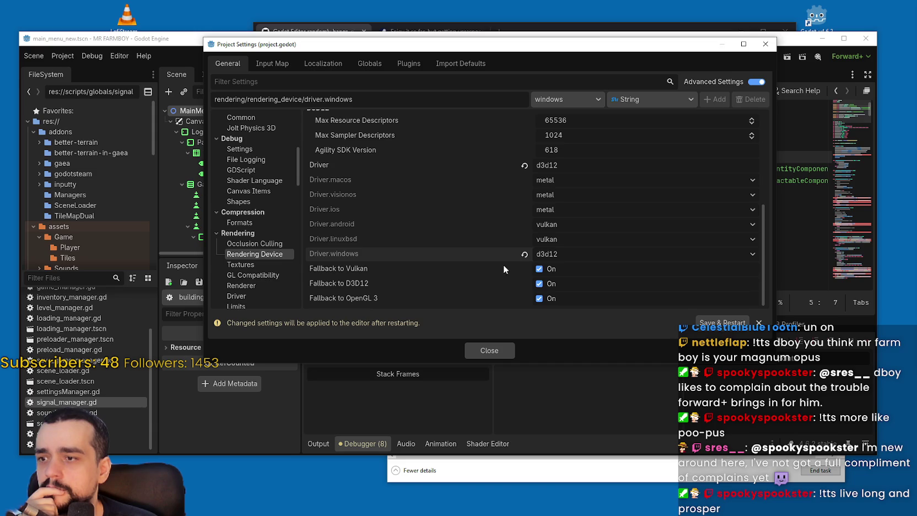
{"action": "mouse_move", "coordinate": [341, 268]}
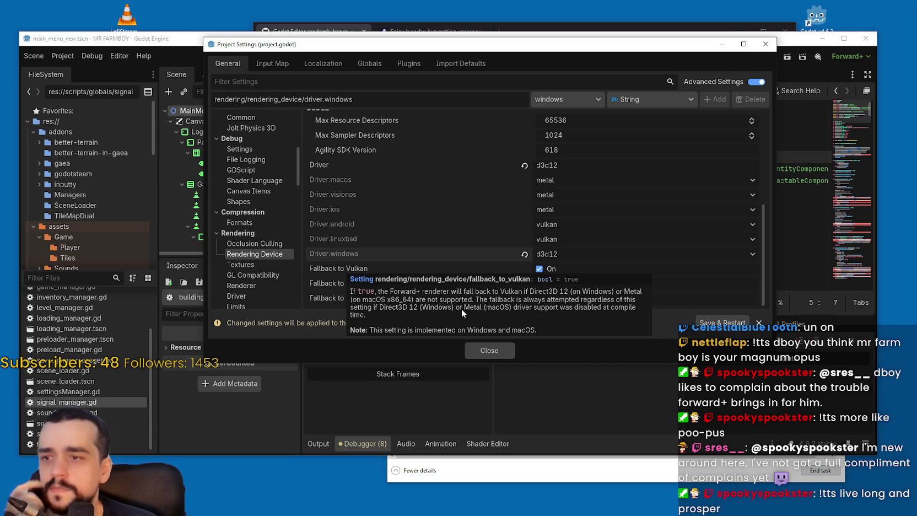
{"action": "left_click", "coordinate": [489, 351]}
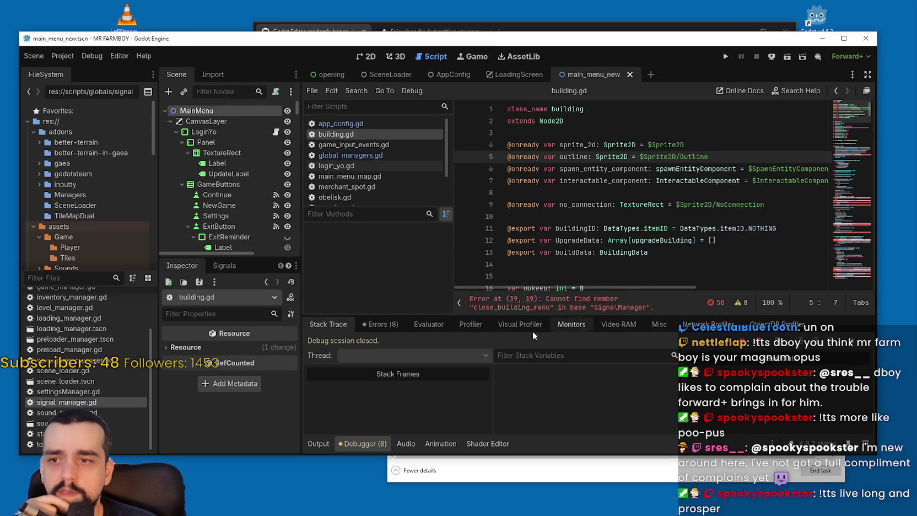
{"action": "left_click", "coordinate": [63, 55]}
{"action": "left_click", "coordinate": [77, 71]}
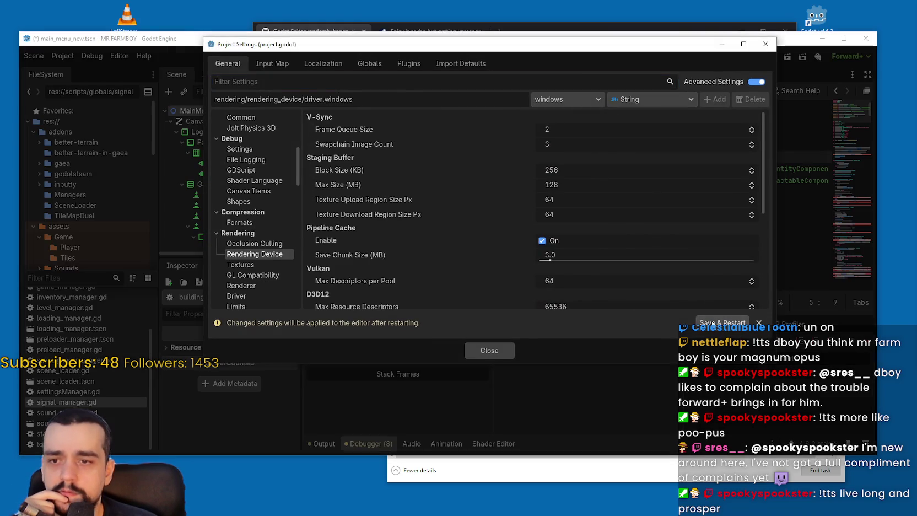
{"action": "left_click", "coordinate": [490, 351]}
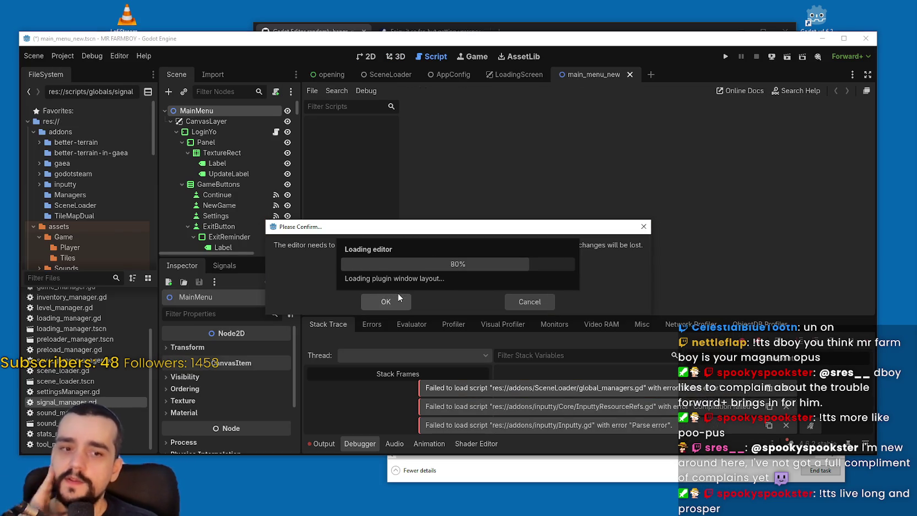
Step: Confirm the editor restart and bring the browser's issue page forward while it reloads
{"action": "left_click", "coordinate": [406, 301]}
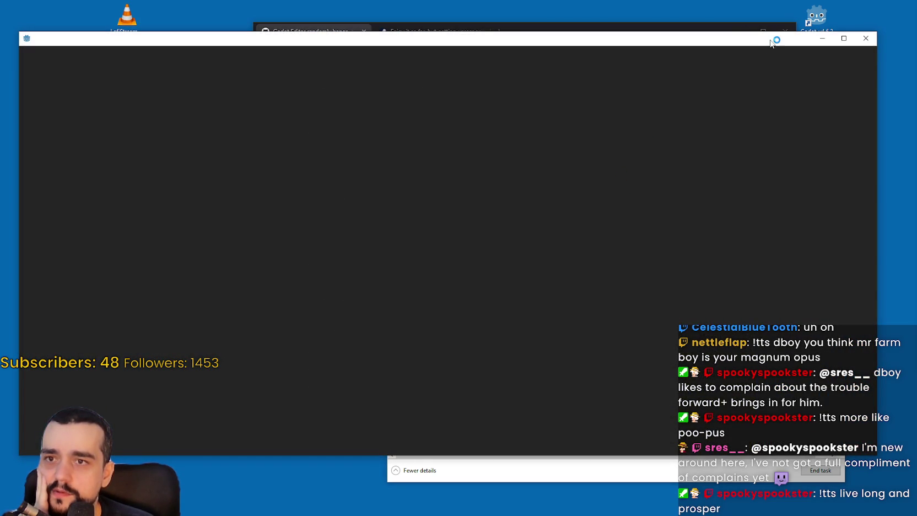
{"action": "left_click", "coordinate": [725, 20]}
{"action": "left_click_drag", "start_coordinate": [725, 17], "coordinate": [733, 10]}
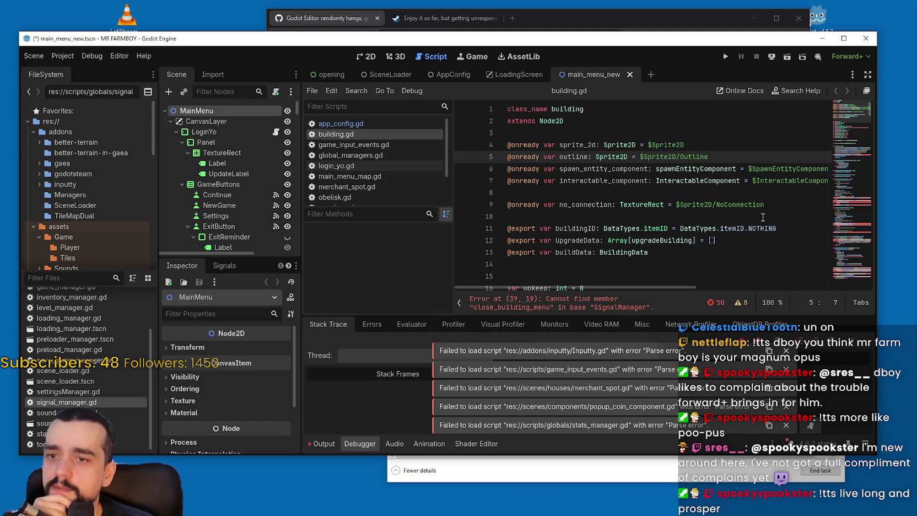
Step: Delete the BetterTerrain and Inputty autoloads from Project Settings > Globals
{"action": "left_click", "coordinate": [324, 444]}
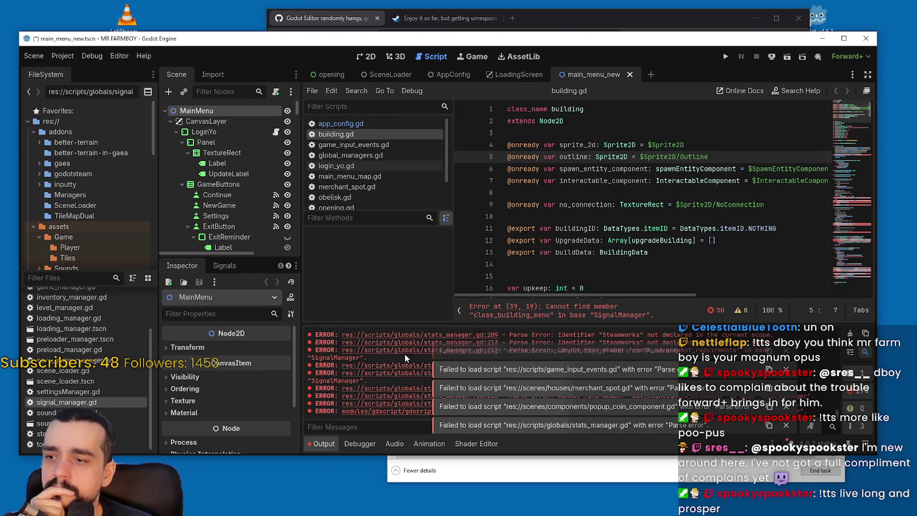
{"action": "left_click", "coordinate": [63, 56]}
{"action": "left_click", "coordinate": [71, 69]}
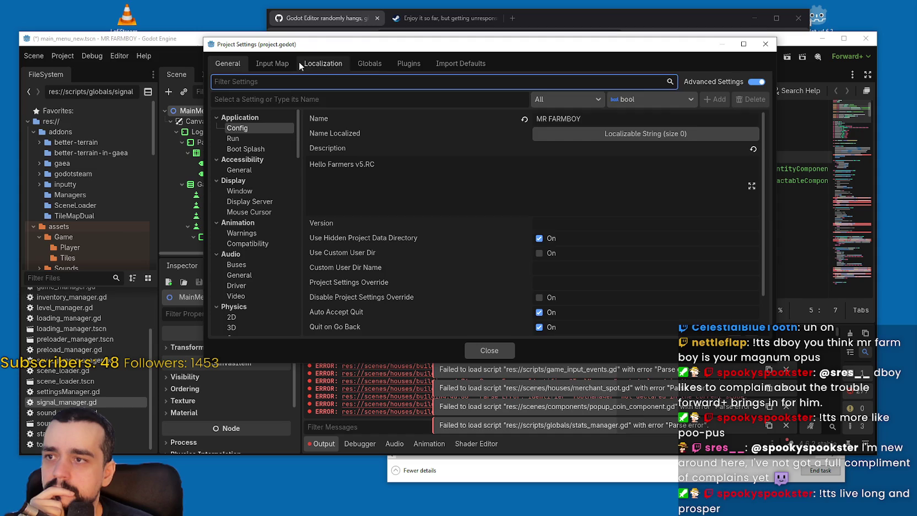
{"action": "left_click", "coordinate": [259, 64]}
{"action": "left_click", "coordinate": [368, 66]}
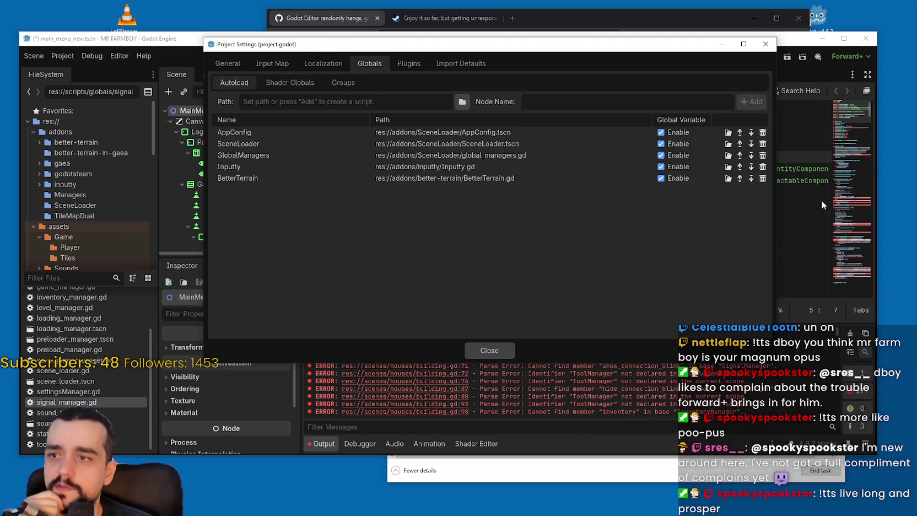
{"action": "left_click", "coordinate": [763, 178]}
{"action": "left_click", "coordinate": [763, 166]}
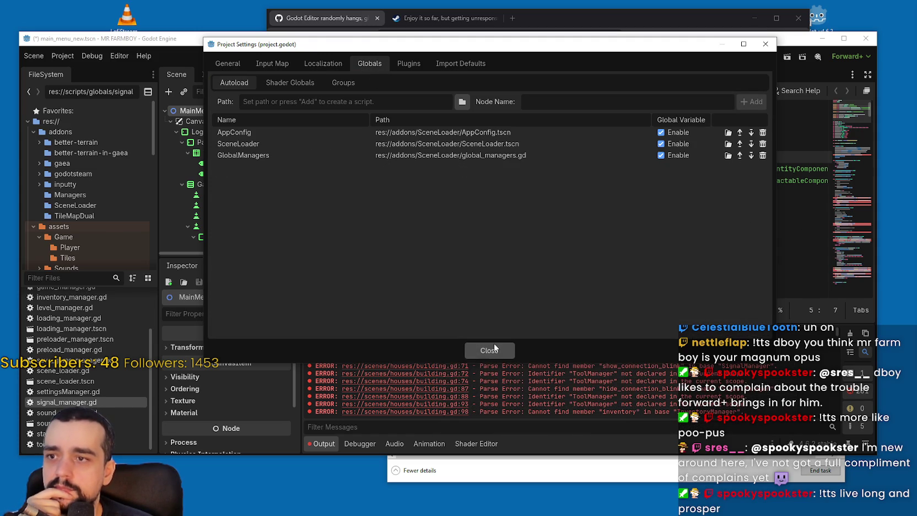
{"action": "left_click", "coordinate": [490, 350]}
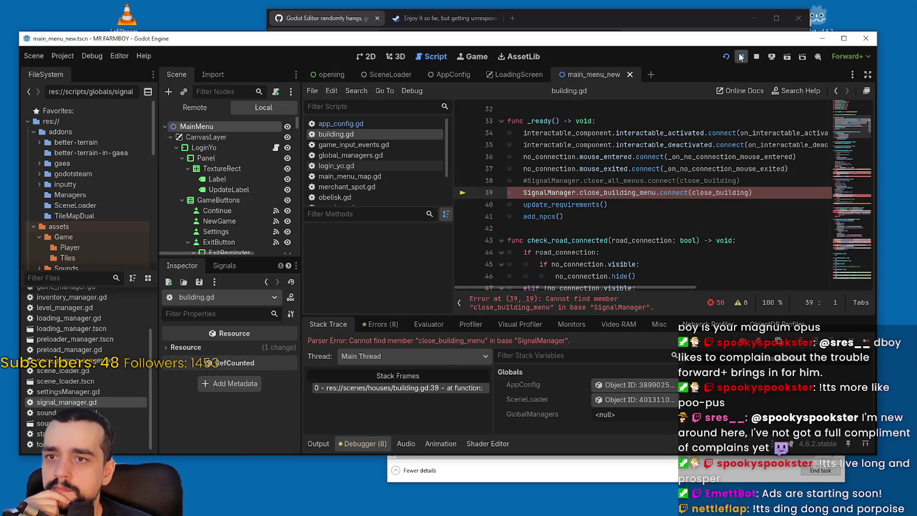
Step: Stop the running game and check the output confirming Forward+ on D3D12 12_0
{"action": "left_click", "coordinate": [756, 57]}
{"action": "left_click", "coordinate": [319, 444]}
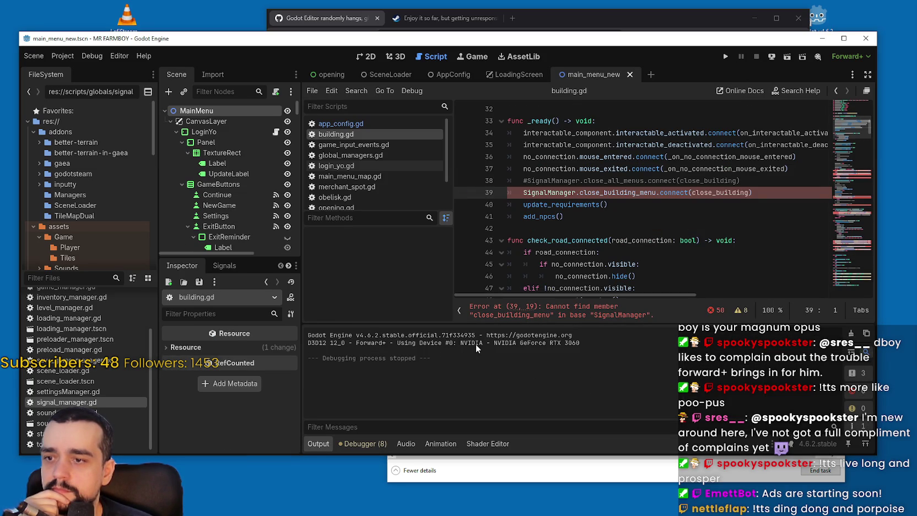
{"action": "left_click_drag", "start_coordinate": [314, 345], "coordinate": [308, 350]}
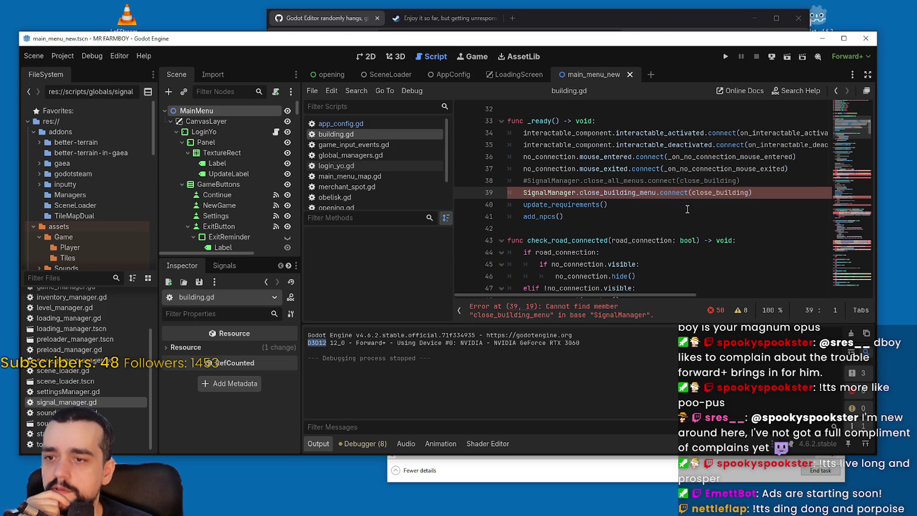
{"action": "left_click", "coordinate": [657, 237]}
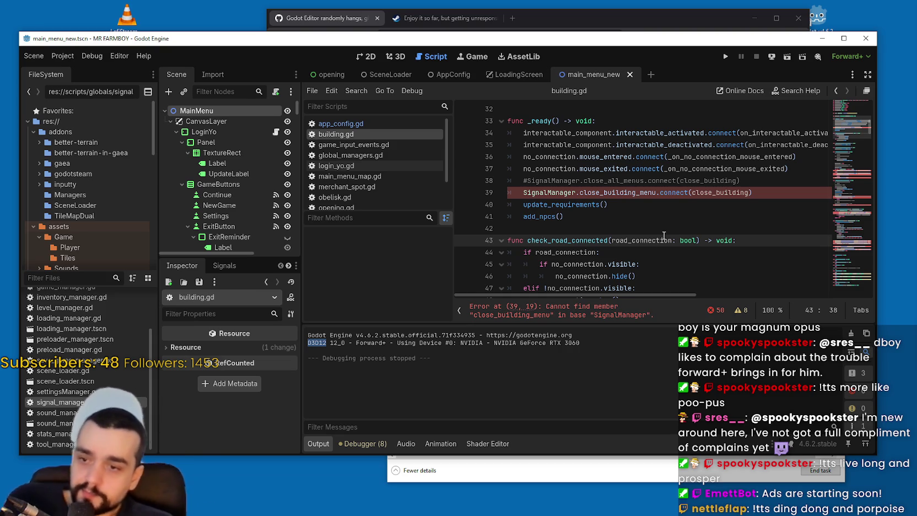
{"action": "right_click", "coordinate": [369, 137]}
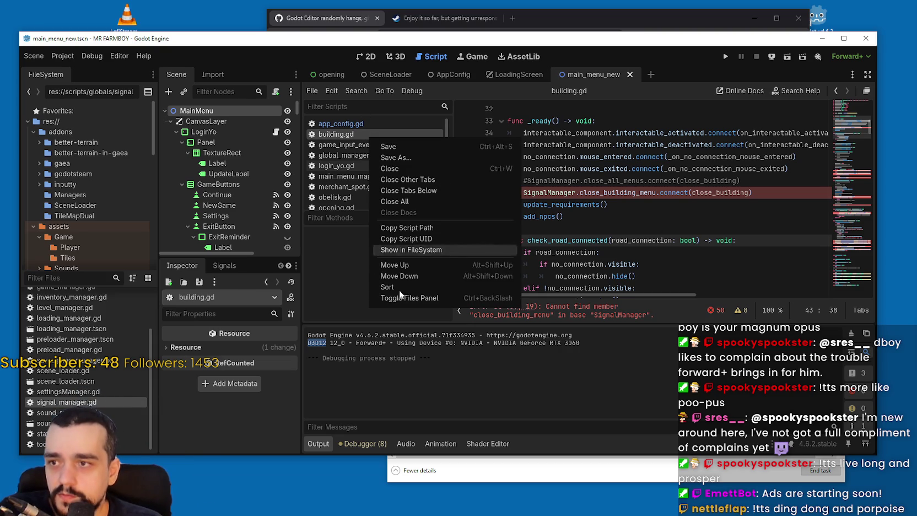
Step: Close building.gd, maximize the editor, and look over the main menu scene in 2D
{"action": "left_click", "coordinate": [389, 168]}
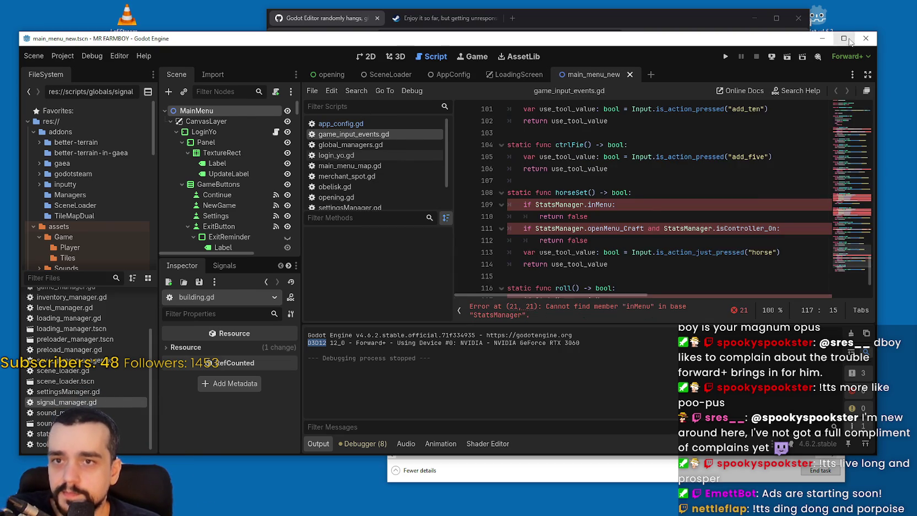
{"action": "left_click", "coordinate": [844, 38]}
{"action": "left_click", "coordinate": [569, 176]}
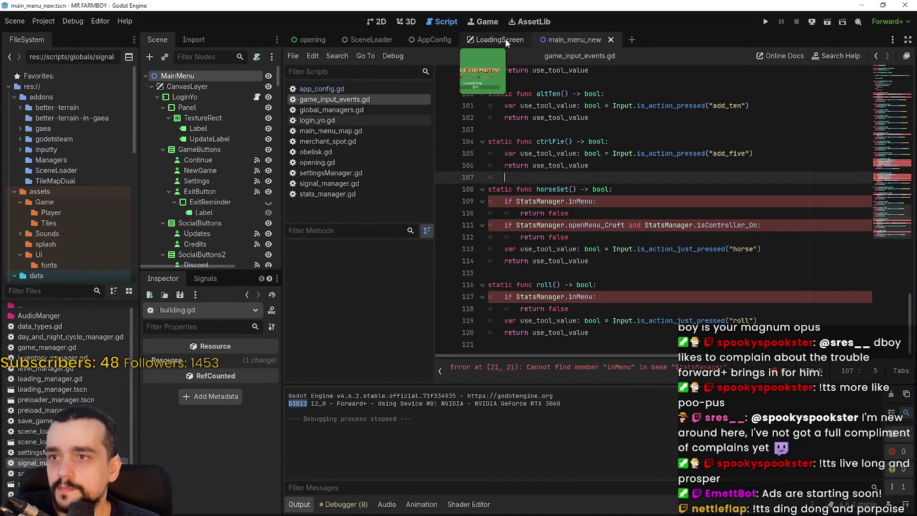
{"action": "left_click", "coordinate": [372, 20]}
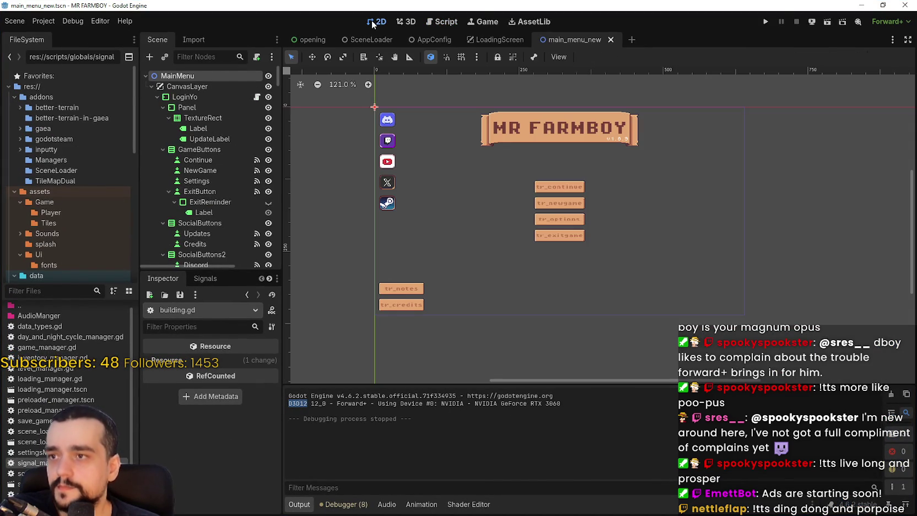
{"action": "left_click_drag", "start_coordinate": [449, 151], "coordinate": [522, 188]}
{"action": "scroll", "coordinate": [522, 188], "scroll_direction": "down", "scroll_amount": 1}
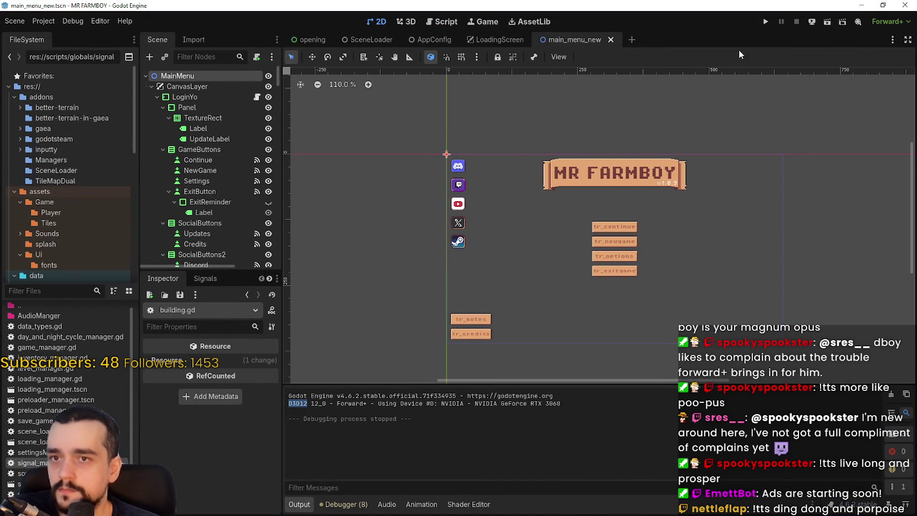
{"action": "scroll", "coordinate": [503, 244], "scroll_direction": "down", "scroll_amount": 2}
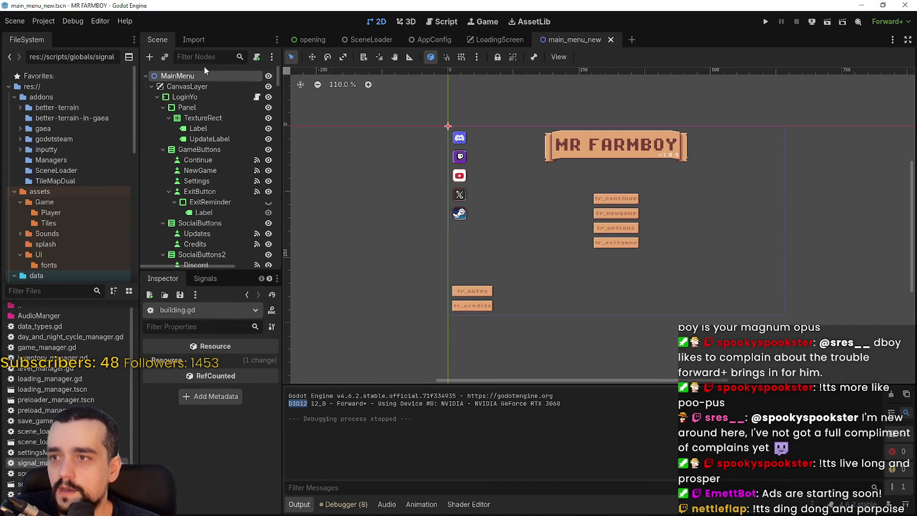
{"action": "left_click", "coordinate": [441, 21]}
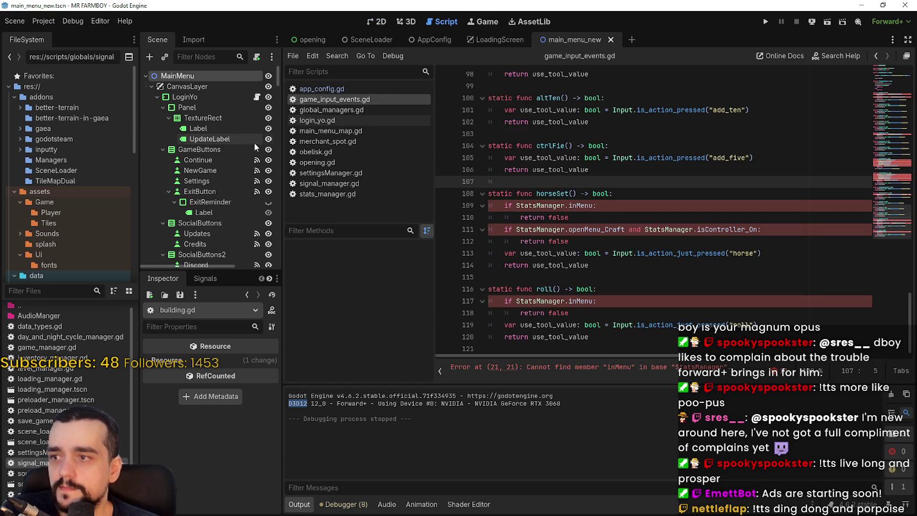
Step: Open global_managers.gd, close game_input_events.gd, and run the project
{"action": "left_click", "coordinate": [362, 112]}
{"action": "left_click", "coordinate": [325, 100]}
{"action": "right_click", "coordinate": [328, 100]}
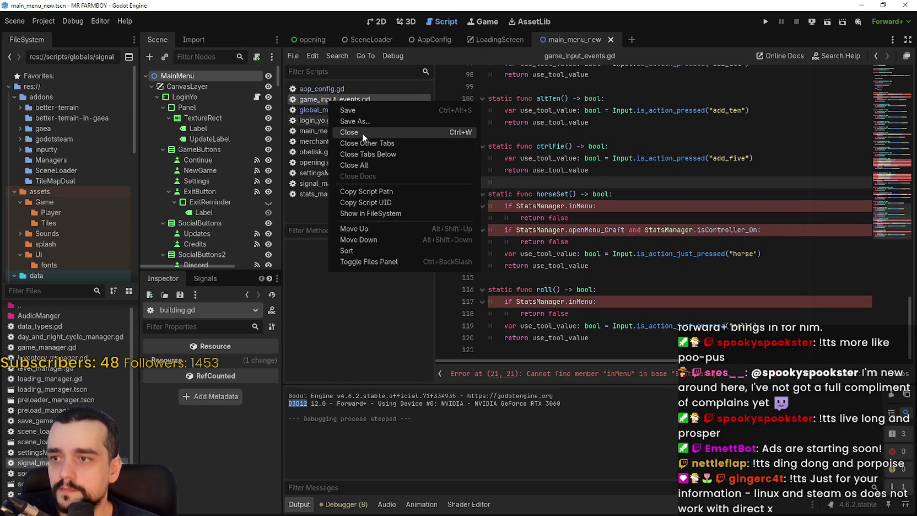
{"action": "left_click", "coordinate": [349, 132]}
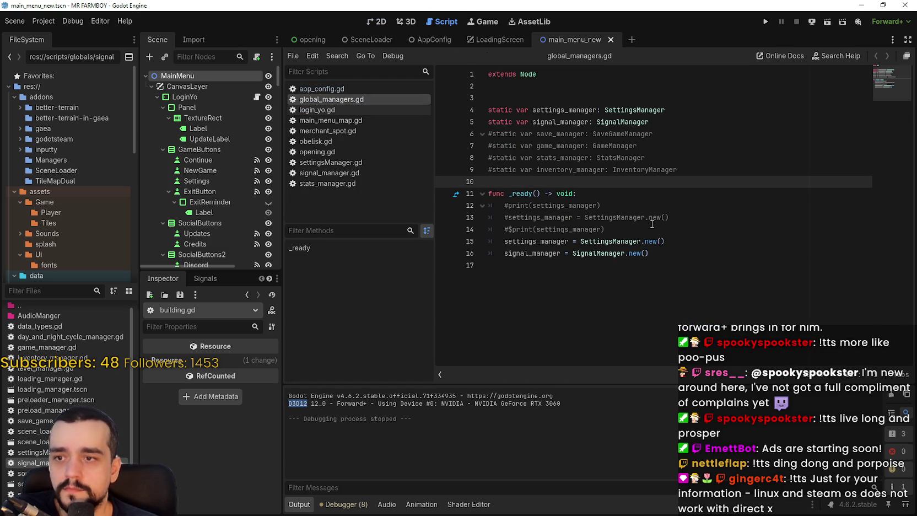
{"action": "left_click", "coordinate": [670, 258]}
{"action": "left_click", "coordinate": [765, 21]}
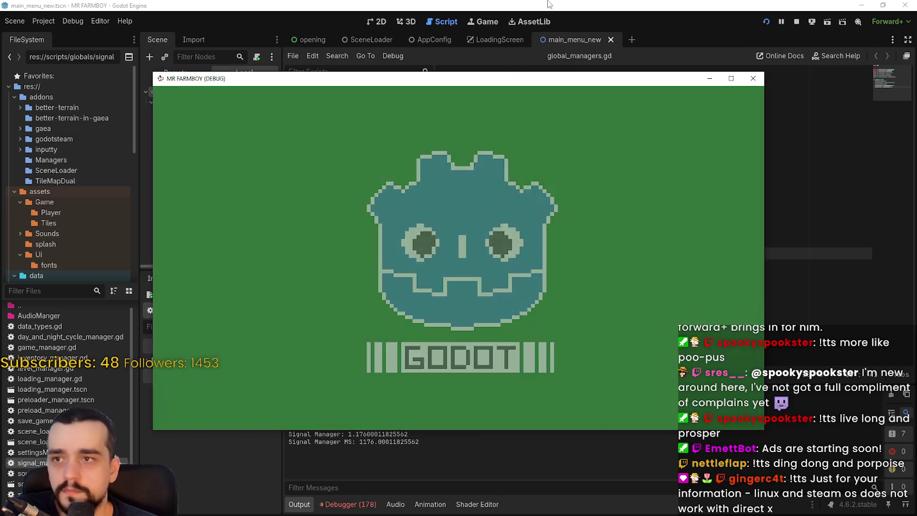
Step: Check the Settings Manager and Signal Manager timestamps in Output, then stop the game
{"action": "left_click", "coordinate": [397, 463]}
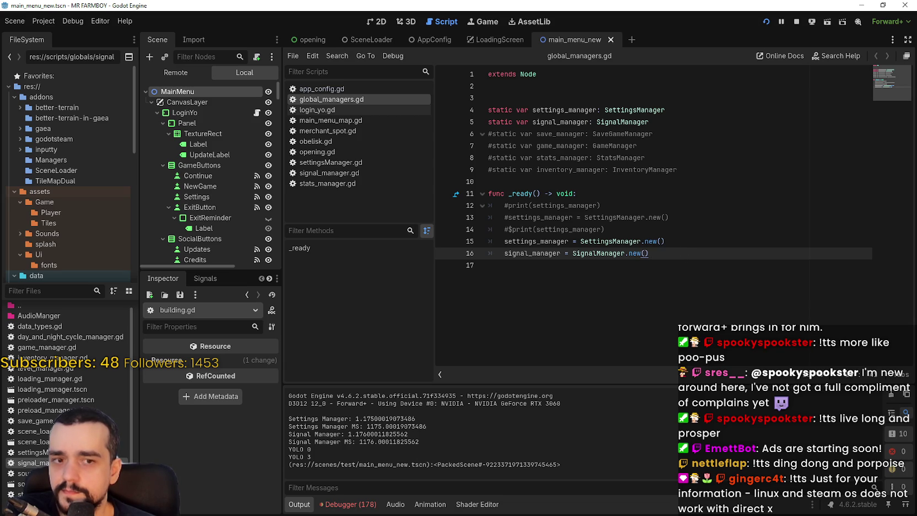
{"action": "left_click", "coordinate": [766, 22]}
{"action": "left_click", "coordinate": [796, 22]}
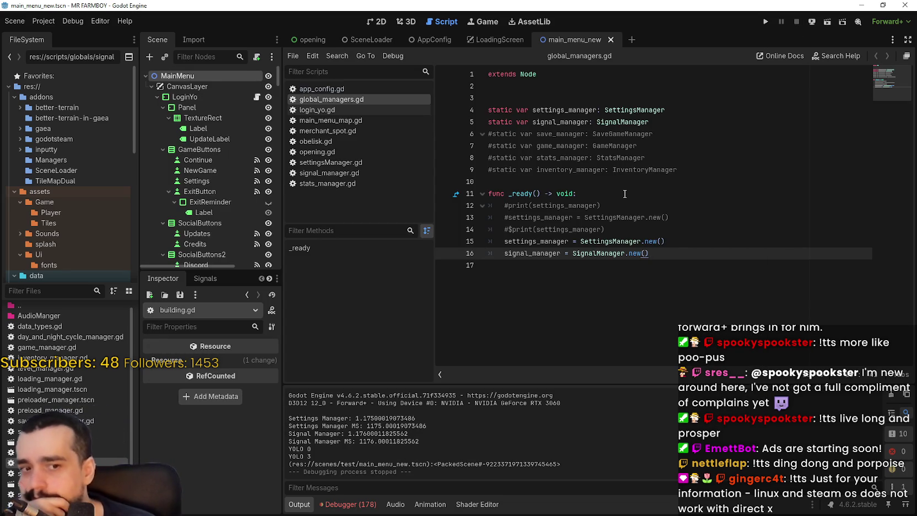
{"action": "left_click", "coordinate": [505, 242]}
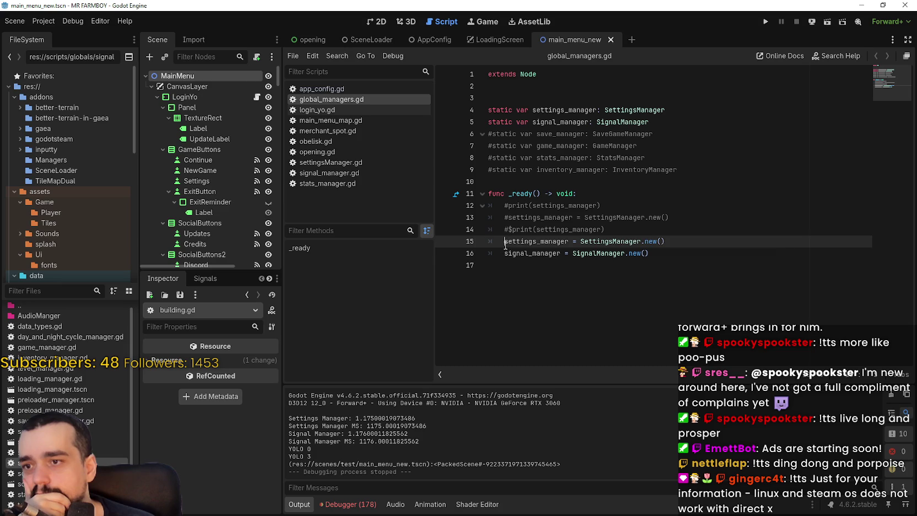
Step: Comment out lines 15 and 16 of global_managers.gd with #
{"action": "type", "text": "#"}
{"action": "left_click", "coordinate": [506, 254]}
{"action": "type", "text": "#"}
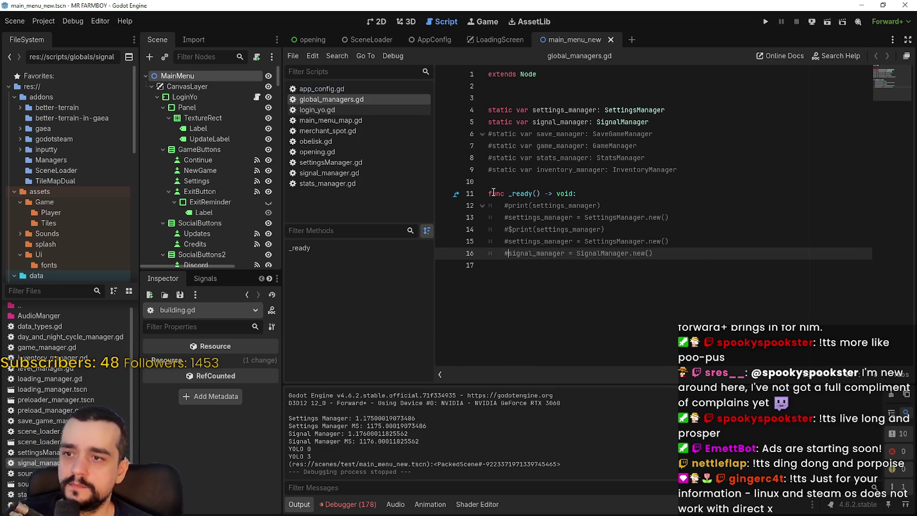
{"action": "left_click", "coordinate": [491, 193]}
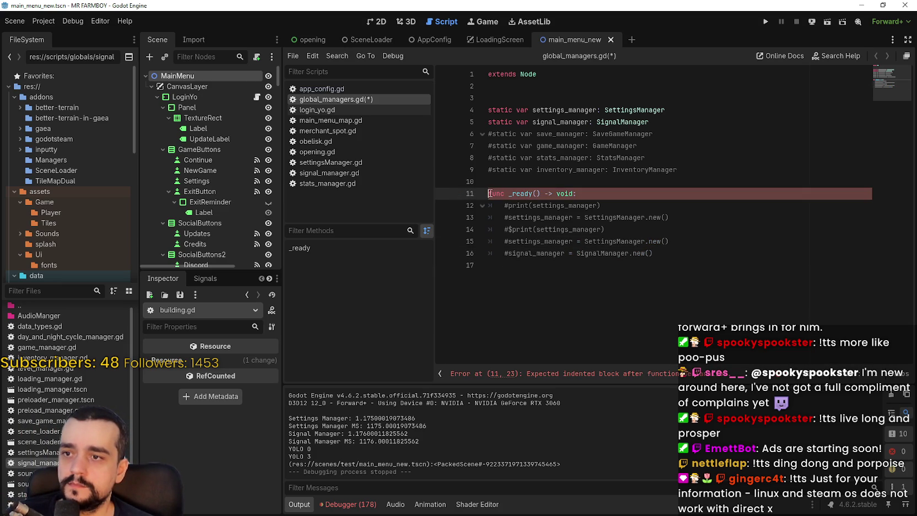
Step: Review signal_manager.gd and settingsManager.gd, then close stats_manager.gd
{"action": "left_click", "coordinate": [329, 173]}
{"action": "scroll", "coordinate": [577, 229], "scroll_direction": "down", "scroll_amount": 2}
{"action": "left_click", "coordinate": [578, 229]}
{"action": "scroll", "coordinate": [578, 229], "scroll_direction": "down", "scroll_amount": 4}
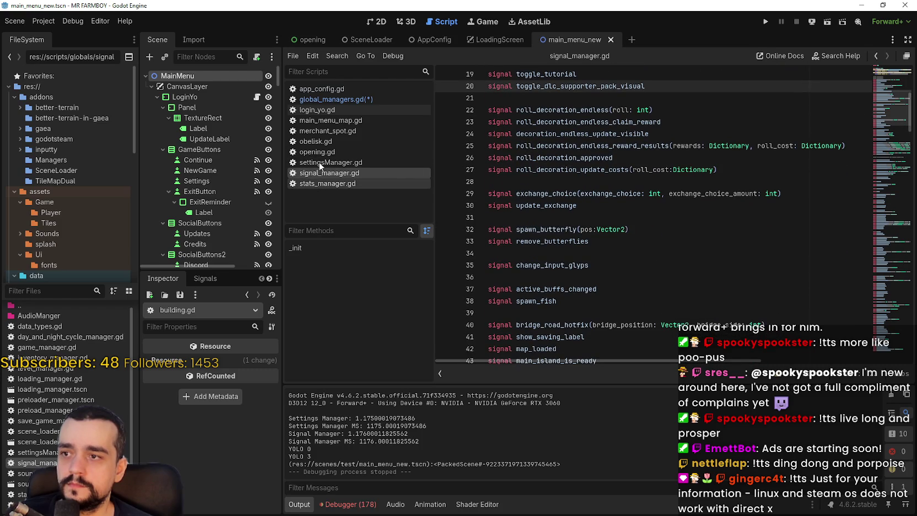
{"action": "left_click", "coordinate": [320, 163]}
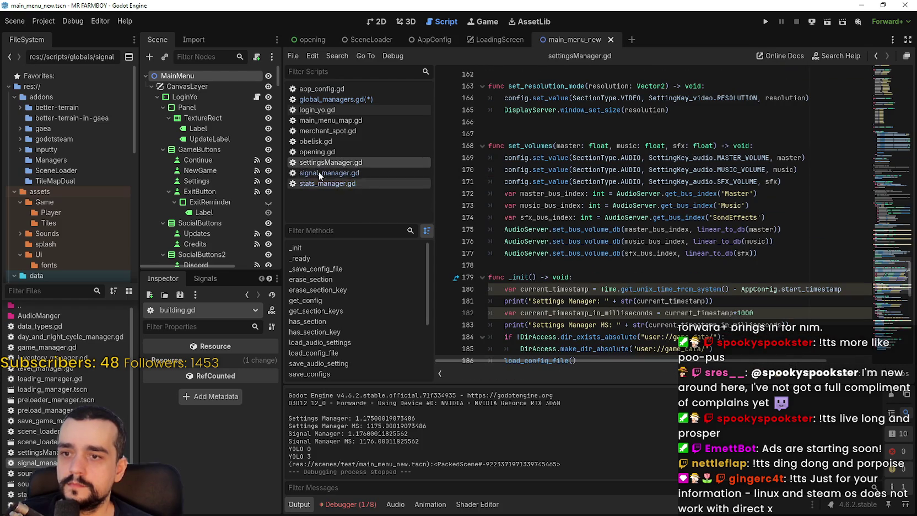
{"action": "right_click", "coordinate": [324, 186]}
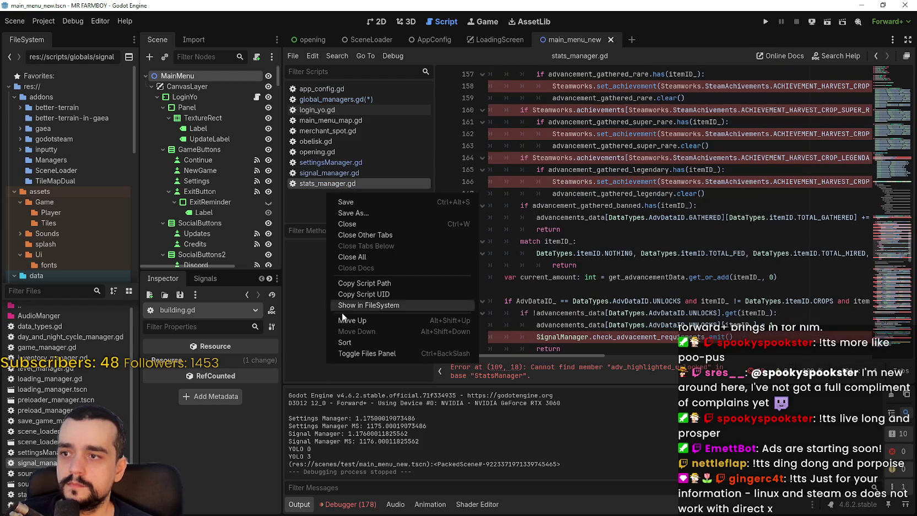
{"action": "left_click", "coordinate": [363, 223]}
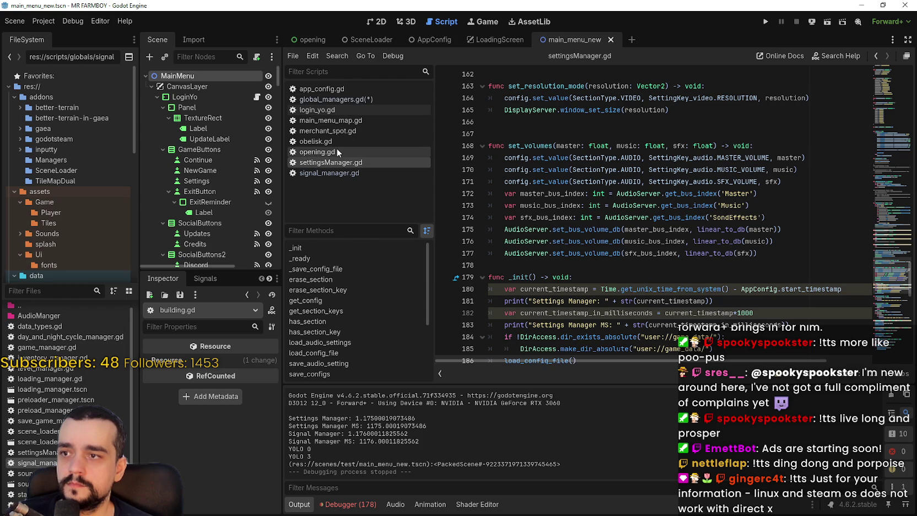
Step: In opening.gd, uncomment the manager creation on lines 86–87 and save
{"action": "left_click", "coordinate": [337, 152]}
{"action": "left_click", "coordinate": [509, 230]}
{"action": "key", "text": "ctrl+k"}
{"action": "left_click", "coordinate": [511, 242]}
{"action": "key", "text": "ctrl+k"}
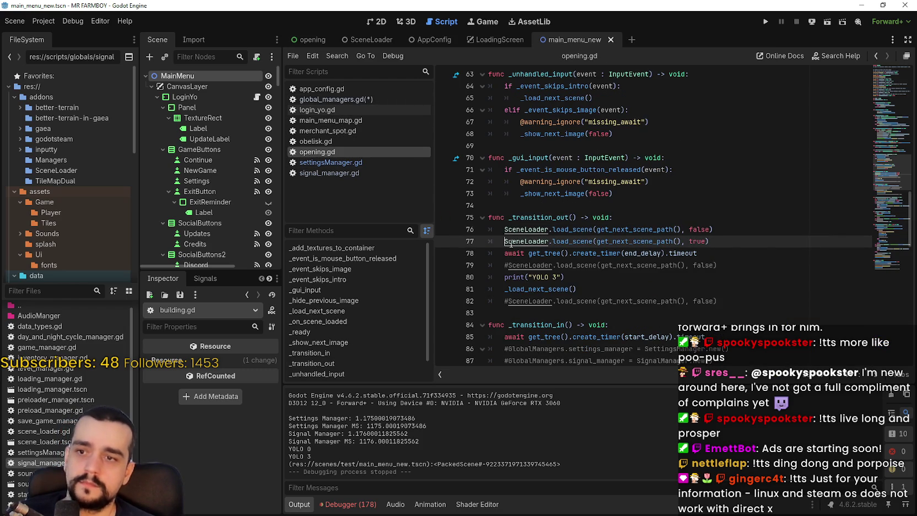
{"action": "key", "text": "ctrl+z"}
{"action": "key", "text": "ctrl+z"}
{"action": "scroll", "coordinate": [508, 267], "scroll_direction": "down", "scroll_amount": 3}
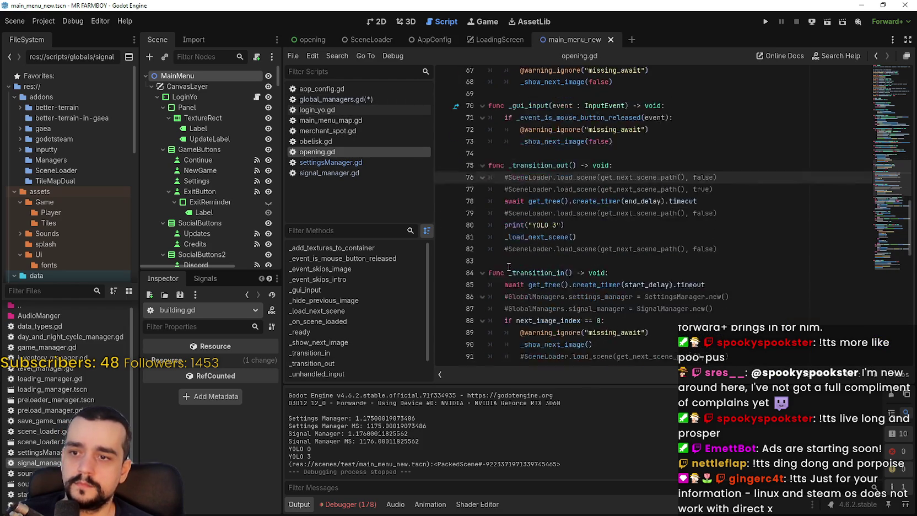
{"action": "left_click", "coordinate": [507, 243]}
{"action": "left_click", "coordinate": [507, 253], "text": "shift"}
{"action": "key", "text": "ctrl+k"}
{"action": "key", "text": "ctrl+s"}
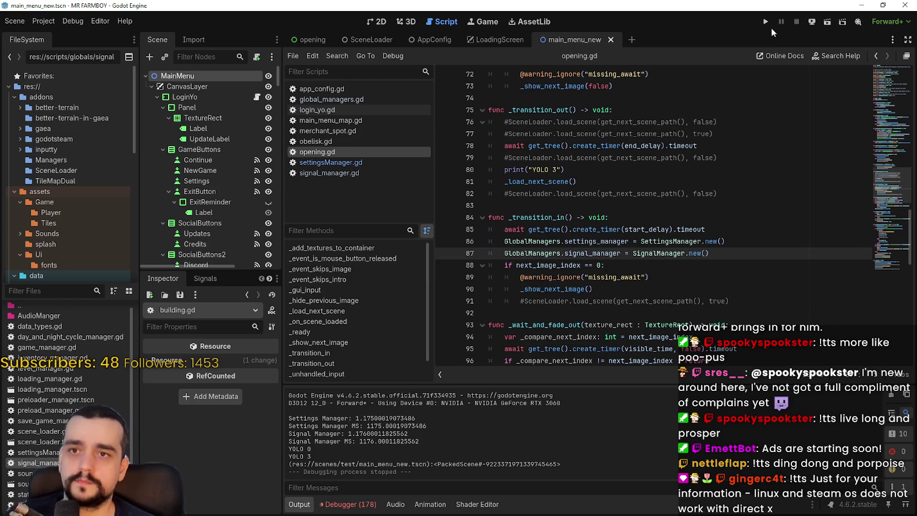
Step: Run the game, compare the manager timestamps in Output, then stop it
{"action": "left_click", "coordinate": [766, 22]}
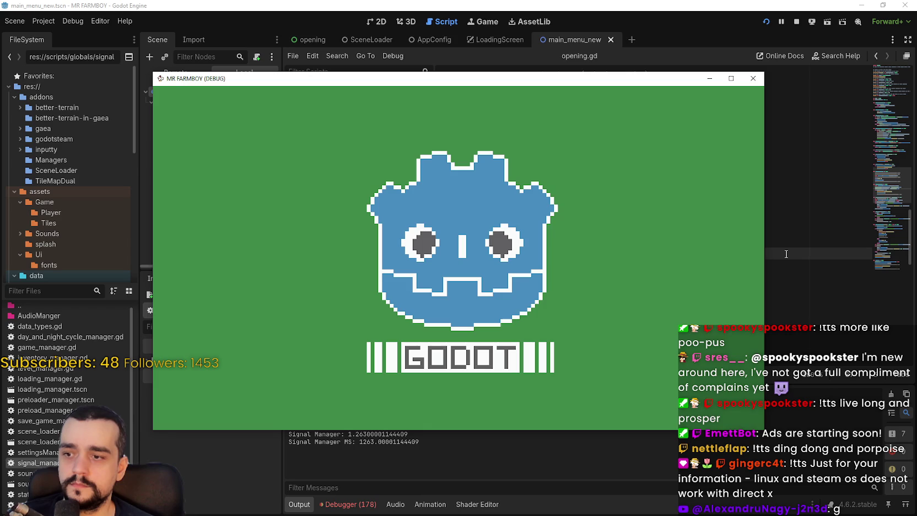
{"action": "left_click", "coordinate": [786, 253]}
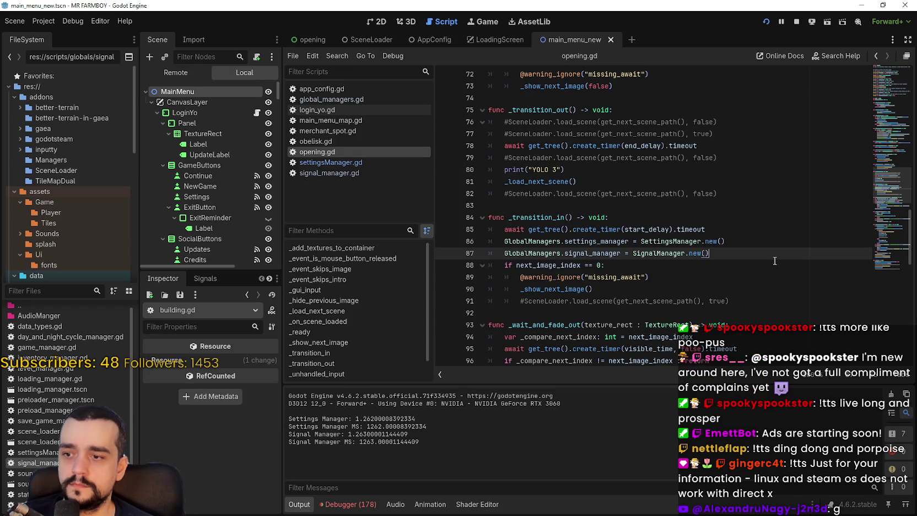
{"action": "key", "text": "alt+Tab"}
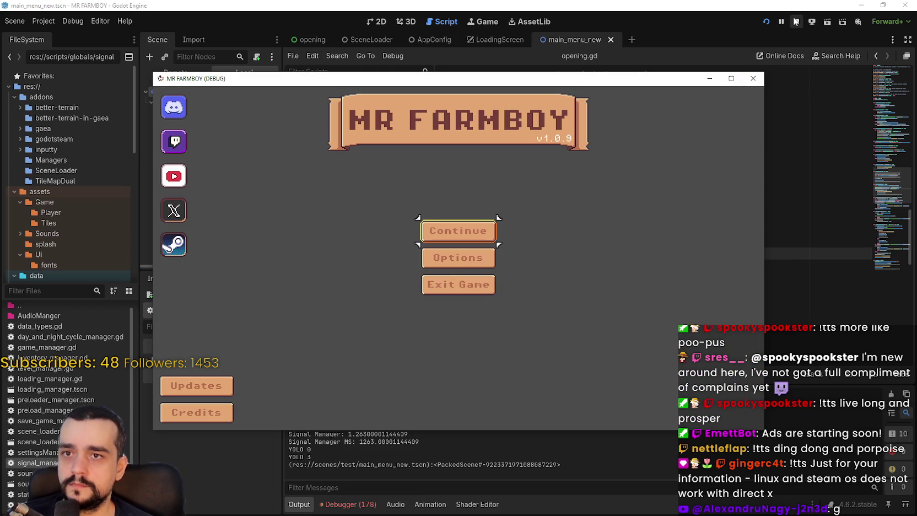
{"action": "left_click", "coordinate": [795, 21]}
{"action": "left_click", "coordinate": [495, 241]}
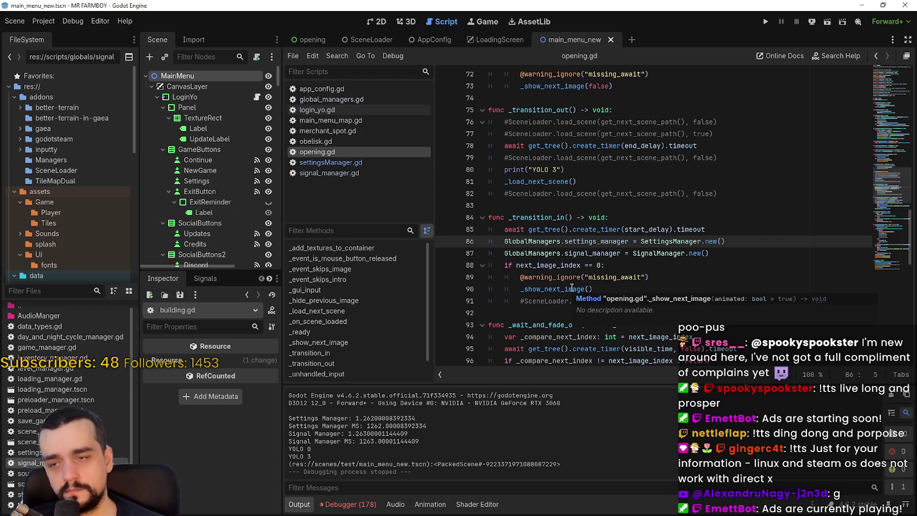
{"action": "left_click", "coordinate": [645, 242]}
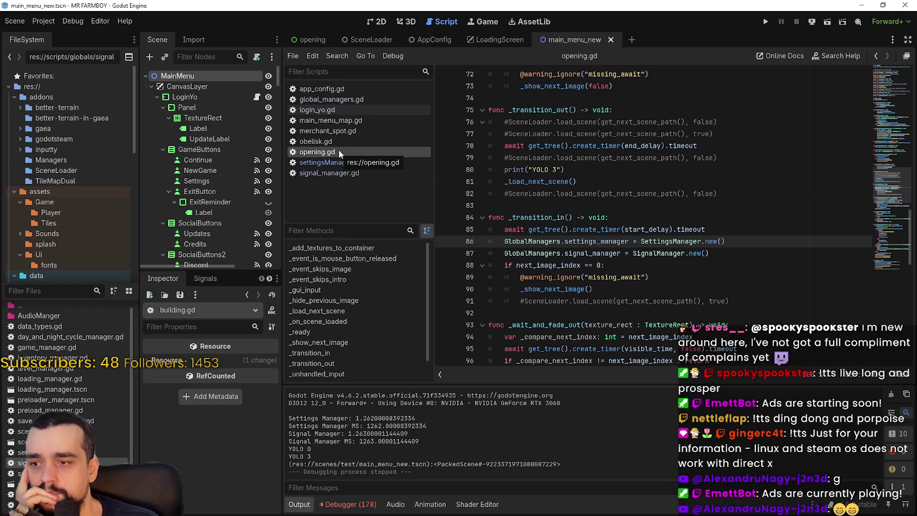
Step: Run the game, check the manager timestamp lines in the output, then stop it
{"action": "left_click_drag", "start_coordinate": [711, 253], "coordinate": [456, 238]}
{"action": "left_click", "coordinate": [766, 22]}
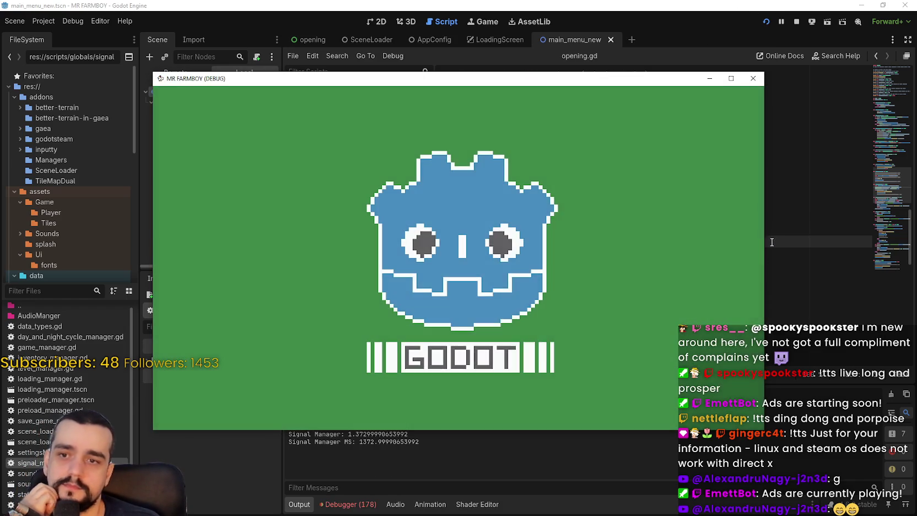
{"action": "left_click", "coordinate": [775, 244]}
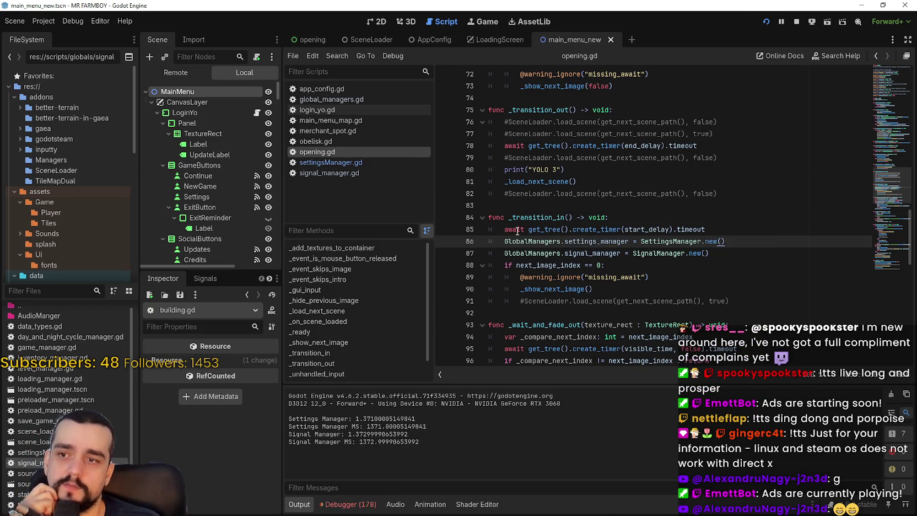
{"action": "left_click_drag", "start_coordinate": [425, 443], "coordinate": [252, 423]}
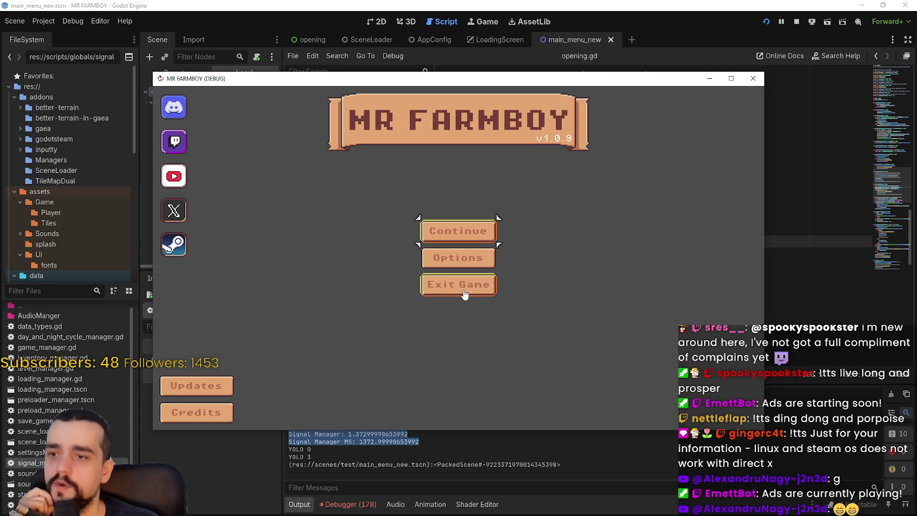
{"action": "left_click", "coordinate": [797, 22]}
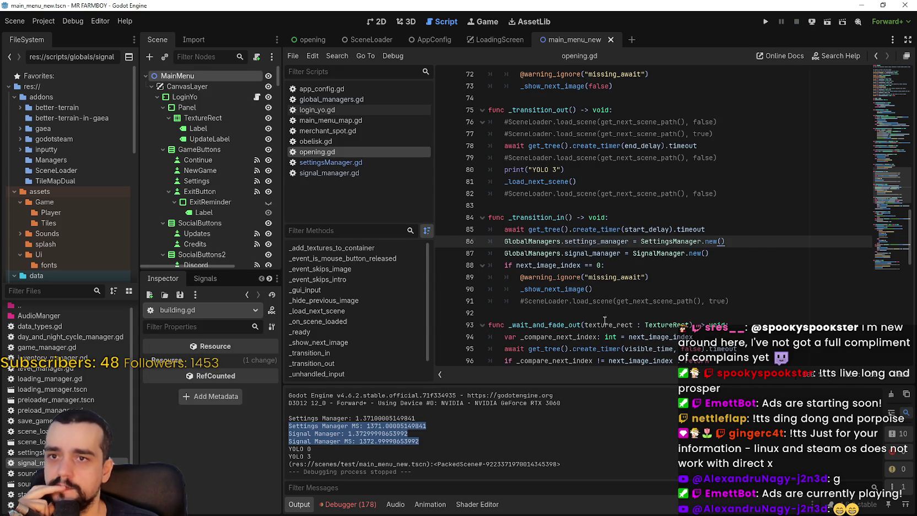
Step: Comment out the settings and signal manager creation lines 86–87 in opening.gd and save
{"action": "key", "text": "ctrl+k"}
{"action": "left_click", "coordinate": [499, 257]}
{"action": "key", "text": "ctrl+k"}
{"action": "key", "text": "ctrl+s"}
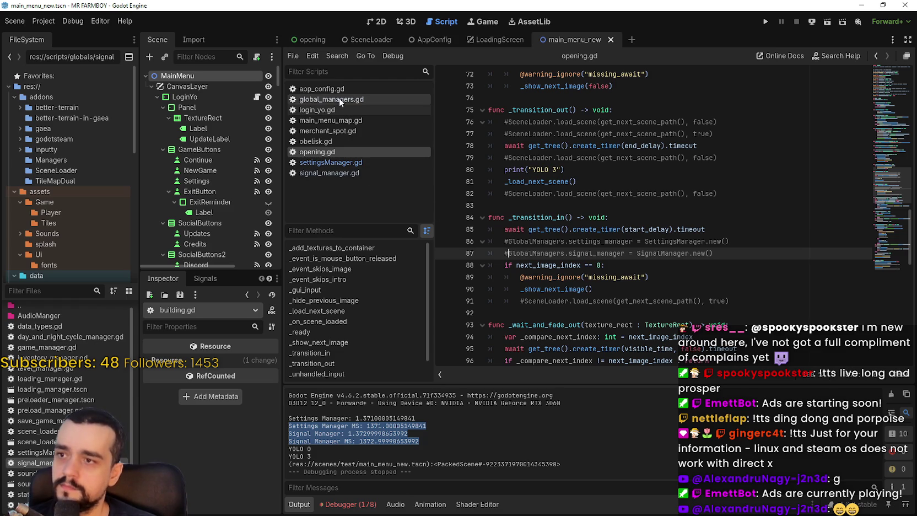
Step: Add a breakpoint at line 180 in SettingsManager's _init and rerun the project from global_managers.gd
{"action": "left_click", "coordinate": [347, 164]}
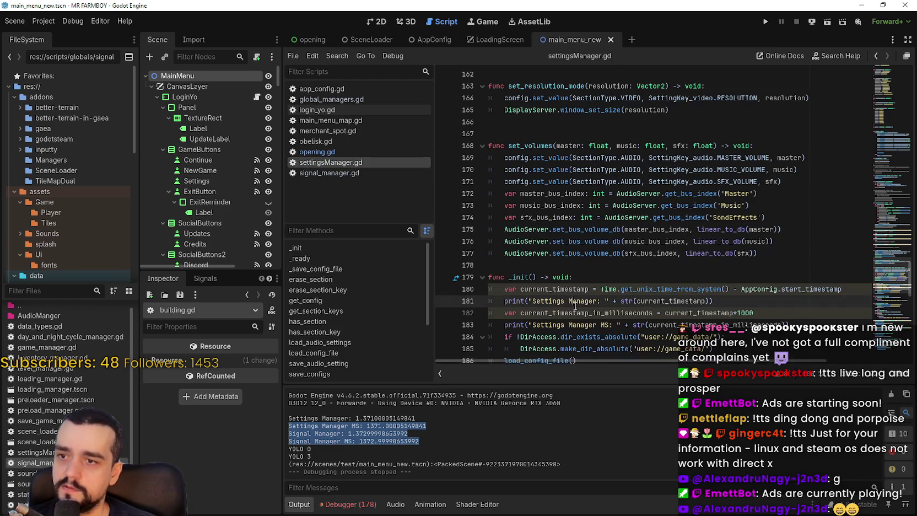
{"action": "left_click", "coordinate": [444, 217]}
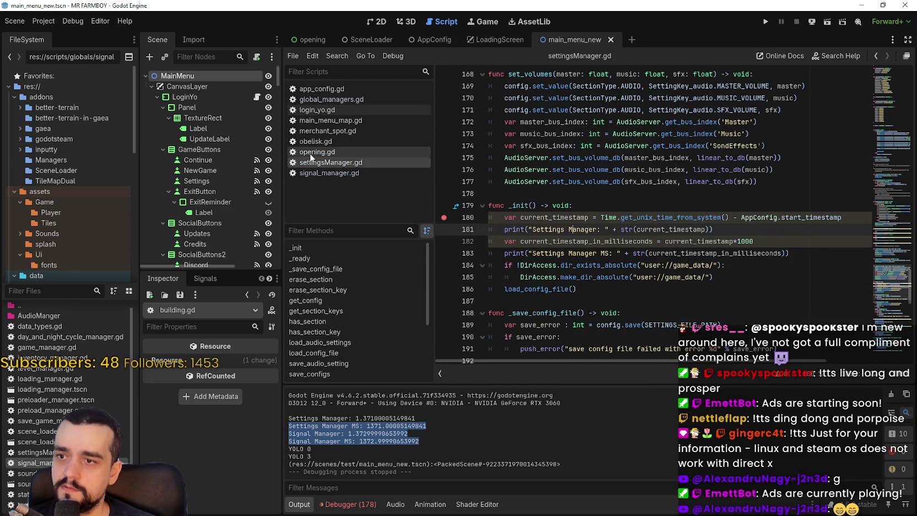
{"action": "left_click", "coordinate": [316, 99]}
{"action": "double_click", "coordinate": [634, 110]}
{"action": "double_click", "coordinate": [623, 122]}
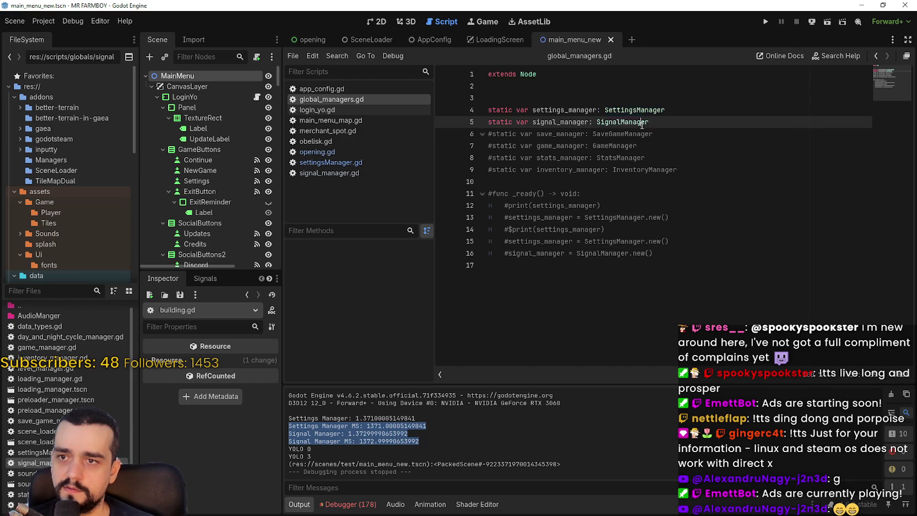
{"action": "left_click", "coordinate": [765, 25]}
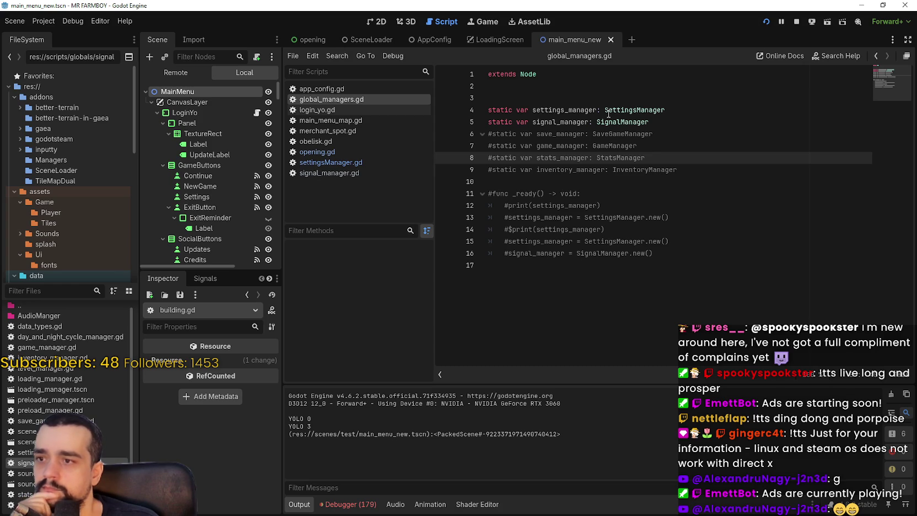
Step: Check where start_timestamp is assigned in app_config.gd
{"action": "left_click", "coordinate": [337, 87]}
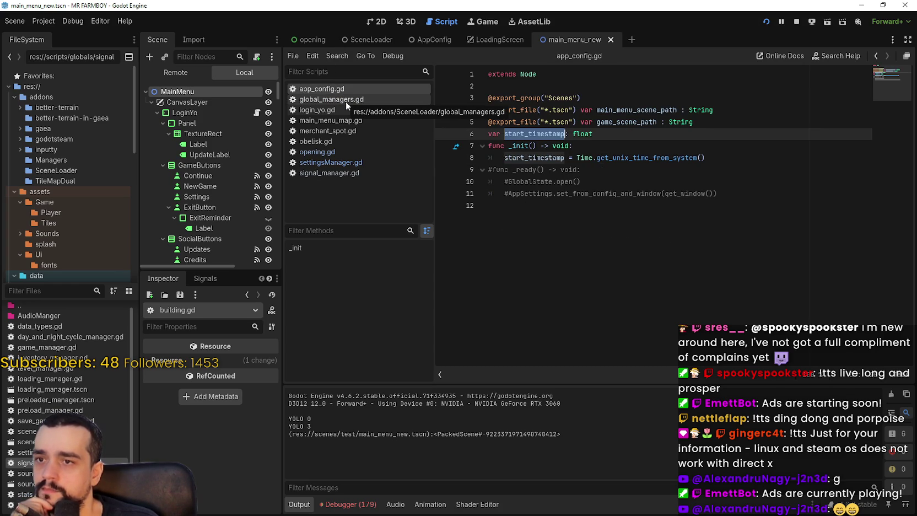
{"action": "double_click", "coordinate": [524, 158]}
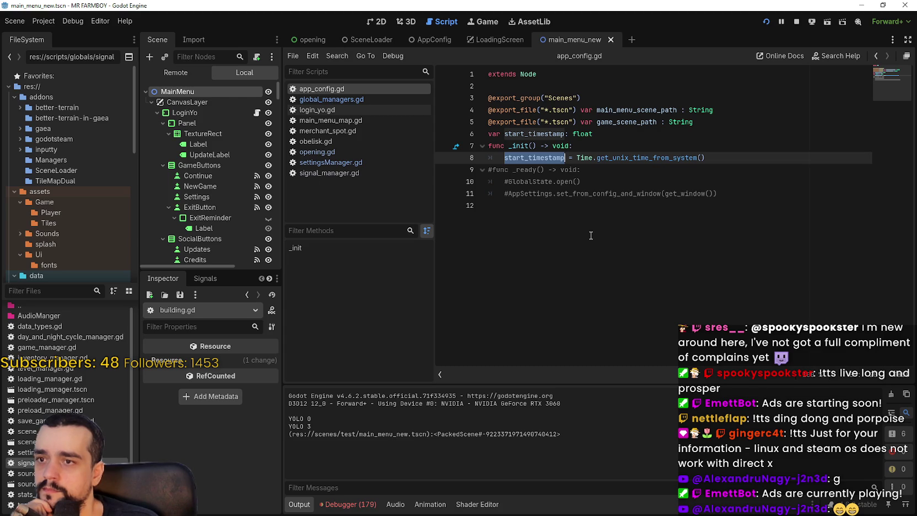
{"action": "left_click", "coordinate": [361, 100]}
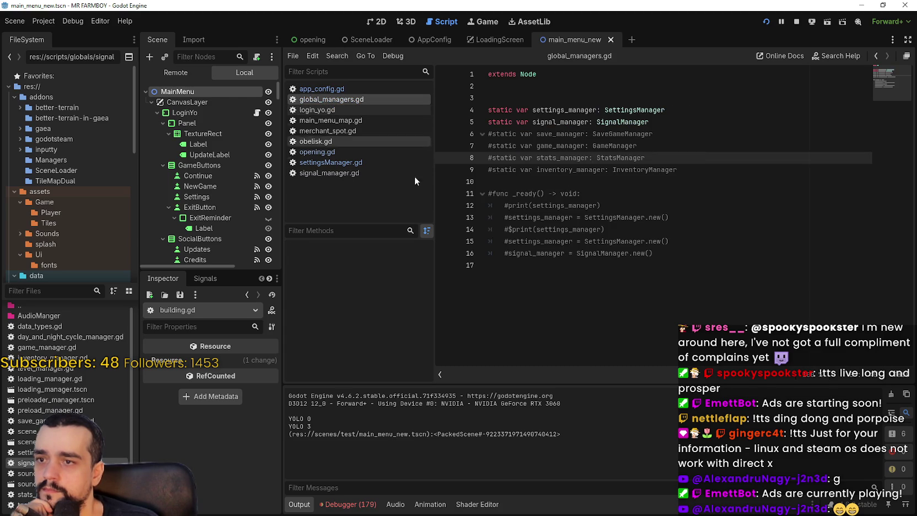
Step: Uncomment the _ready header and SettingsManager creations on lines 11, 13 and 15, save, and stop the run
{"action": "left_click", "coordinate": [491, 194]}
{"action": "key", "text": "BackSpace"}
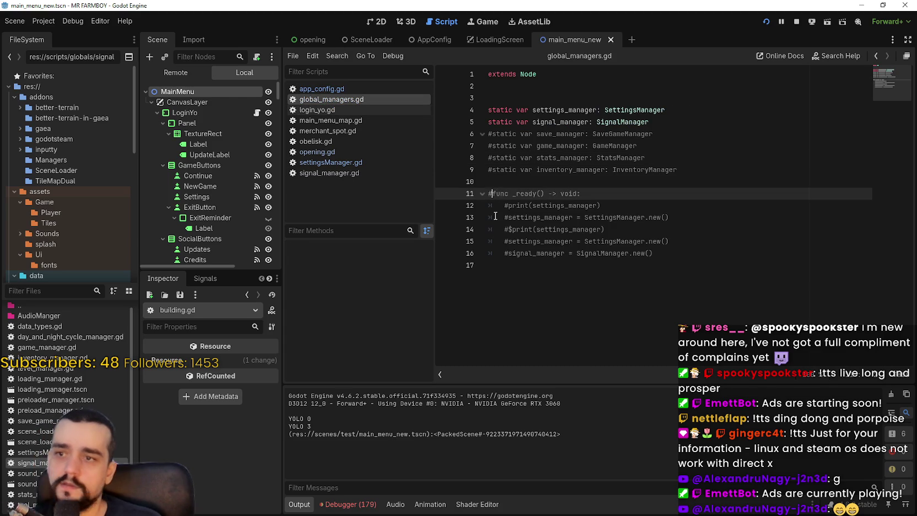
{"action": "left_click", "coordinate": [506, 217]}
{"action": "key", "text": "BackSpace"}
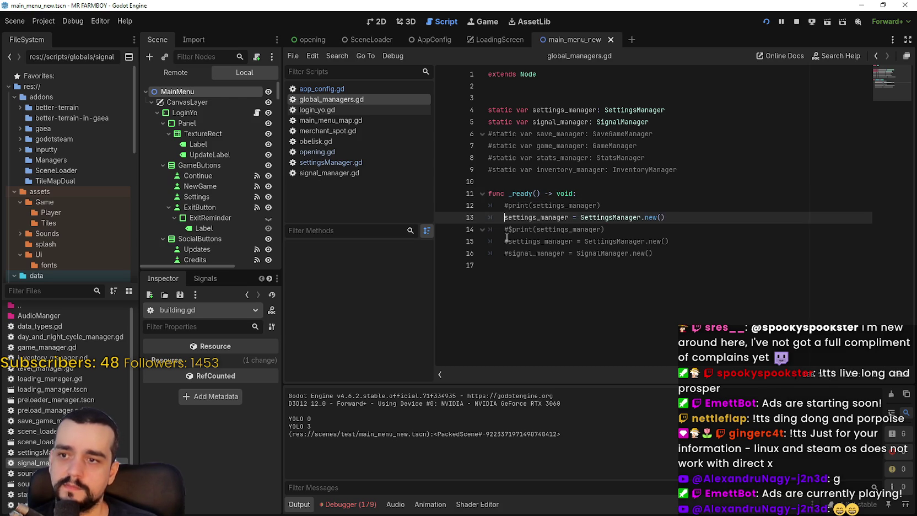
{"action": "left_click", "coordinate": [507, 243]}
{"action": "key", "text": "BackSpace"}
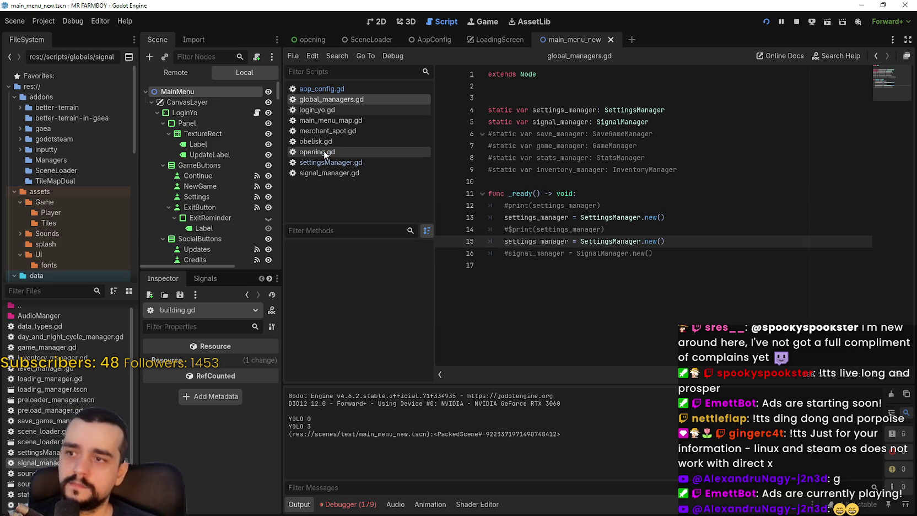
{"action": "left_click", "coordinate": [317, 152]}
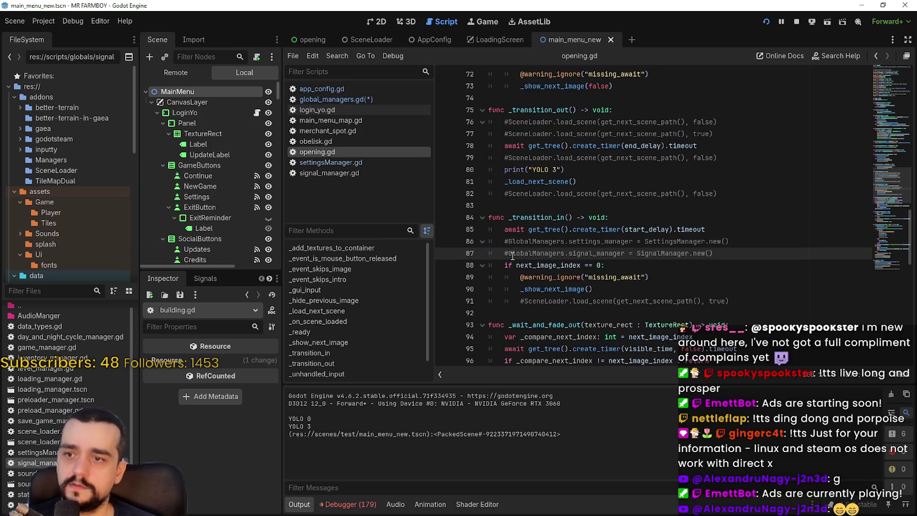
{"action": "key", "text": "ctrl+s"}
{"action": "left_click", "coordinate": [797, 22]}
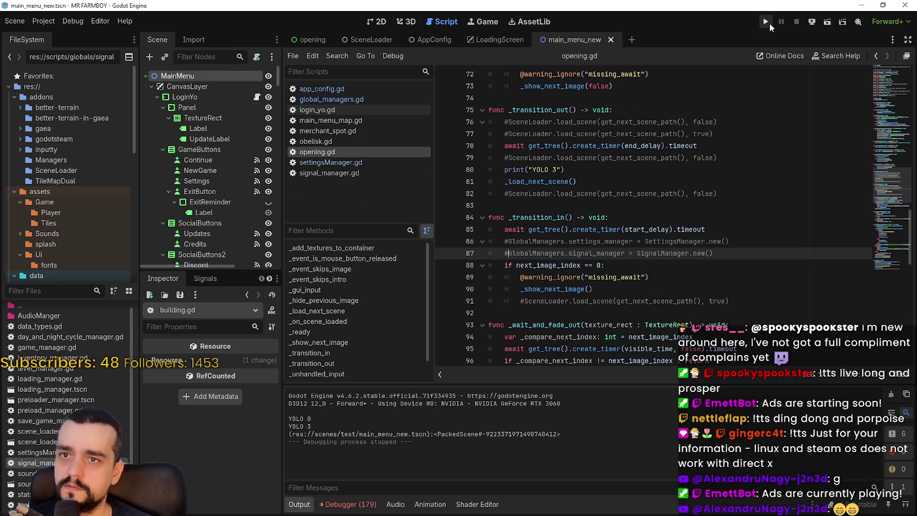
Step: Run, continue past the breakpoint, restart until two Settings Manager timings near 1226 ms appear, then stop
{"action": "left_click", "coordinate": [767, 22]}
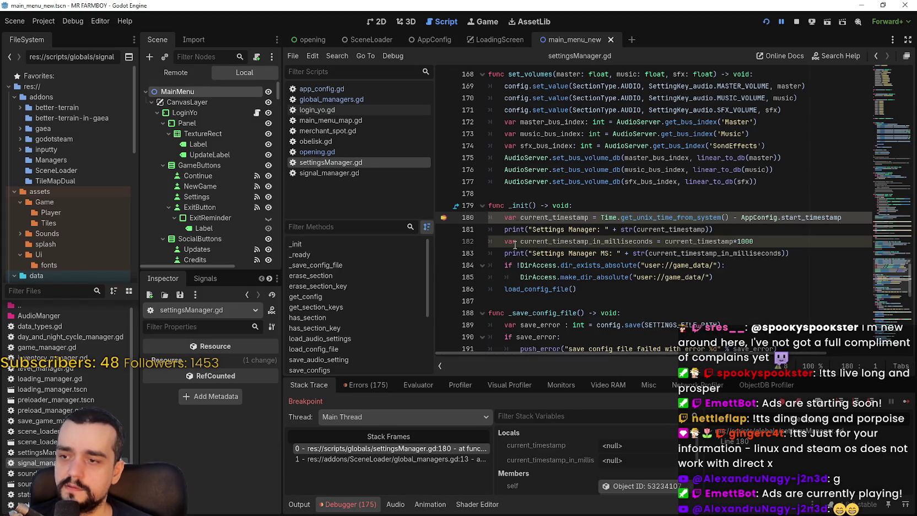
{"action": "left_click", "coordinate": [906, 403]}
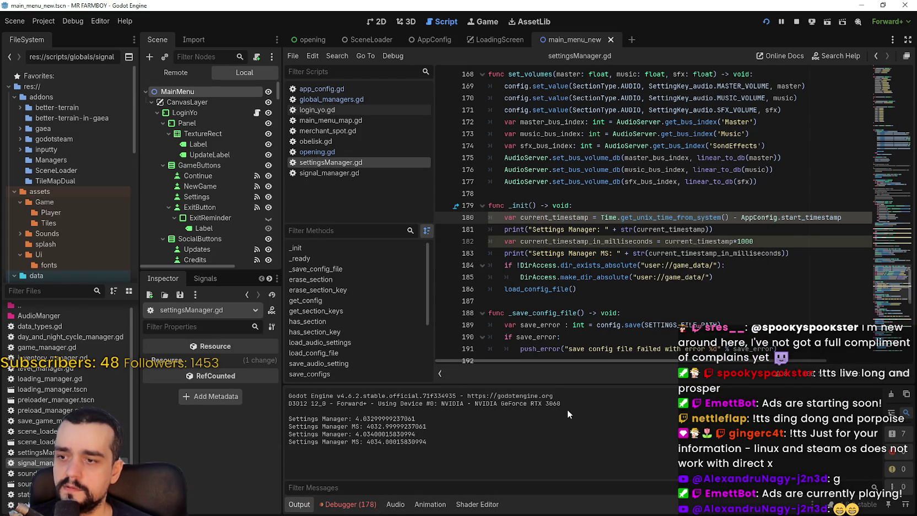
{"action": "key", "text": "F5"}
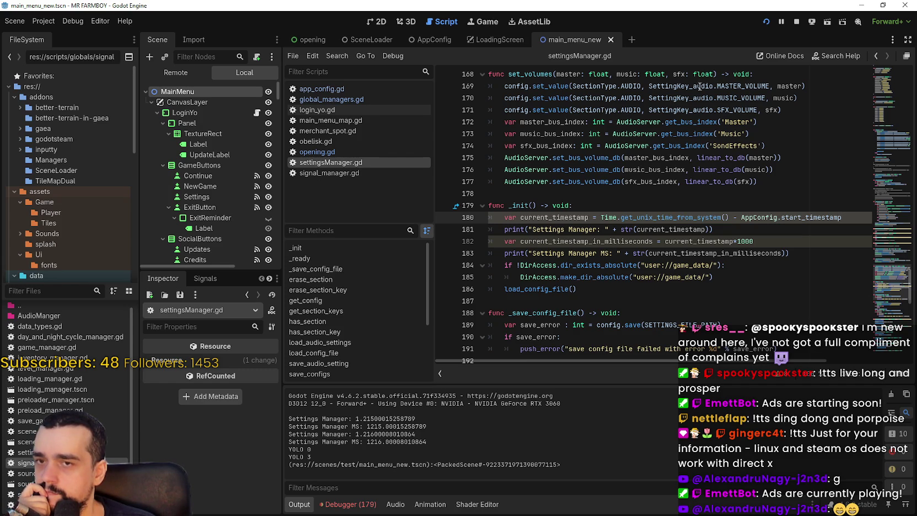
{"action": "left_click", "coordinate": [766, 21]}
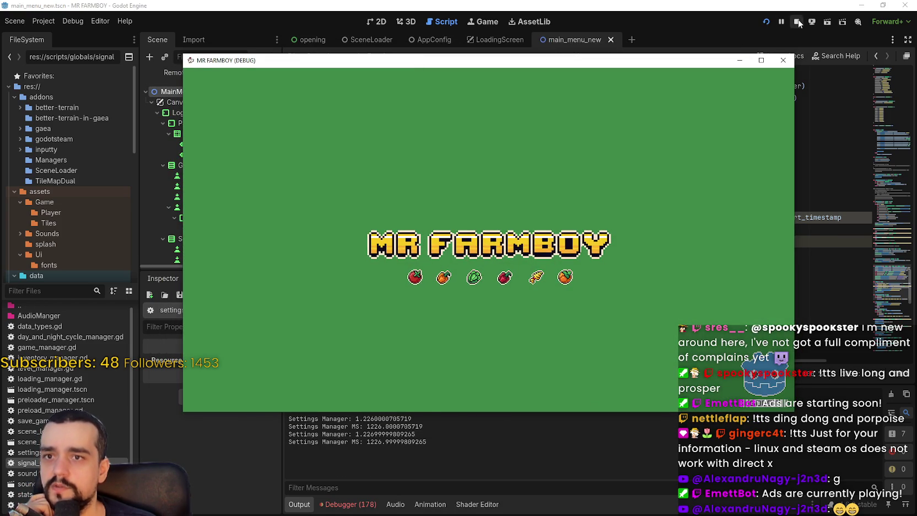
{"action": "left_click", "coordinate": [797, 22]}
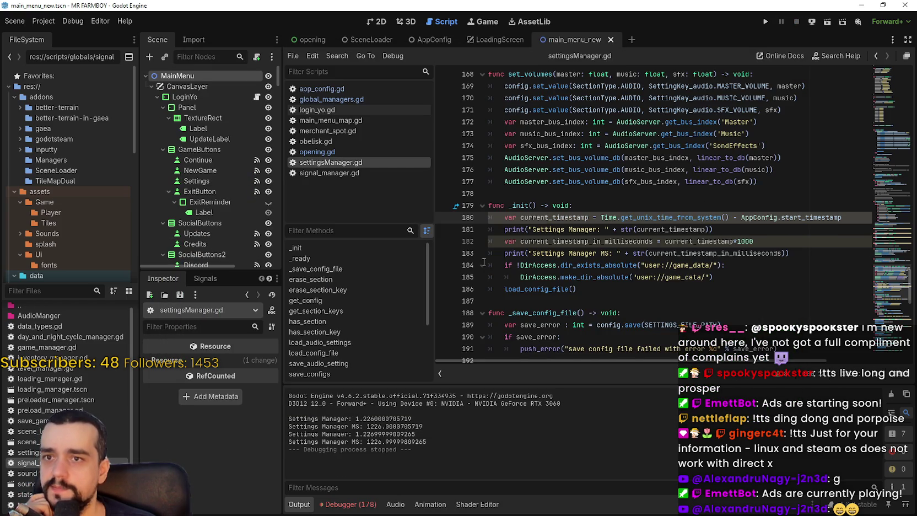
Step: Comment out lines 15, 13 and the _ready header in global_managers.gd again and save
{"action": "left_click", "coordinate": [325, 100]}
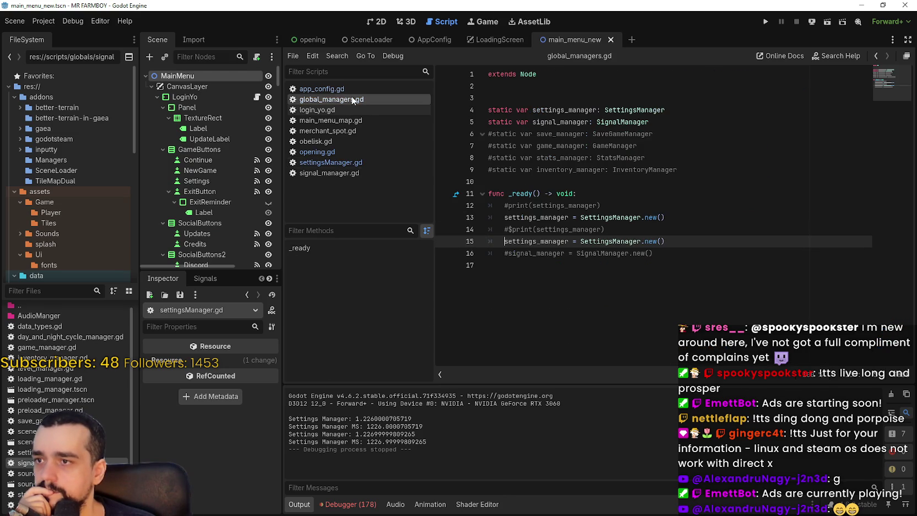
{"action": "key", "text": "ctrl+k"}
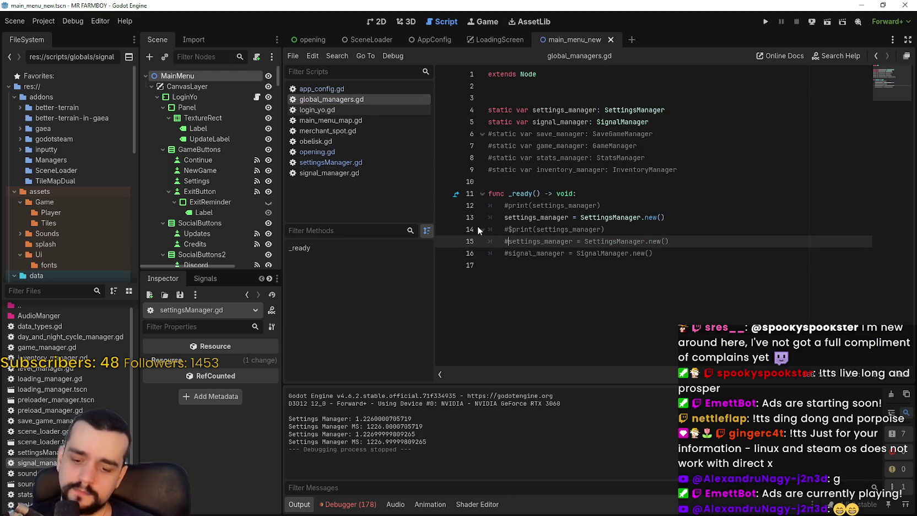
{"action": "left_click", "coordinate": [505, 217]}
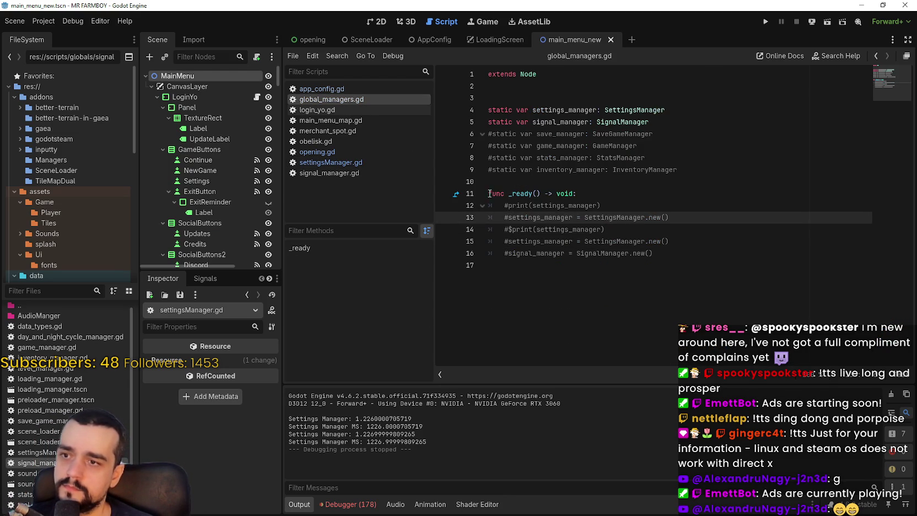
{"action": "key", "text": "ctrl+k"}
{"action": "left_click", "coordinate": [489, 193]}
{"action": "key", "text": "ctrl+k"}
{"action": "key", "text": "ctrl+s"}
{"action": "left_click", "coordinate": [515, 183]}
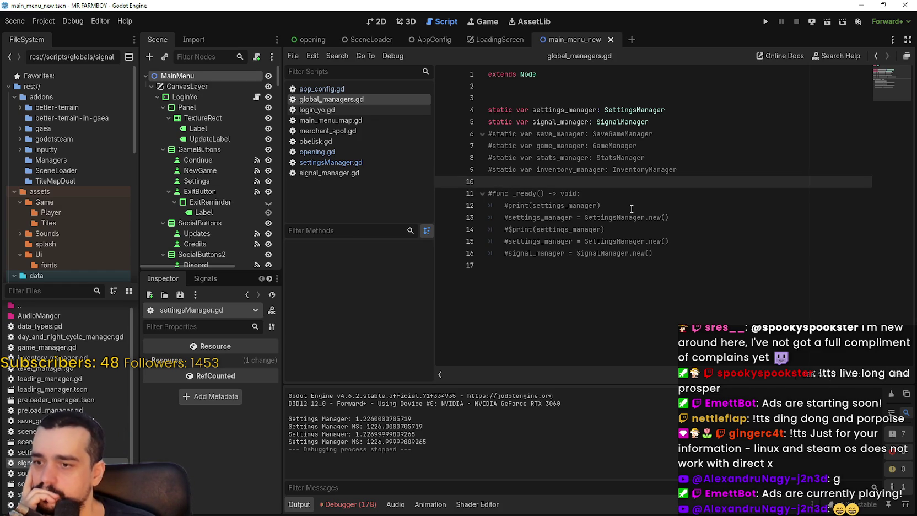
Step: Run and stop the game, then bring up opening.gd
{"action": "left_click", "coordinate": [765, 23]}
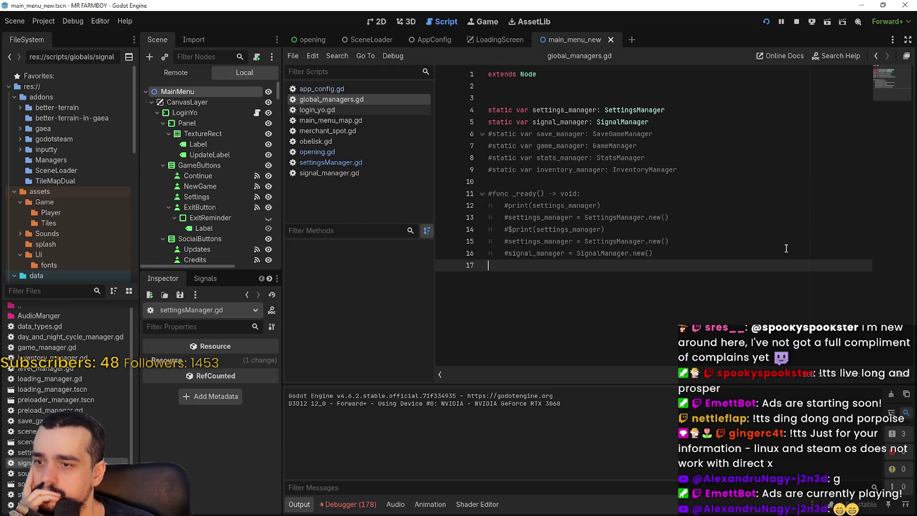
{"action": "left_click", "coordinate": [797, 22]}
{"action": "left_click", "coordinate": [337, 153]}
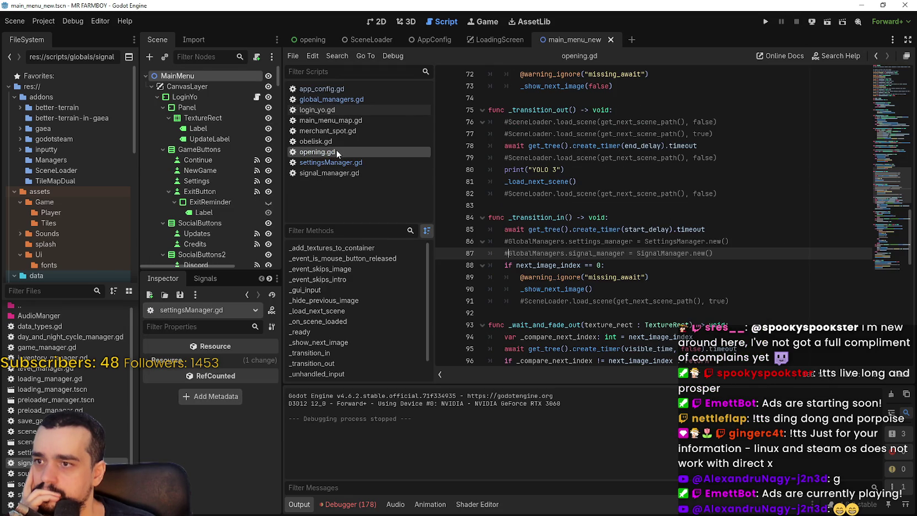
Step: Copy the Settings Manager timestamp print line from settingsManager.gd's _init
{"action": "left_click", "coordinate": [342, 88]}
{"action": "left_click", "coordinate": [674, 221]}
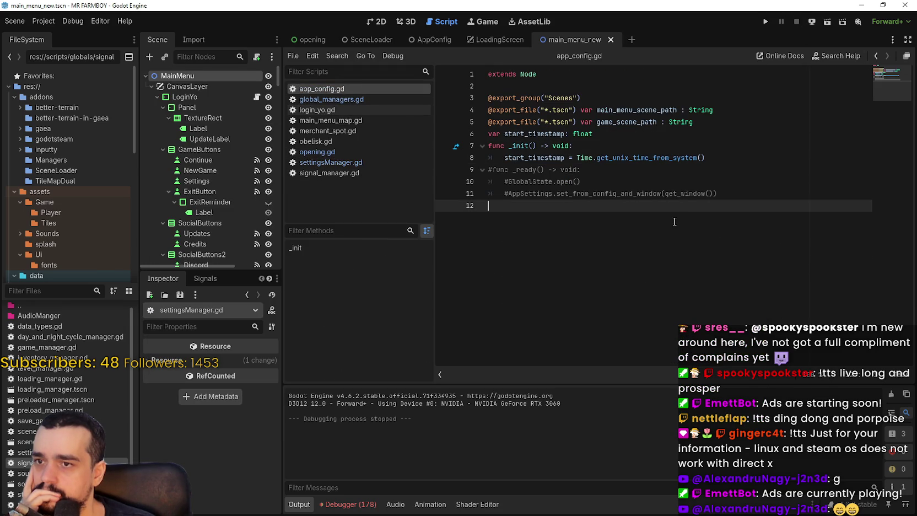
{"action": "left_click", "coordinate": [727, 158]}
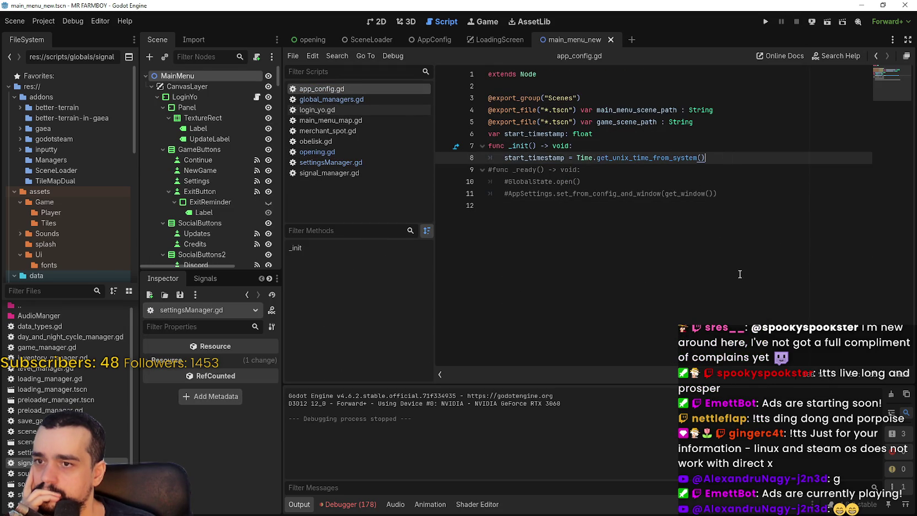
{"action": "left_click", "coordinate": [333, 152]}
{"action": "left_click", "coordinate": [332, 162]}
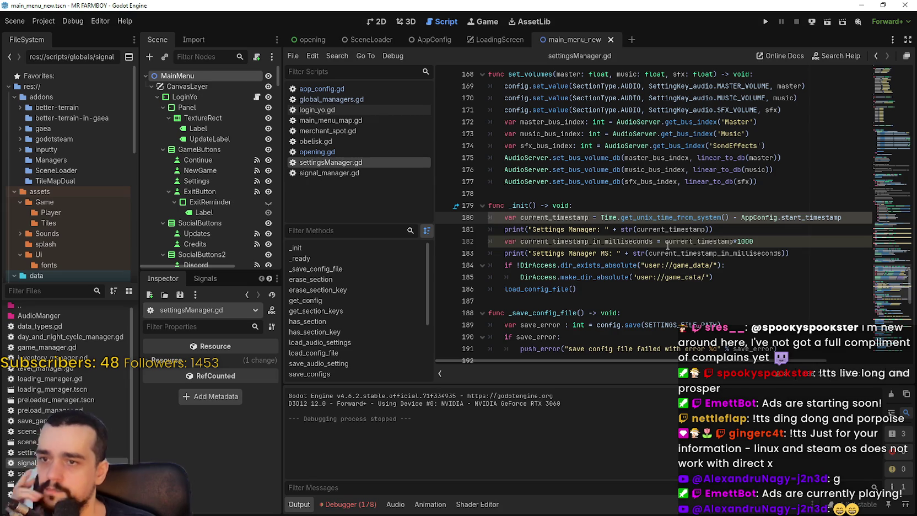
{"action": "left_click", "coordinate": [665, 241]}
{"action": "left_click_drag", "start_coordinate": [713, 229], "coordinate": [519, 239]}
Step: Paste the print into app_config.gd's _init, switch it to start_timestamp labelled 'Start Timestamp', and save
{"action": "left_click", "coordinate": [330, 99]}
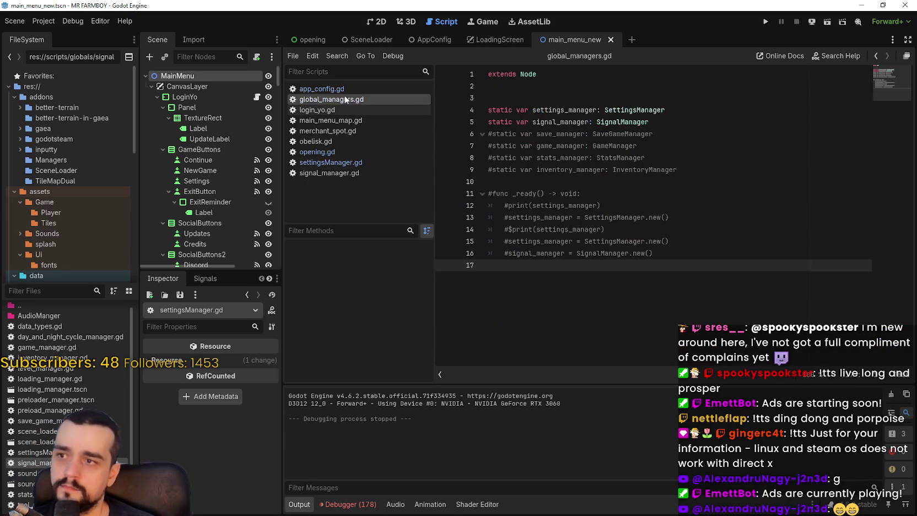
{"action": "left_click", "coordinate": [325, 88]}
{"action": "left_click", "coordinate": [754, 167]}
{"action": "left_click", "coordinate": [751, 157]}
{"action": "key", "text": "ctrl+v"}
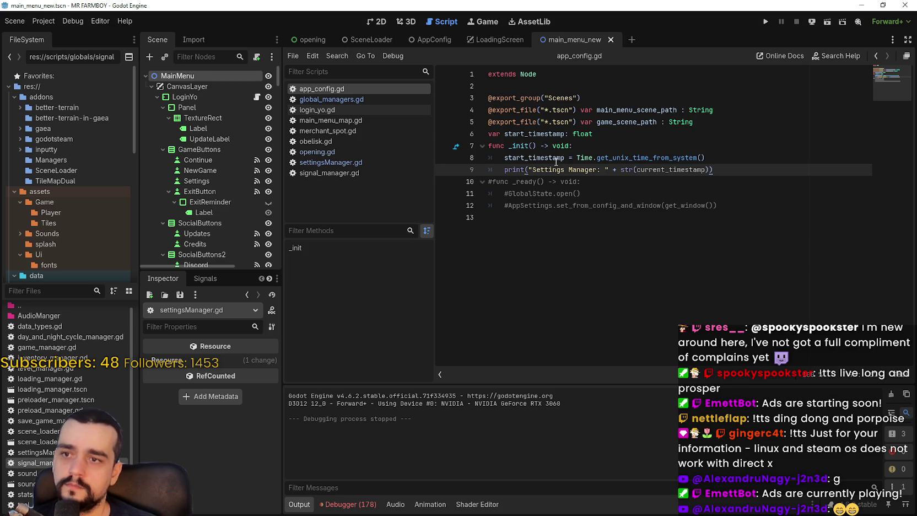
{"action": "double_click", "coordinate": [556, 159]}
{"action": "key", "text": "ctrl+c"}
{"action": "left_click", "coordinate": [580, 170]}
{"action": "key", "text": "ctrl+v"}
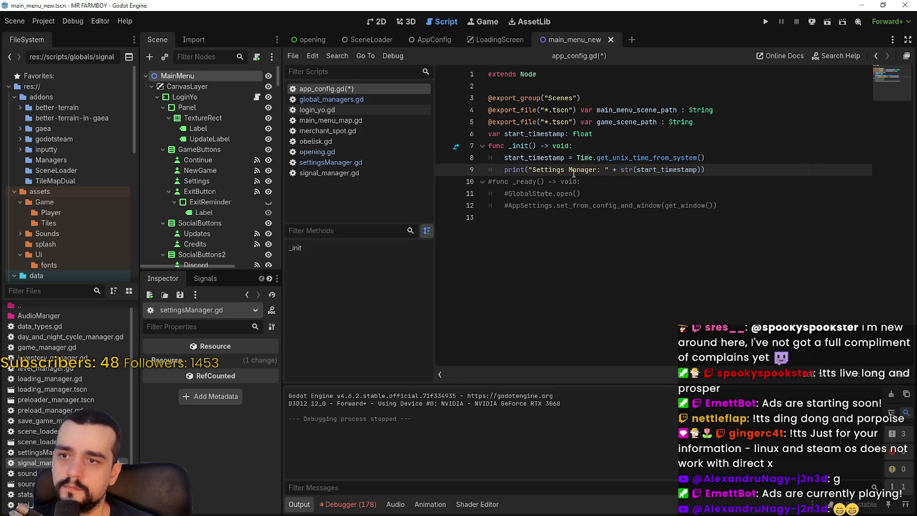
{"action": "left_click_drag", "start_coordinate": [561, 170], "coordinate": [575, 170]}
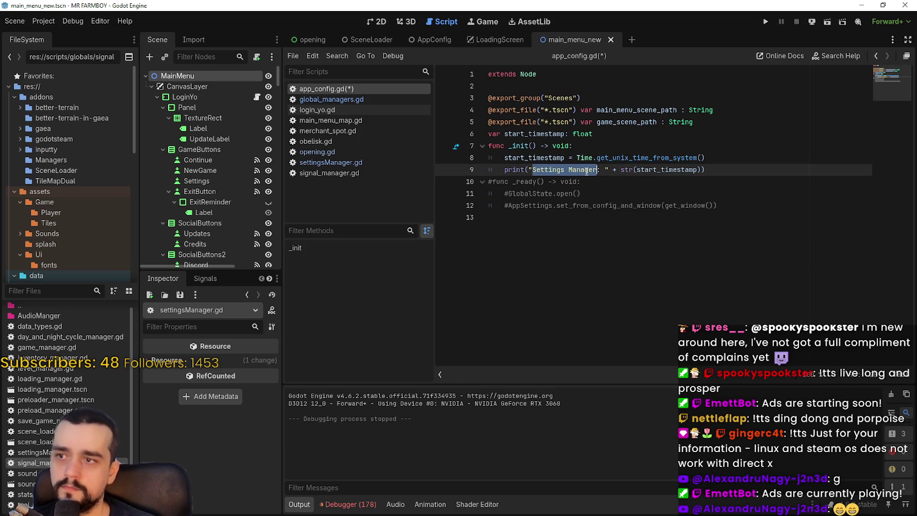
{"action": "type", "text": "A"}
{"action": "key", "text": "BackSpace"}
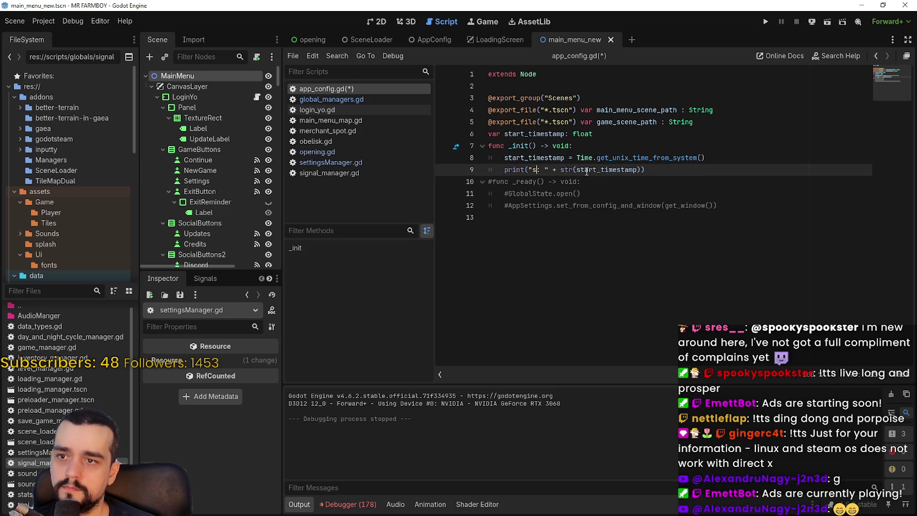
{"action": "type", "text": "Start Timestamp"}
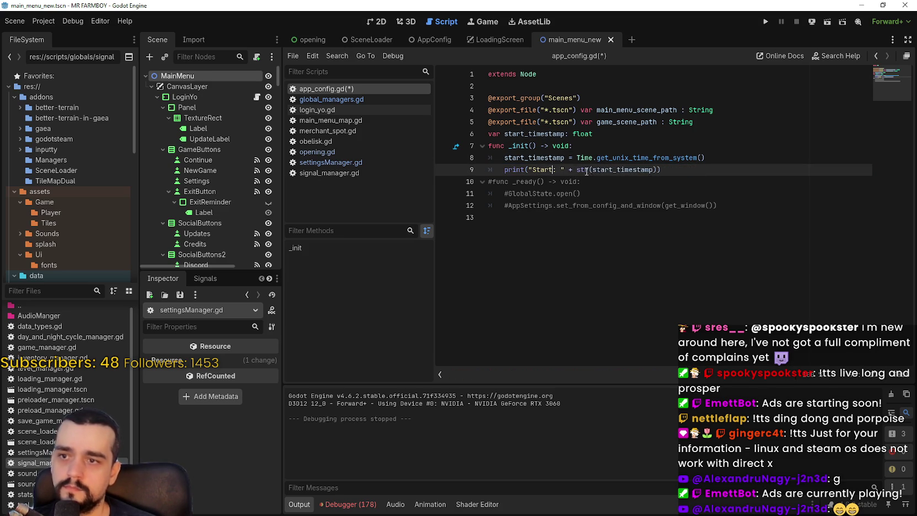
{"action": "type", "text": "mp"}
{"action": "key", "text": "ctrl+s"}
Step: Run the game to log the Start Timestamp, stop it, and fold the commented _ready block
{"action": "left_click", "coordinate": [610, 190]}
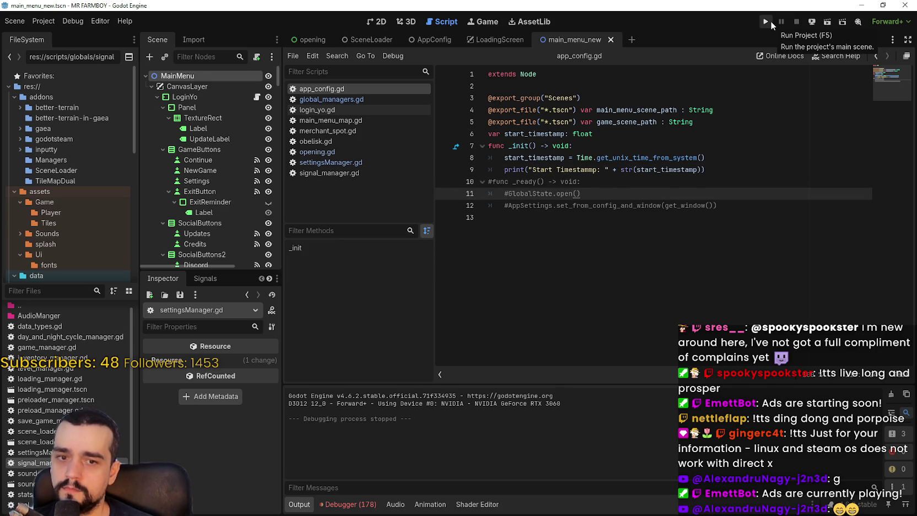
{"action": "left_click", "coordinate": [766, 22]}
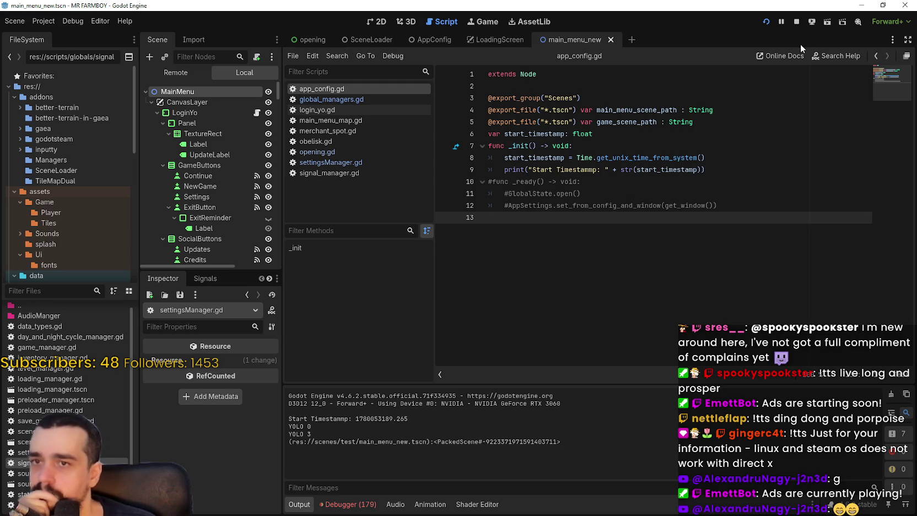
{"action": "left_click", "coordinate": [797, 21]}
{"action": "left_click", "coordinate": [483, 181]}
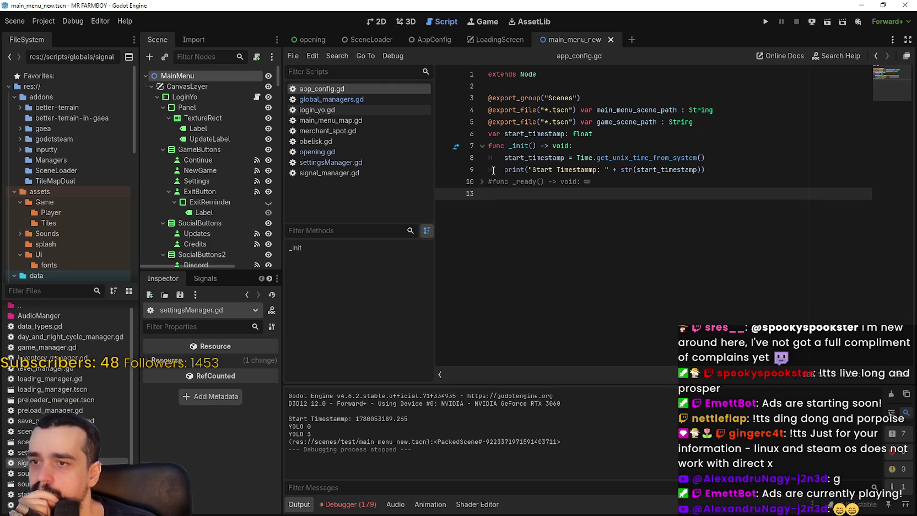
Step: Unfold the _ready block and review SettingsManager's _init code around line 182
{"action": "left_click", "coordinate": [482, 181]}
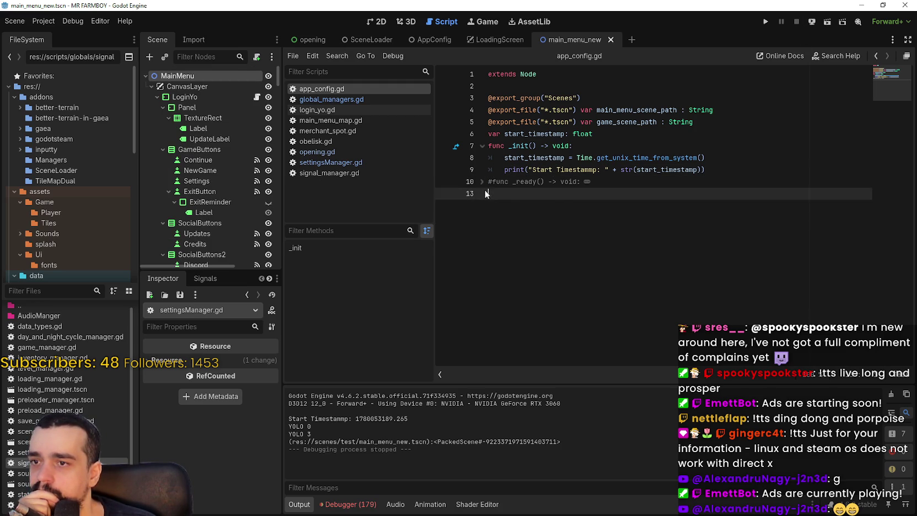
{"action": "left_click", "coordinate": [341, 101]}
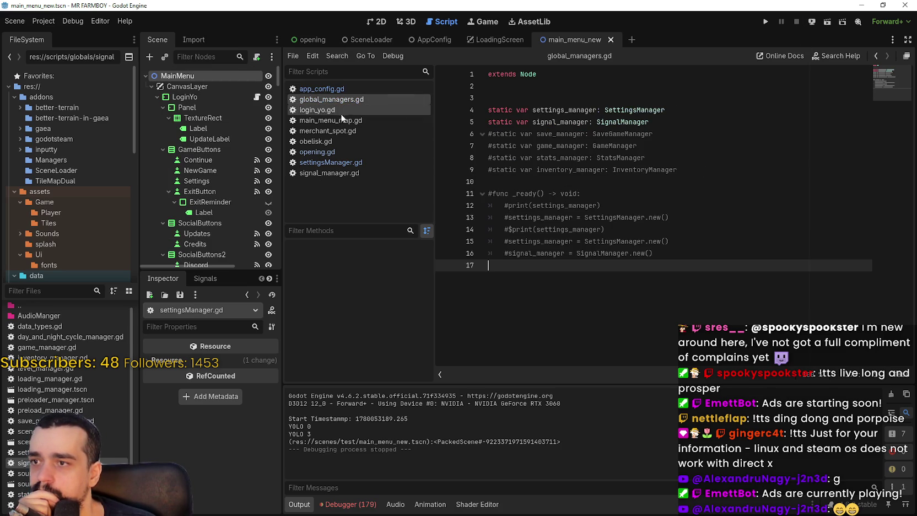
{"action": "left_click", "coordinate": [340, 150]}
{"action": "left_click", "coordinate": [331, 162]}
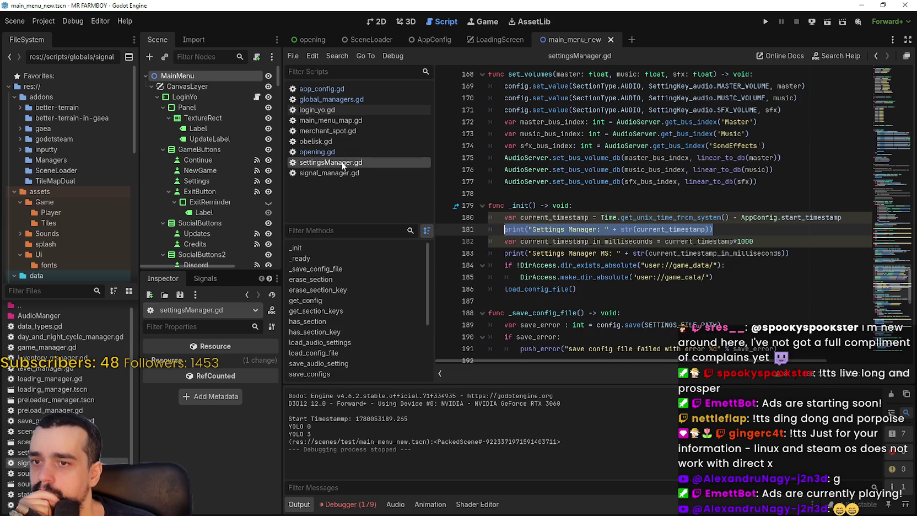
{"action": "left_click", "coordinate": [673, 205]}
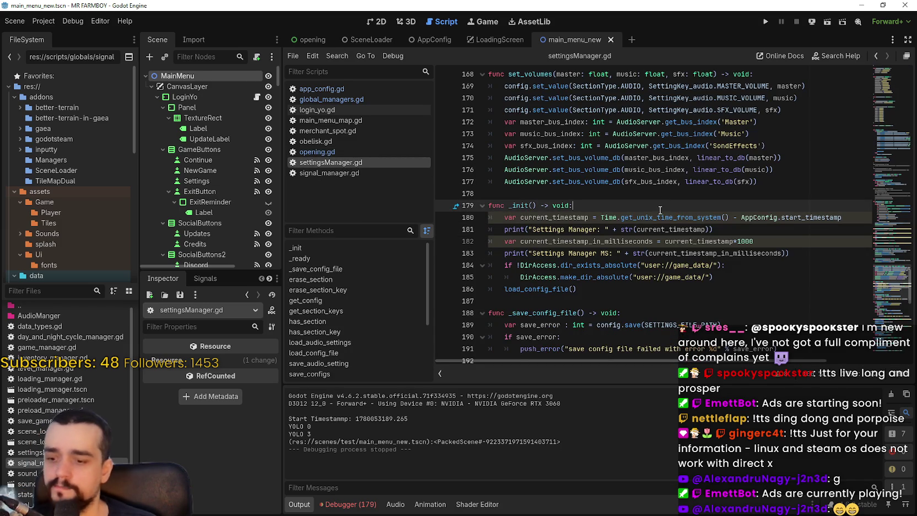
{"action": "left_click", "coordinate": [582, 243]}
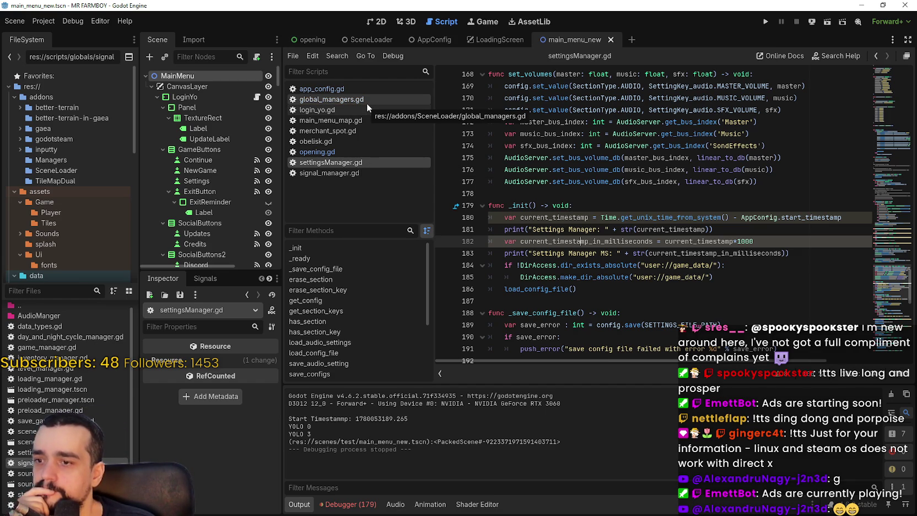
Step: Comment out the settings_manager and signal_manager declarations on lines 4–5, save, and launch the game
{"action": "left_click", "coordinate": [320, 103]}
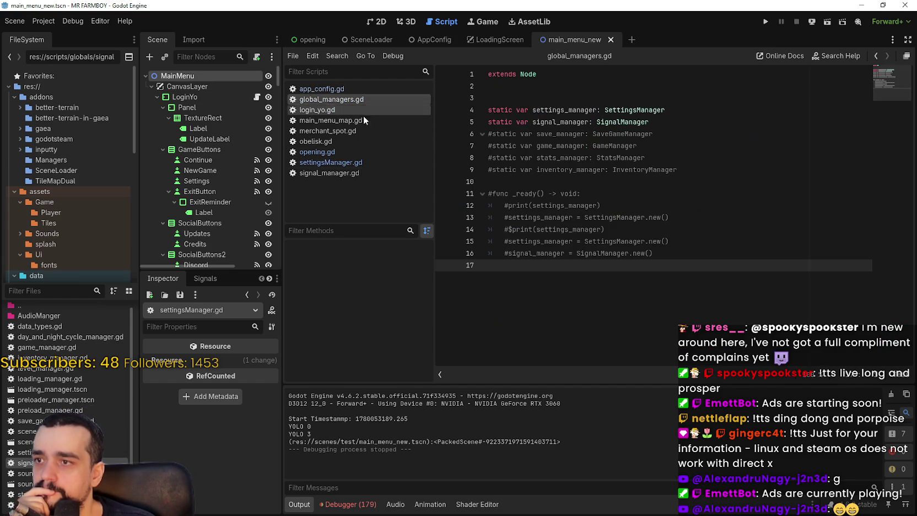
{"action": "left_click", "coordinate": [490, 122]}
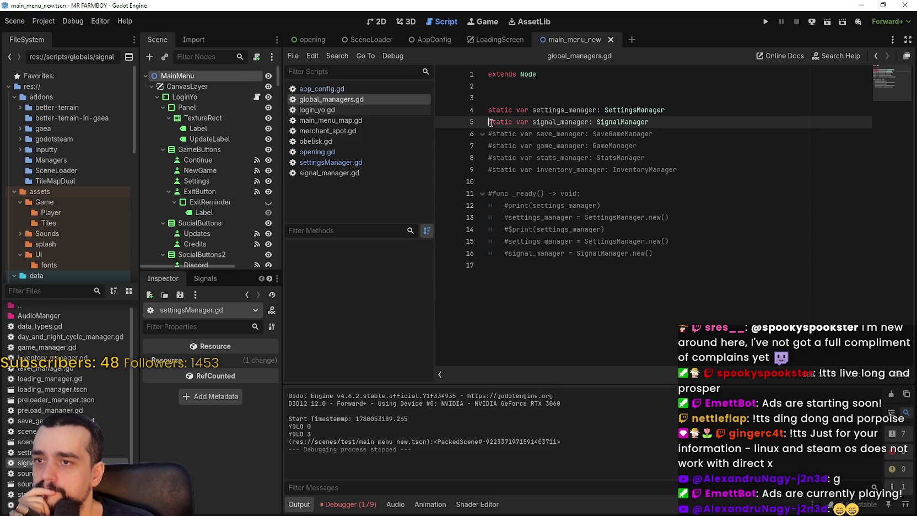
{"action": "key", "text": "ctrl+k"}
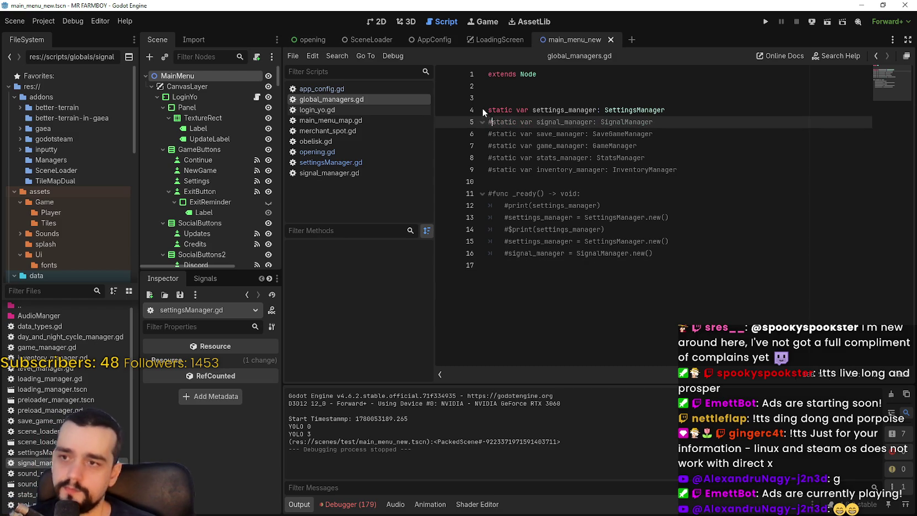
{"action": "left_click", "coordinate": [488, 110]}
{"action": "key", "text": "ctrl+k"}
{"action": "key", "text": "ctrl+s"}
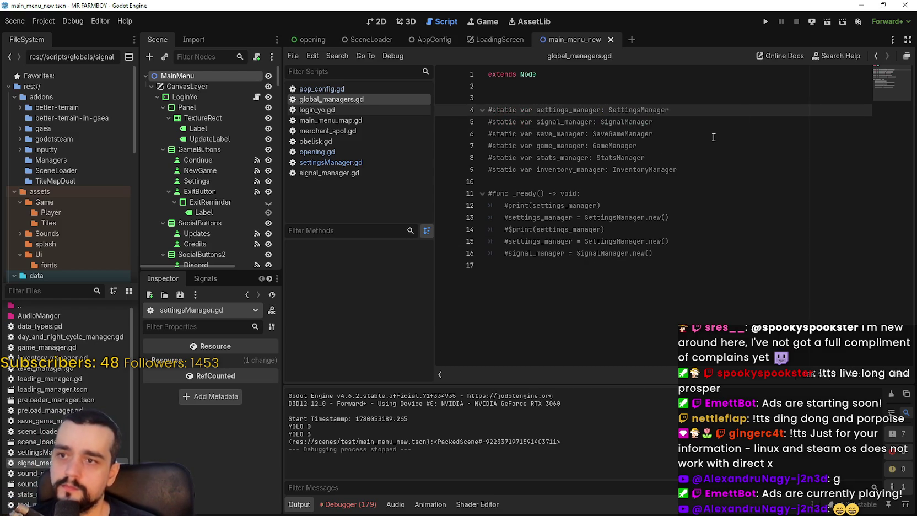
{"action": "left_click", "coordinate": [766, 22]}
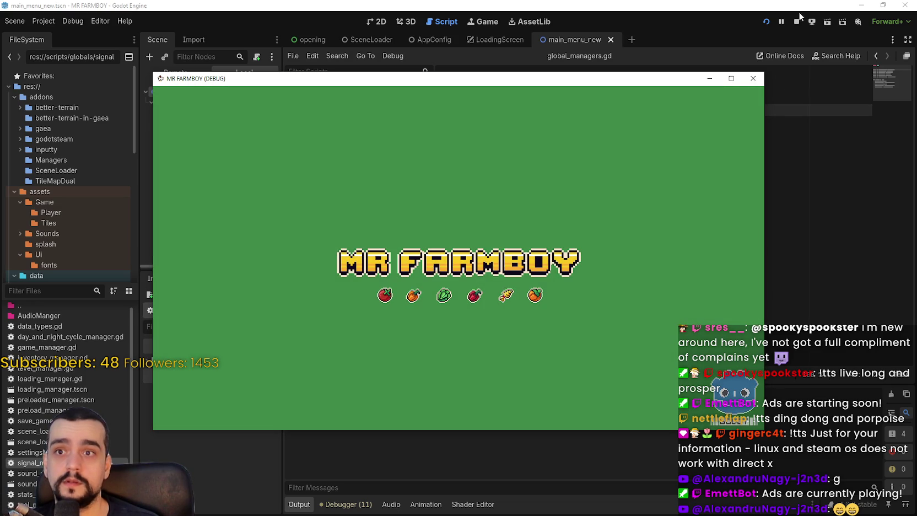
Step: Stop the game, place the Clock stopwatch beside a smaller editor, and time the relaunch at 1.68 seconds
{"action": "left_click", "coordinate": [797, 21]}
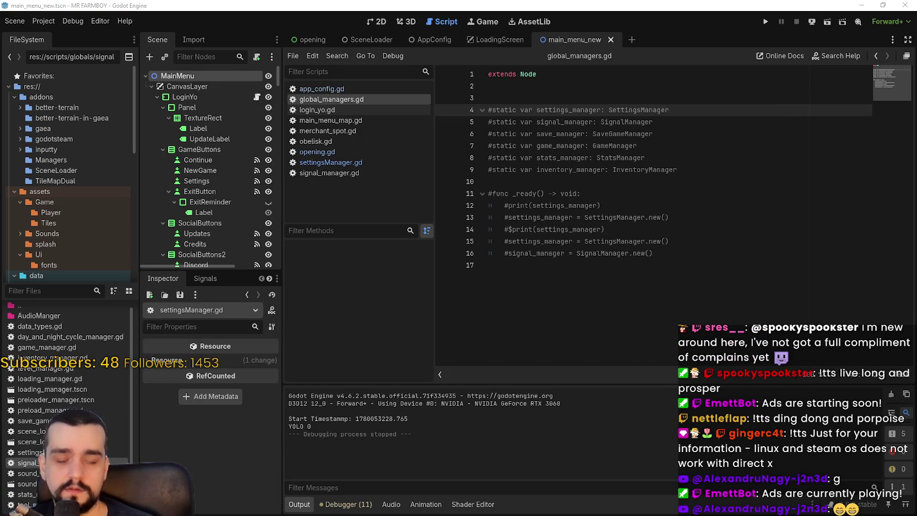
{"action": "key", "text": "alt+Tab"}
{"action": "left_click", "coordinate": [883, 5]}
{"action": "left_click_drag", "start_coordinate": [695, 25], "coordinate": [493, 24]}
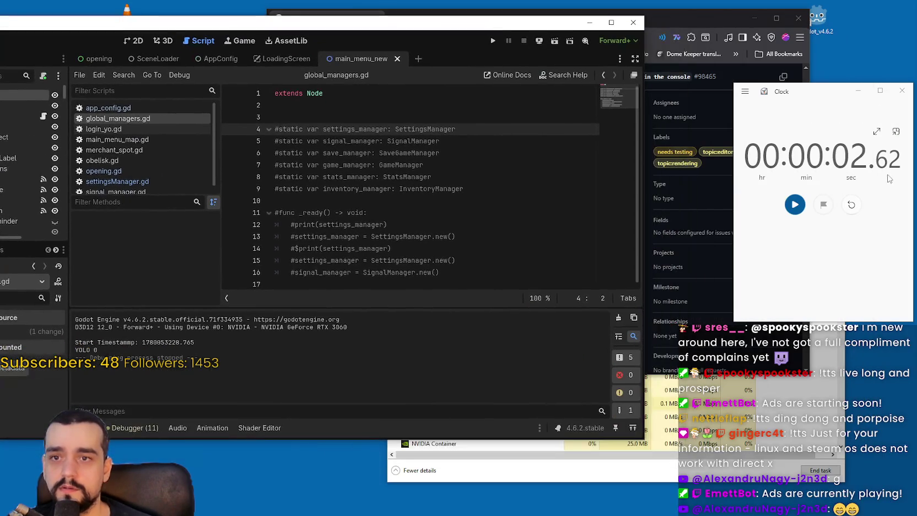
{"action": "left_click", "coordinate": [852, 205]}
{"action": "mouse_move", "coordinate": [780, 96]}
{"action": "left_mouse_down"}
{"action": "mouse_move", "coordinate": [683, 43]}
{"action": "mouse_move", "coordinate": [683, 26]}
{"action": "mouse_move", "coordinate": [718, 25]}
{"action": "left_mouse_up"}
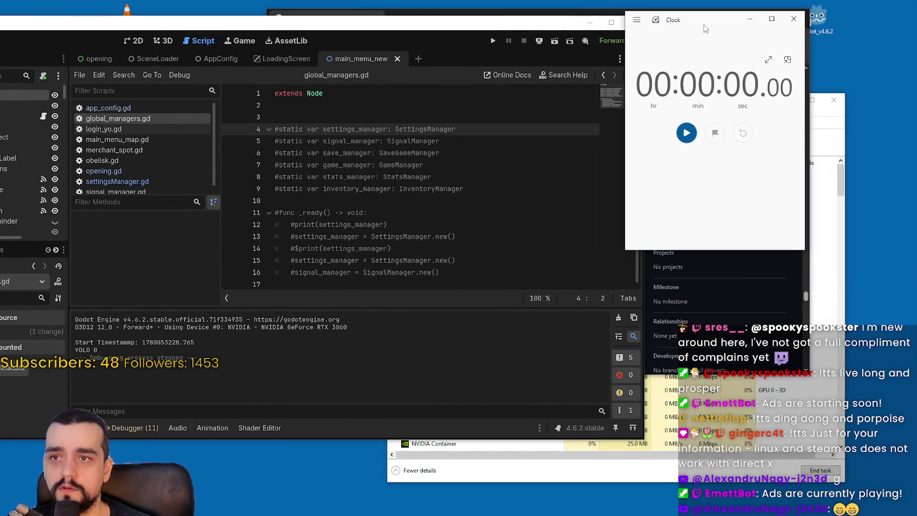
{"action": "left_click", "coordinate": [492, 42]}
{"action": "left_click", "coordinate": [687, 136]}
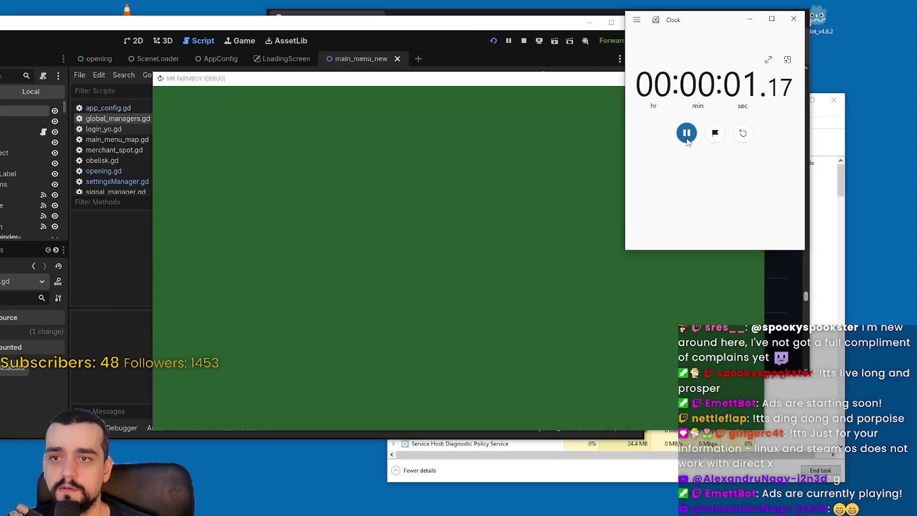
{"action": "left_click", "coordinate": [686, 140]}
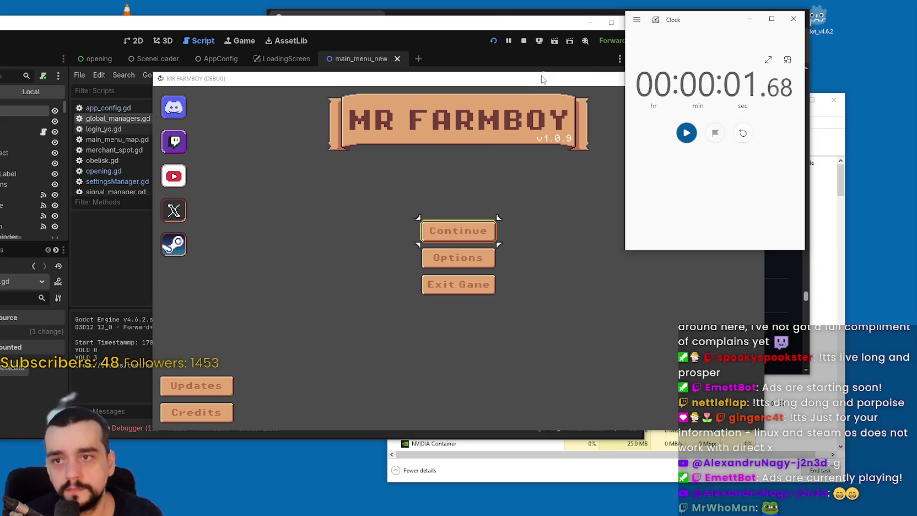
Step: Uncomment lines 4–5 in global_managers.gd and change settings_manager's type from SettingsManager to Node
{"action": "left_click_drag", "start_coordinate": [542, 77], "coordinate": [627, 126]}
{"action": "left_click", "coordinate": [523, 40]}
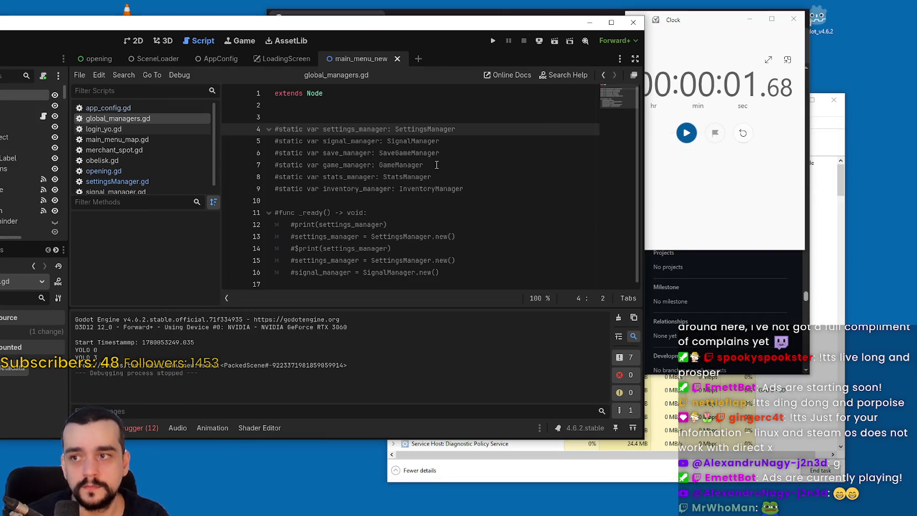
{"action": "left_click", "coordinate": [435, 165]}
{"action": "left_click", "coordinate": [277, 130]}
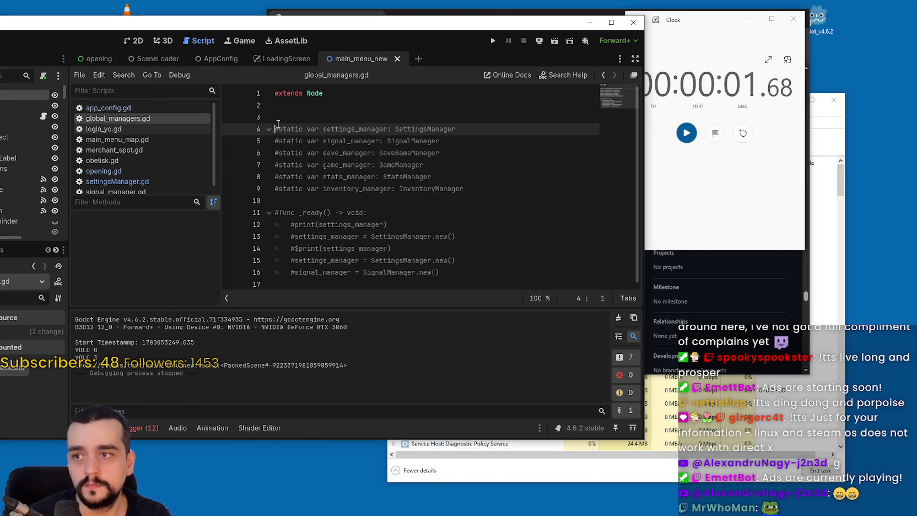
{"action": "key", "text": "BackSpace"}
{"action": "key", "text": "Down"}
{"action": "key", "text": "Delete"}
{"action": "double_click", "coordinate": [459, 130]}
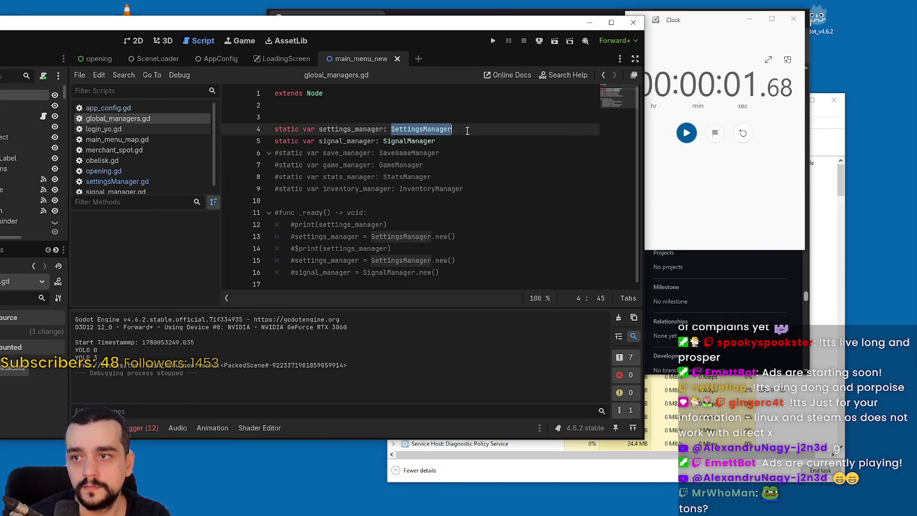
{"action": "type", "text": "N"}
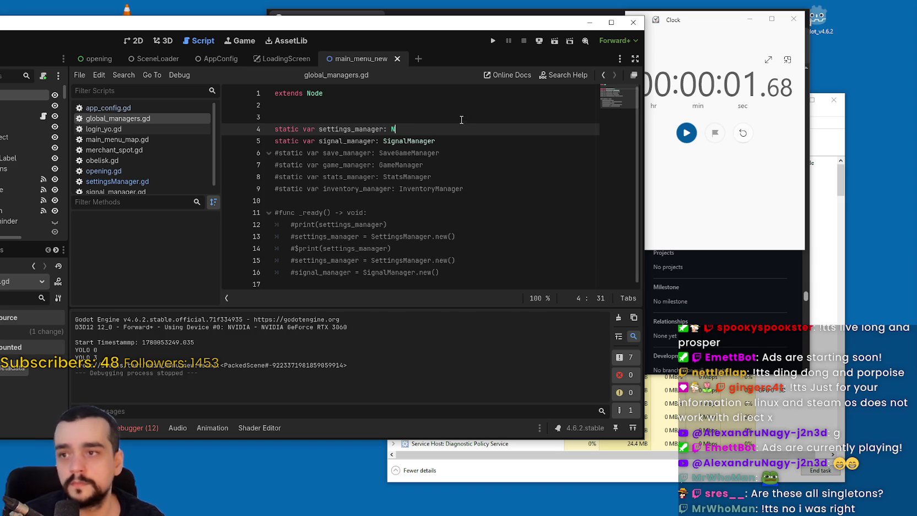
{"action": "type", "text": "ode"}
{"action": "left_click", "coordinate": [436, 119]}
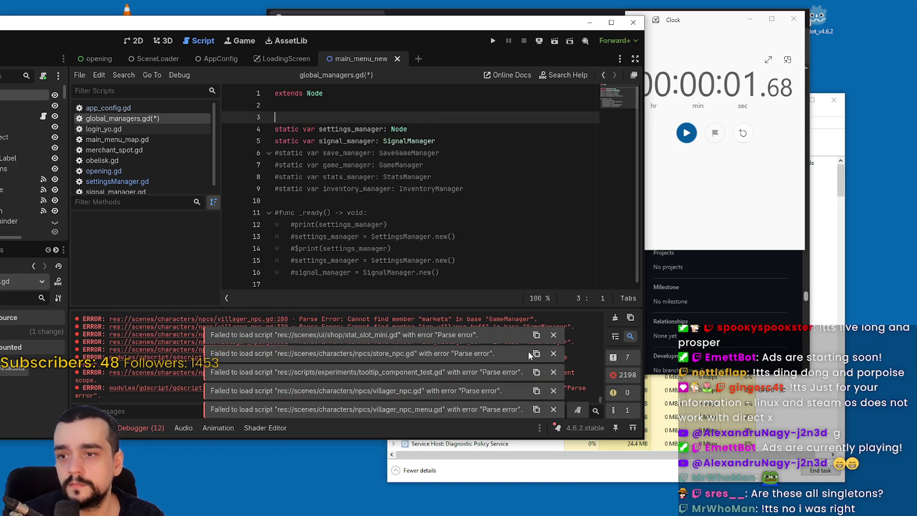
Step: Open Project Settings on the Globals Autoload list
{"action": "scroll", "coordinate": [598, 396], "scroll_direction": "down", "scroll_amount": 10}
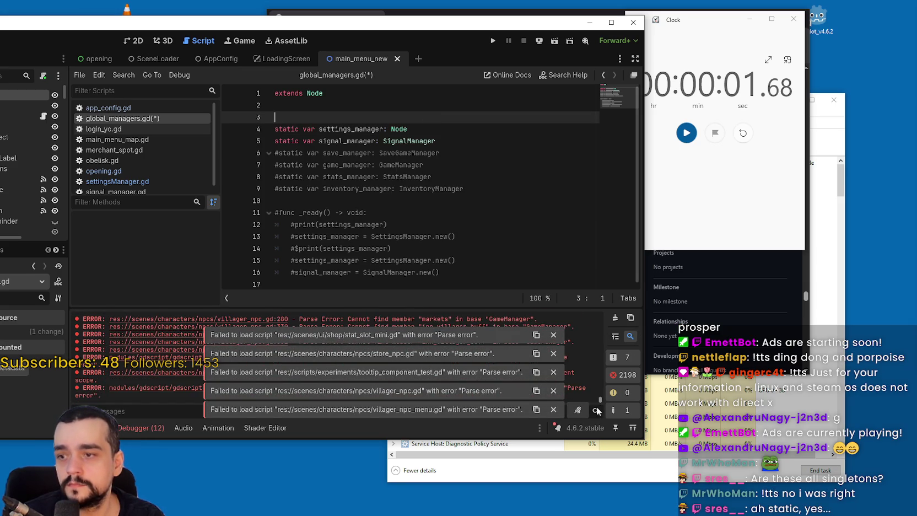
{"action": "left_click_drag", "start_coordinate": [596, 381], "coordinate": [592, 307]}
{"action": "left_click", "coordinate": [463, 177]}
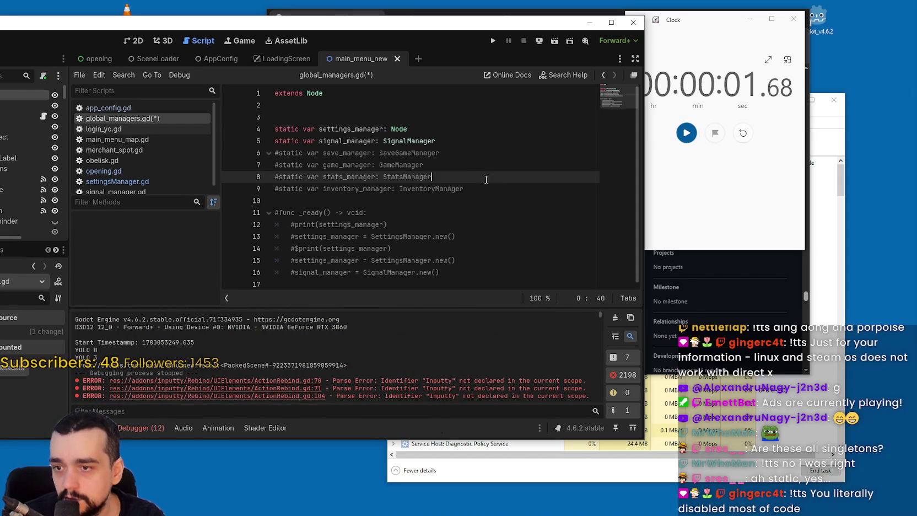
{"action": "left_click_drag", "start_coordinate": [268, 28], "coordinate": [93, 70]}
{"action": "left_click", "coordinate": [37, 82]}
{"action": "left_click", "coordinate": [43, 95]}
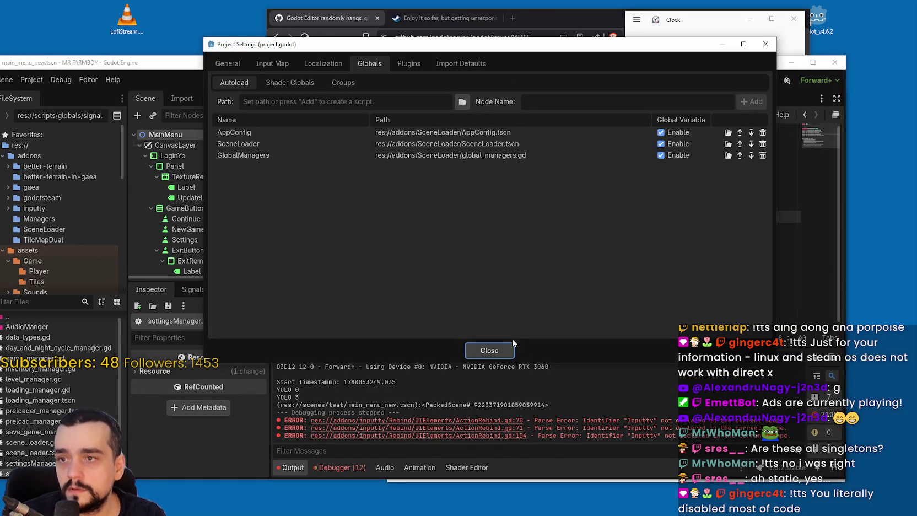
Step: Close Project Settings and select the SignalManager type on line 5 for retyping
{"action": "left_click", "coordinate": [507, 350]}
{"action": "left_click_drag", "start_coordinate": [683, 68], "coordinate": [513, 54]}
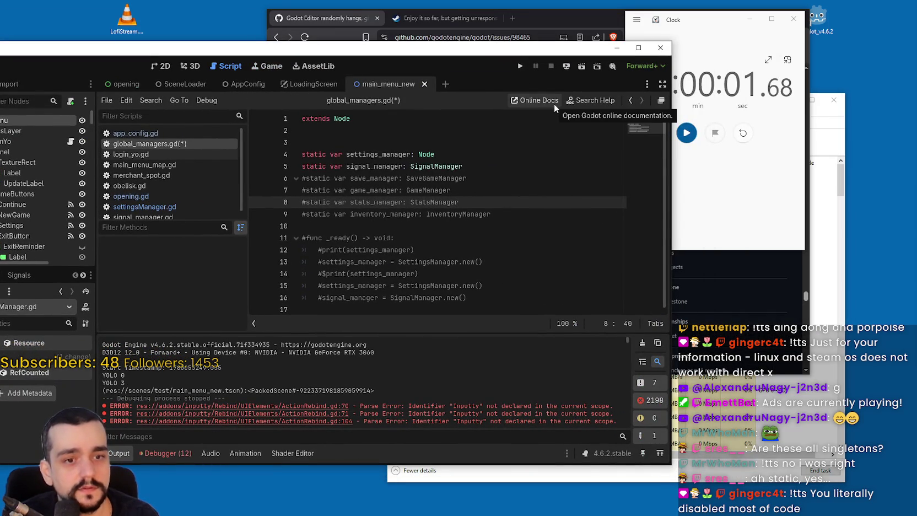
{"action": "left_click", "coordinate": [443, 167]}
{"action": "double_click", "coordinate": [442, 167]}
Step: Type signal_manager as Node and save global_managers.gd
{"action": "type", "text": "Node"}
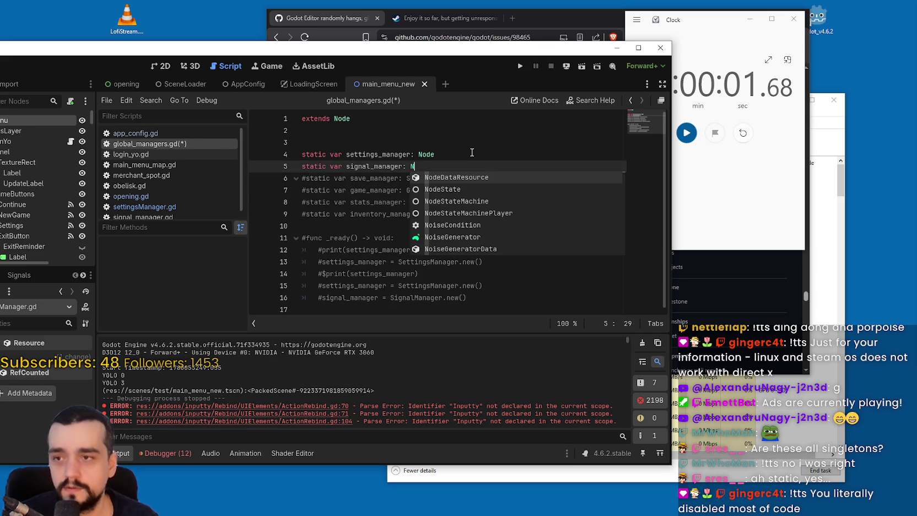
{"action": "key", "text": "ctrl+s"}
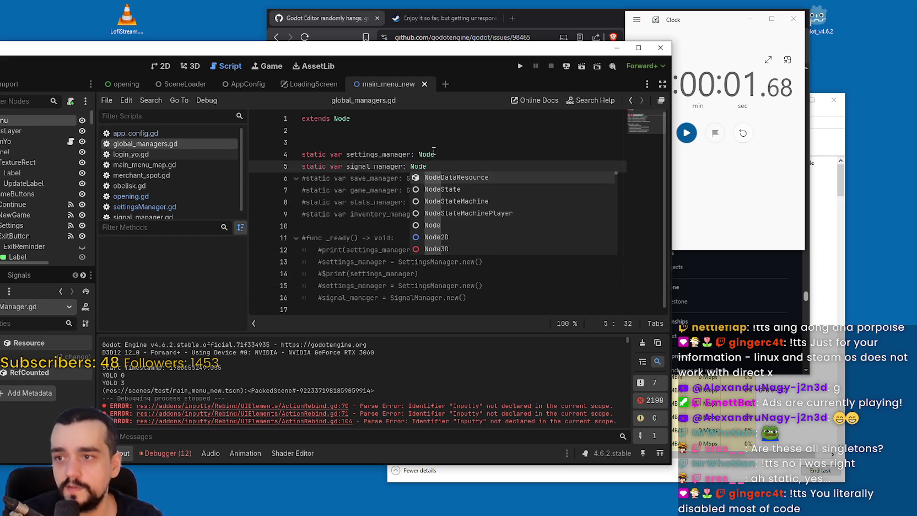
{"action": "key", "text": "Escape"}
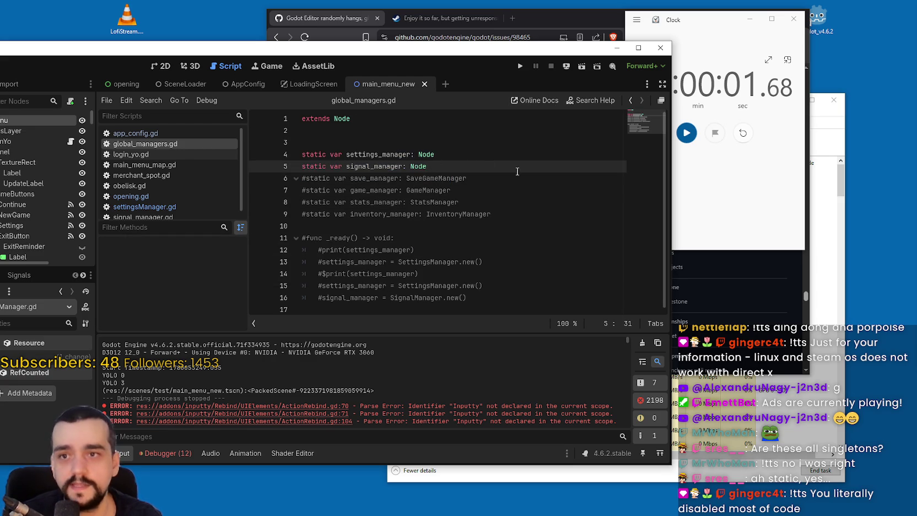
Step: Reset the stopwatch and run the game twice to its main menu, stopping each run
{"action": "left_click", "coordinate": [743, 132]}
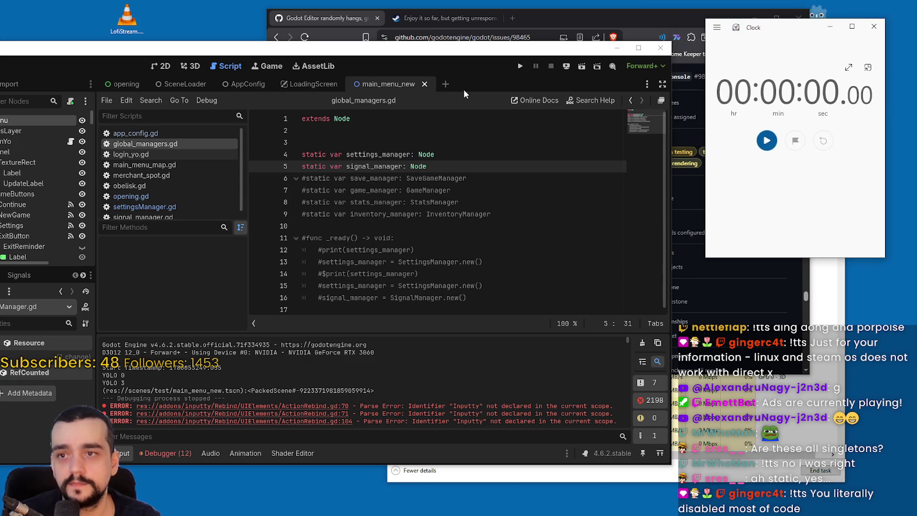
{"action": "left_click", "coordinate": [520, 66]}
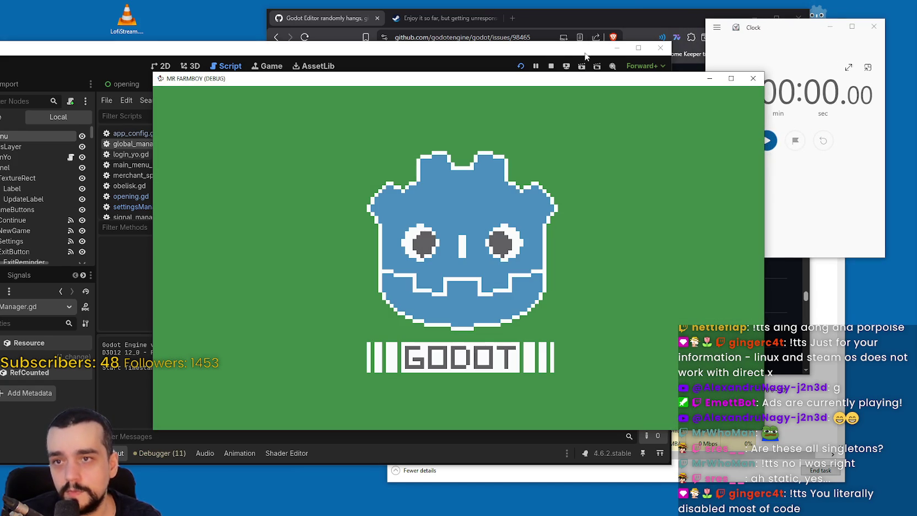
{"action": "left_click", "coordinate": [552, 66]}
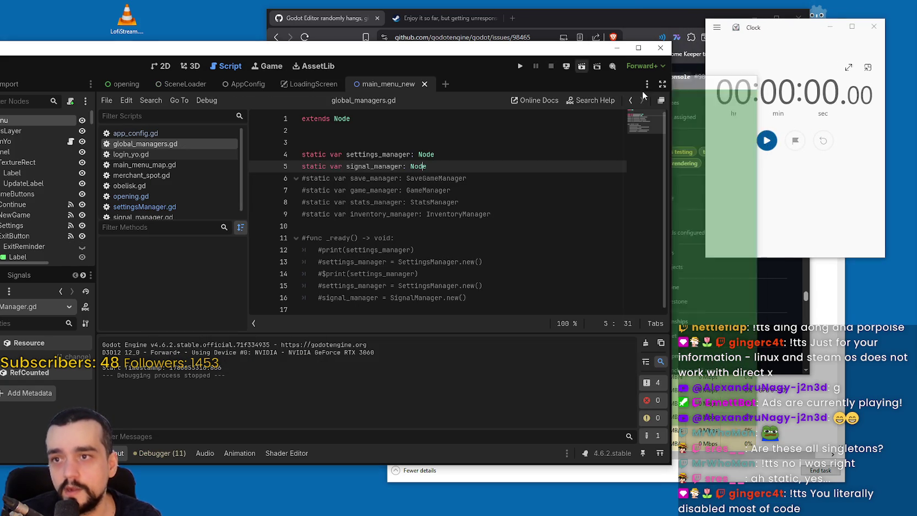
{"action": "left_click", "coordinate": [518, 66]}
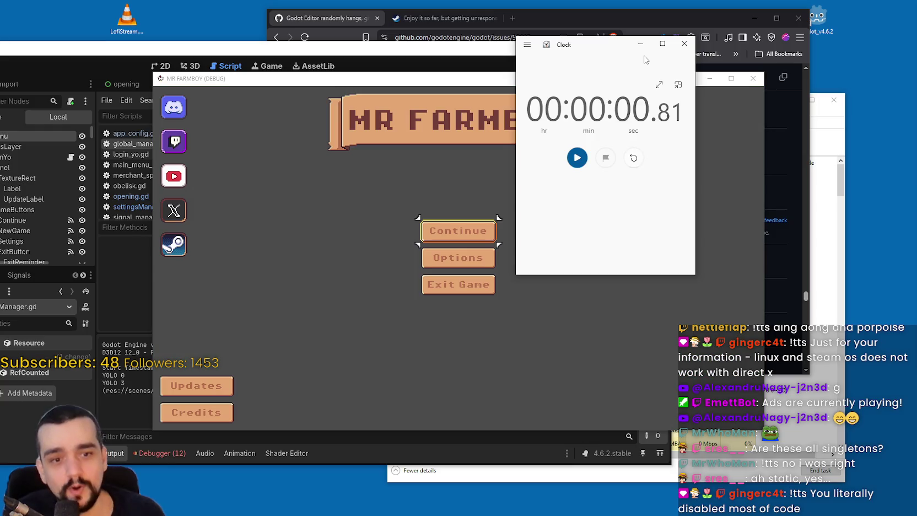
{"action": "left_click_drag", "start_coordinate": [596, 43], "coordinate": [752, 58]}
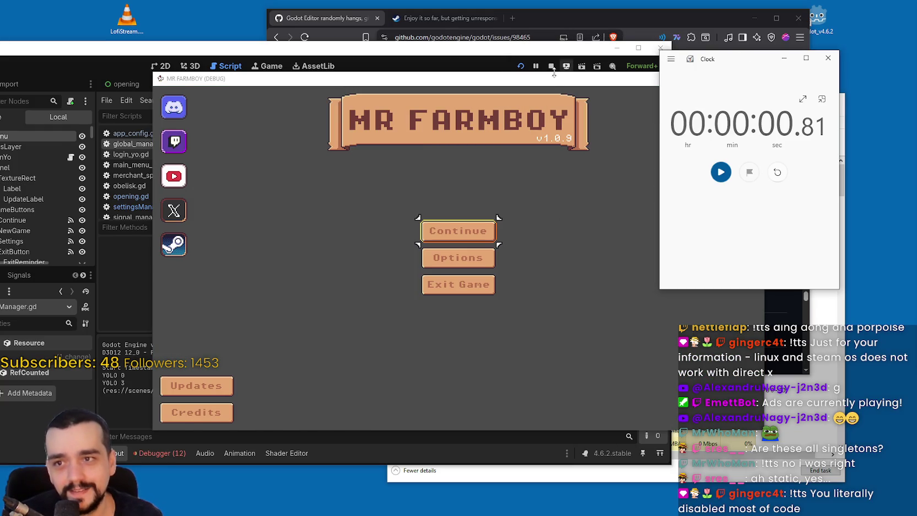
{"action": "left_click", "coordinate": [551, 65]}
{"action": "left_click", "coordinate": [447, 158]}
Step: Retype line 4 as SettingsManager and line 5 as SignalManager, then save the script
{"action": "double_click", "coordinate": [447, 158]}
{"action": "type", "text": "Setting"}
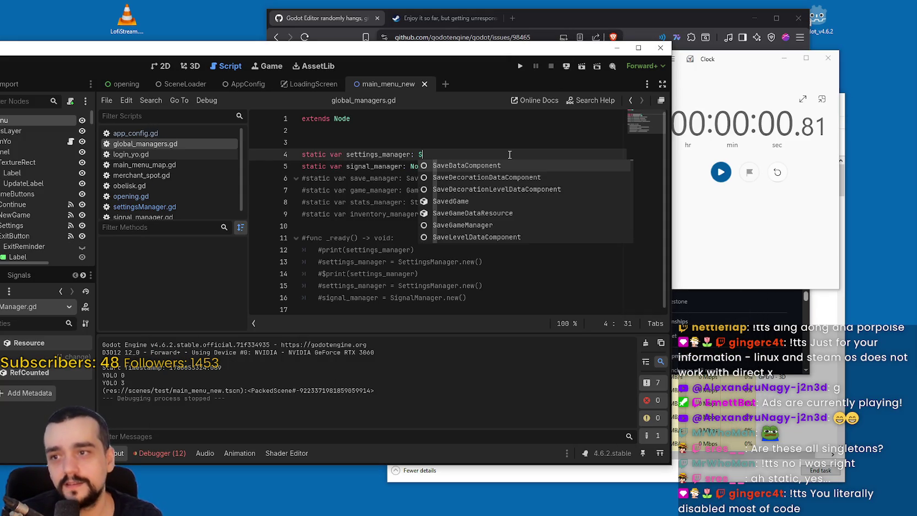
{"action": "key", "text": "Return"}
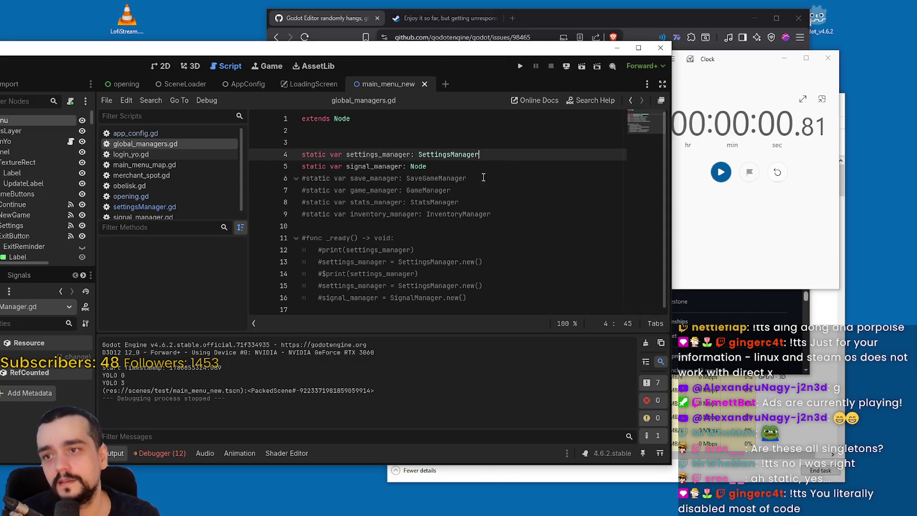
{"action": "left_click", "coordinate": [486, 177]}
{"action": "left_click", "coordinate": [478, 166]}
{"action": "key", "text": "ctrl+shift+Left"}
{"action": "type", "text": "Sign"}
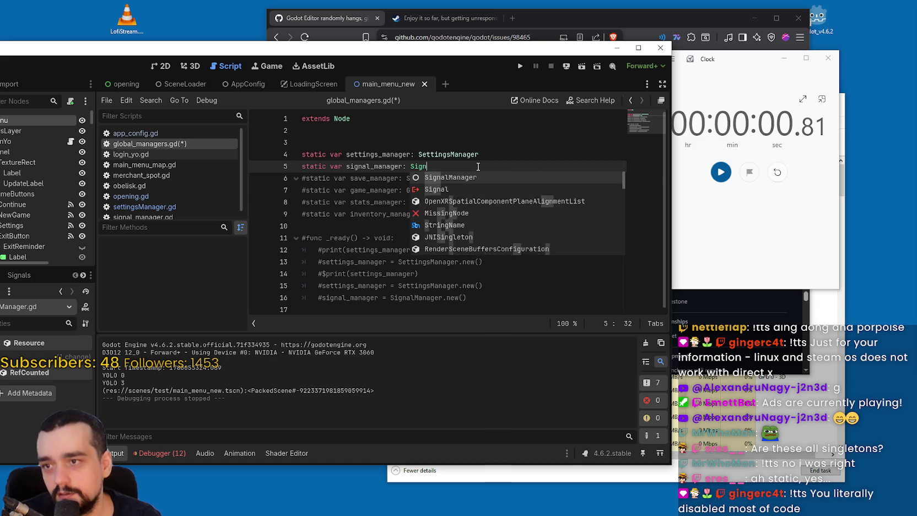
{"action": "key", "text": "Return"}
{"action": "key", "text": "ctrl+s"}
Step: Time the game's launch with the stopwatch, reaching the main menu at 2.33 seconds, then stop the game
{"action": "left_click", "coordinate": [777, 172]}
{"action": "left_click_drag", "start_coordinate": [744, 59], "coordinate": [756, 57]}
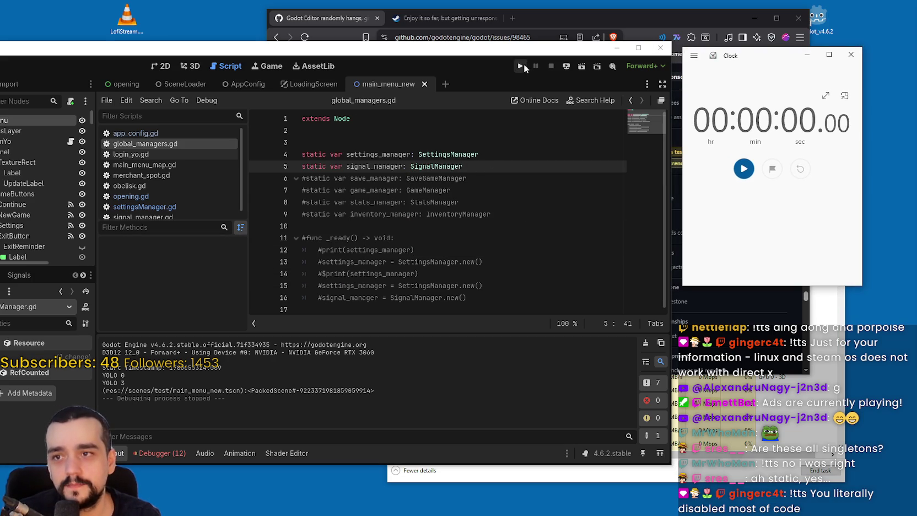
{"action": "left_click", "coordinate": [519, 66]}
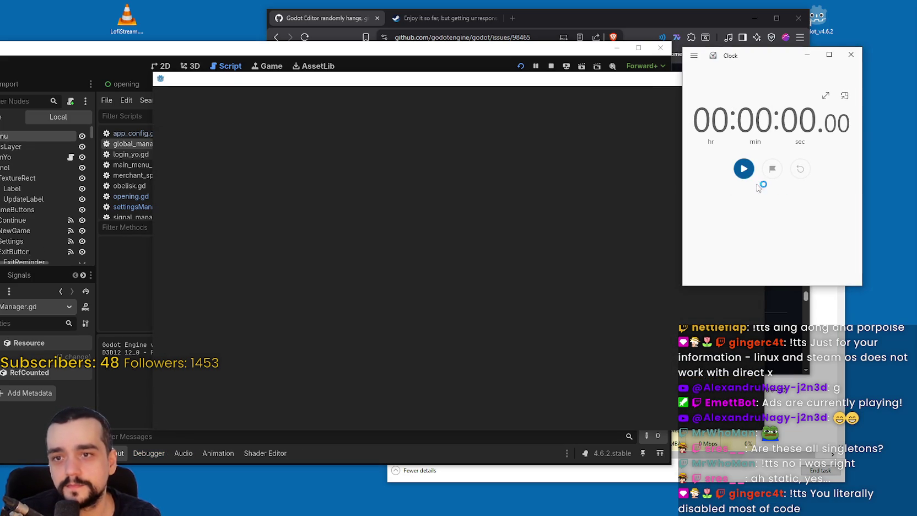
{"action": "left_click", "coordinate": [551, 65]}
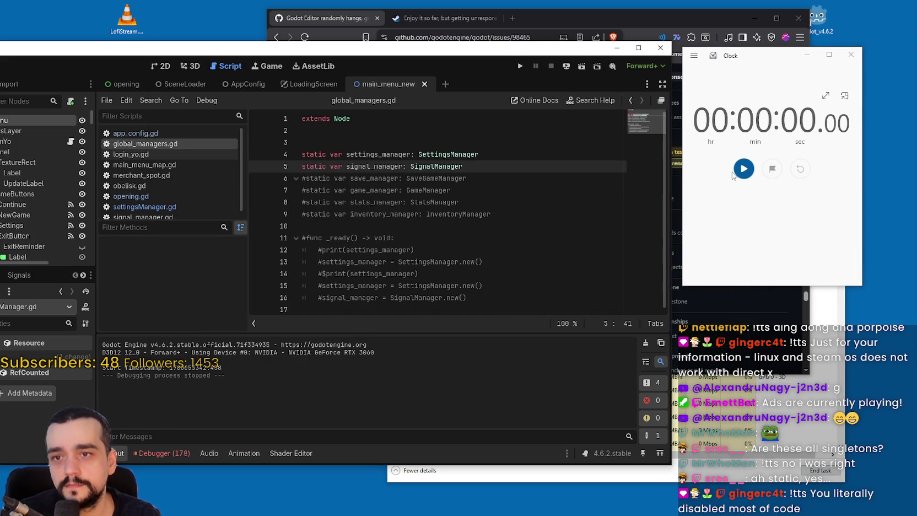
{"action": "left_click_drag", "start_coordinate": [737, 86], "coordinate": [781, 88]}
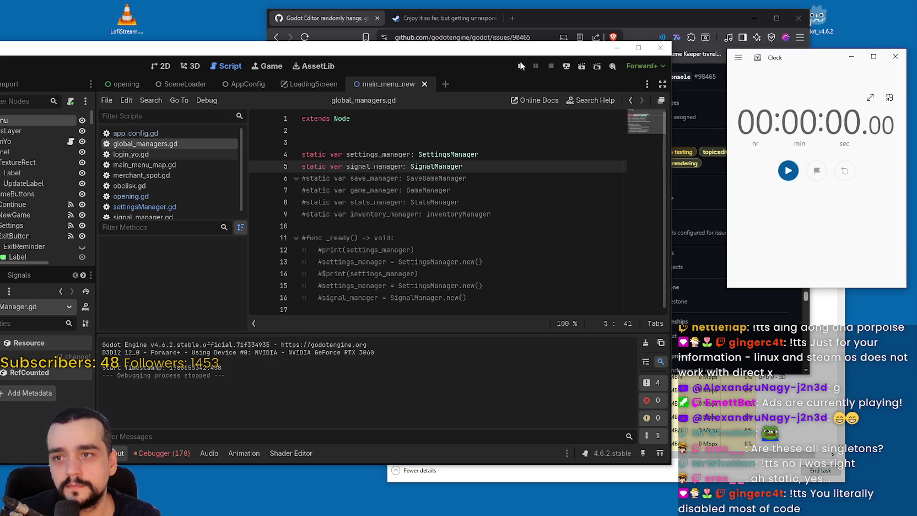
{"action": "left_click", "coordinate": [793, 175]}
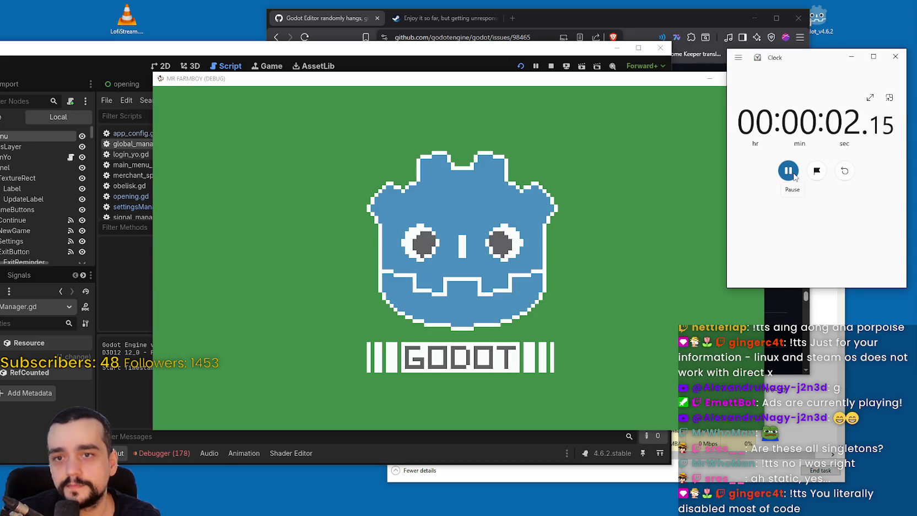
{"action": "left_click", "coordinate": [794, 176]}
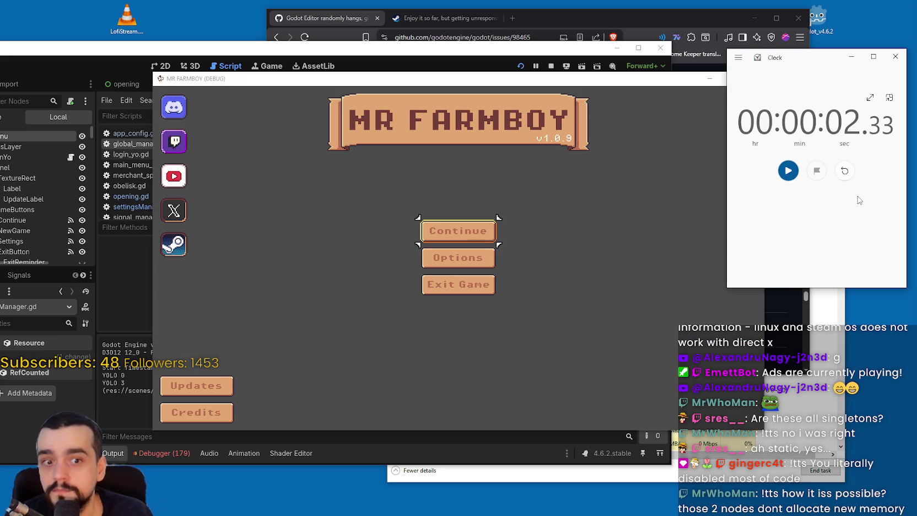
{"action": "left_click", "coordinate": [551, 66]}
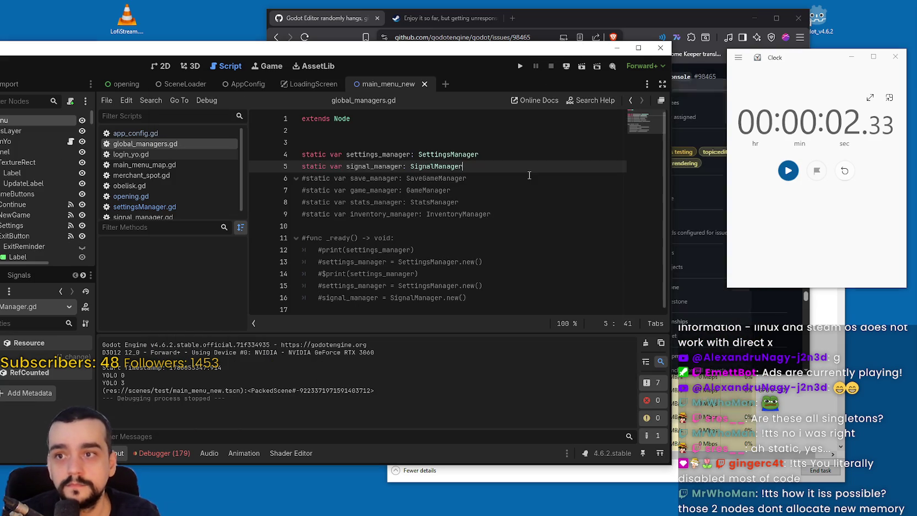
Step: Add an _init function after line 10 of global_managers.gd
{"action": "left_click", "coordinate": [341, 230]}
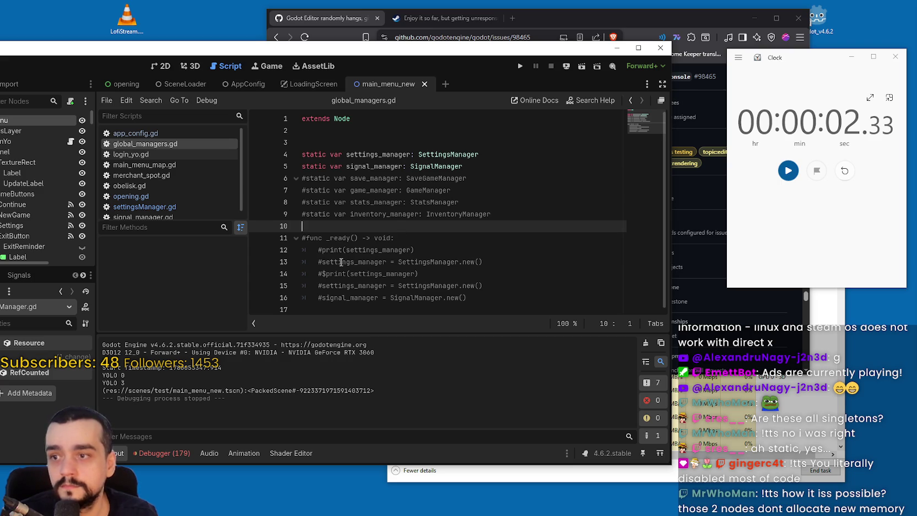
{"action": "left_click_drag", "start_coordinate": [362, 49], "coordinate": [378, 46]}
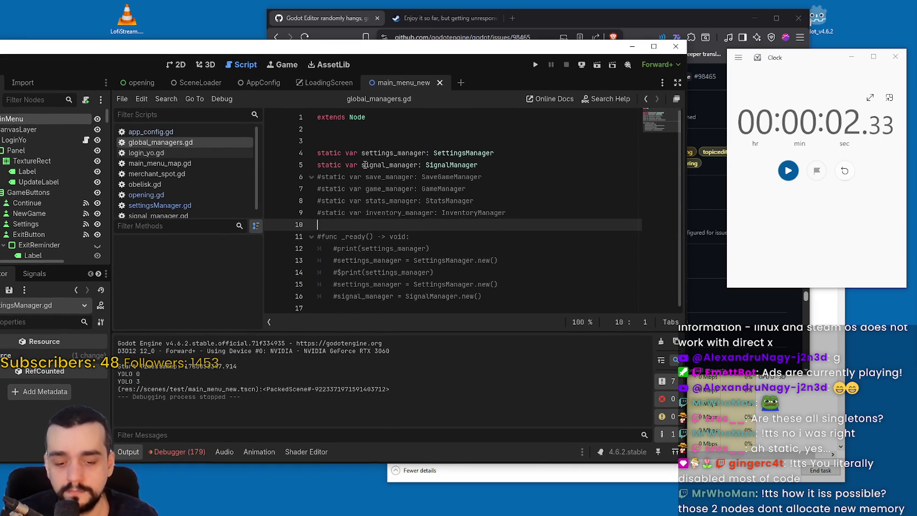
{"action": "key", "text": "Return"}
{"action": "type", "text": "nit"}
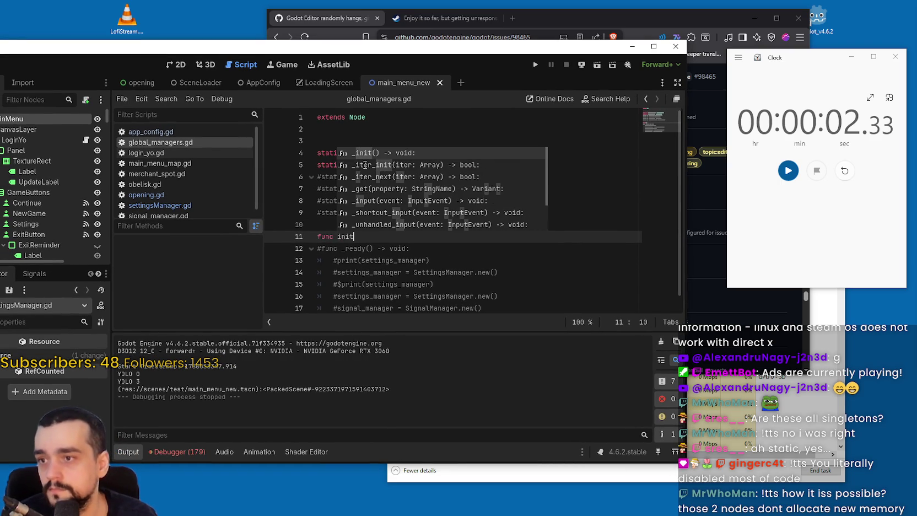
{"action": "key", "text": "Return"}
{"action": "key", "text": "Return"}
Step: Paste the timestamp lines from settingsManager.gd into _init, relabel them Global Manager, and save
{"action": "scroll", "coordinate": [355, 165], "scroll_direction": "down", "scroll_amount": 1}
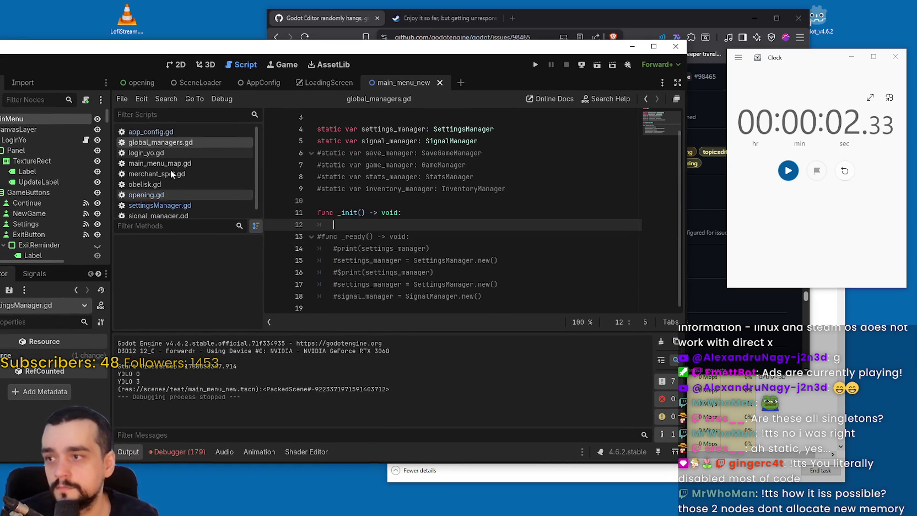
{"action": "left_click", "coordinate": [160, 205]}
{"action": "scroll", "coordinate": [416, 268], "scroll_direction": "down", "scroll_amount": 2}
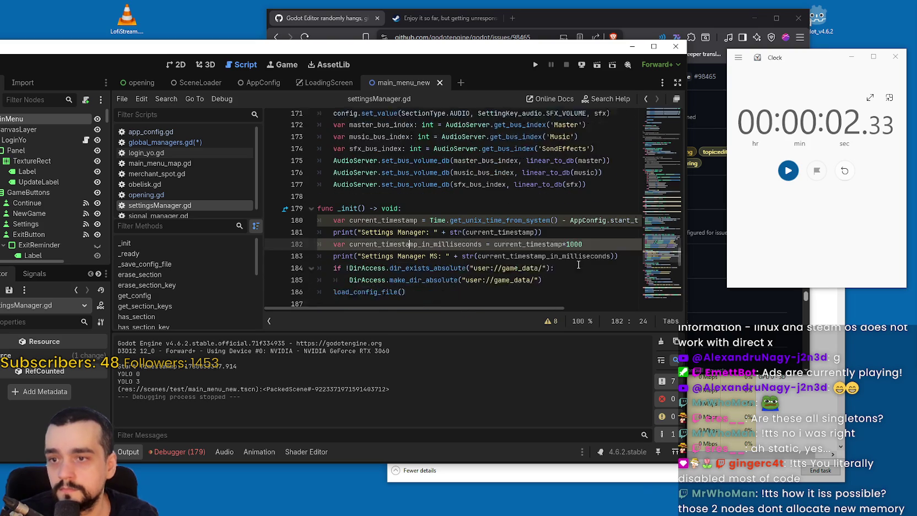
{"action": "left_click_drag", "start_coordinate": [552, 202], "coordinate": [323, 189]}
{"action": "key", "text": "ctrl+c"}
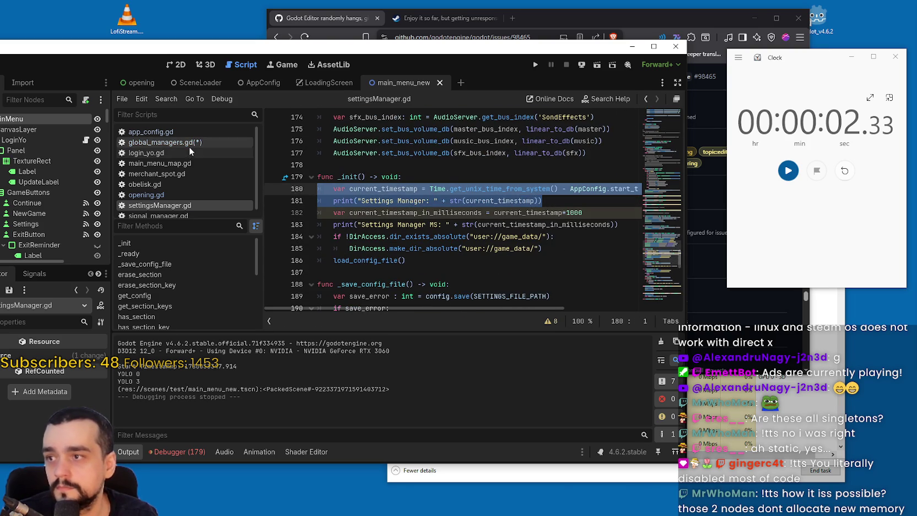
{"action": "left_click", "coordinate": [166, 142]}
{"action": "mouse_move", "coordinate": [333, 224]}
{"action": "left_mouse_down"}
{"action": "mouse_move", "coordinate": [270, 212]}
{"action": "mouse_move", "coordinate": [275, 228]}
{"action": "left_mouse_up"}
{"action": "key", "text": "ctrl+v"}
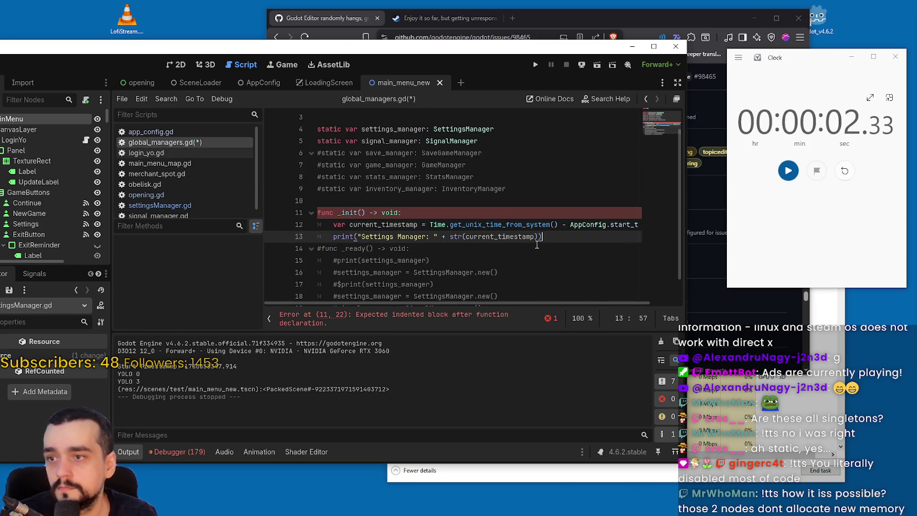
{"action": "double_click", "coordinate": [381, 236]}
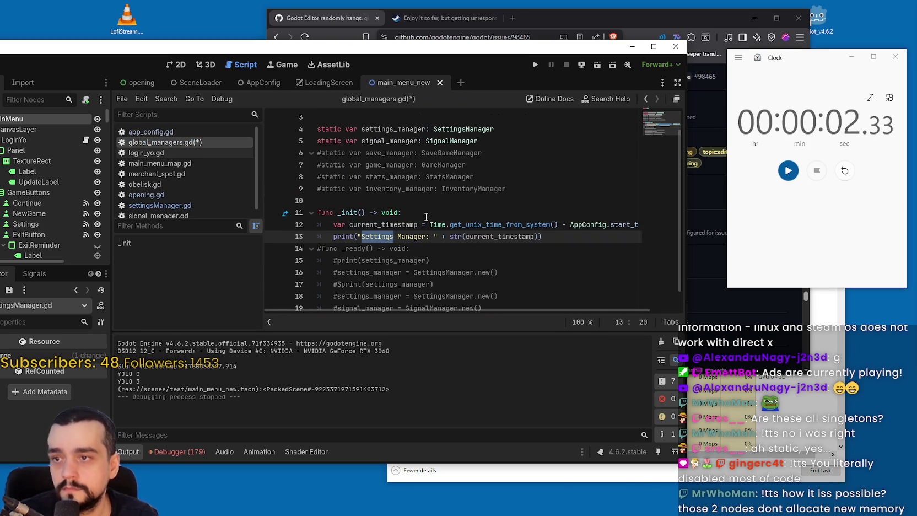
{"action": "type", "text": "Global"}
{"action": "key", "text": "ctrl+s"}
Step: Type both static managers on lines 4–5 as Node, save, and run the project
{"action": "left_click", "coordinate": [429, 199]}
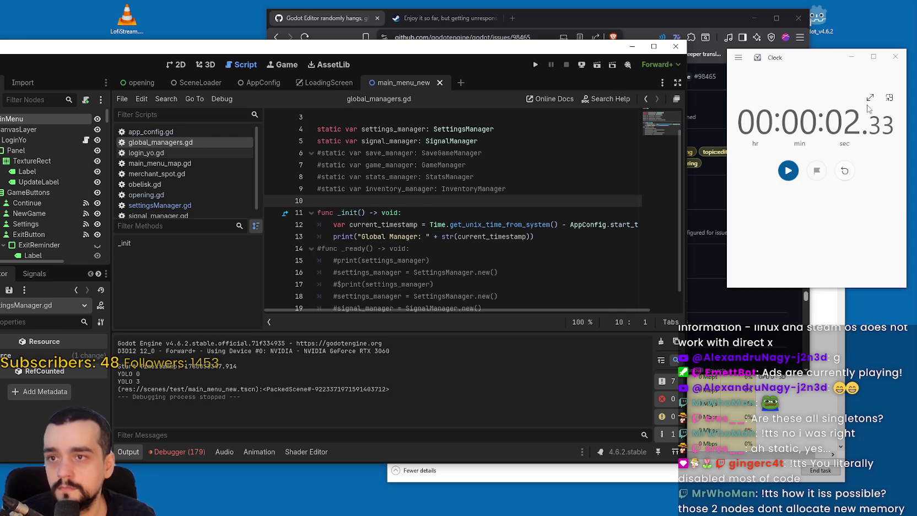
{"action": "double_click", "coordinate": [463, 128]}
{"action": "type", "text": "NM"}
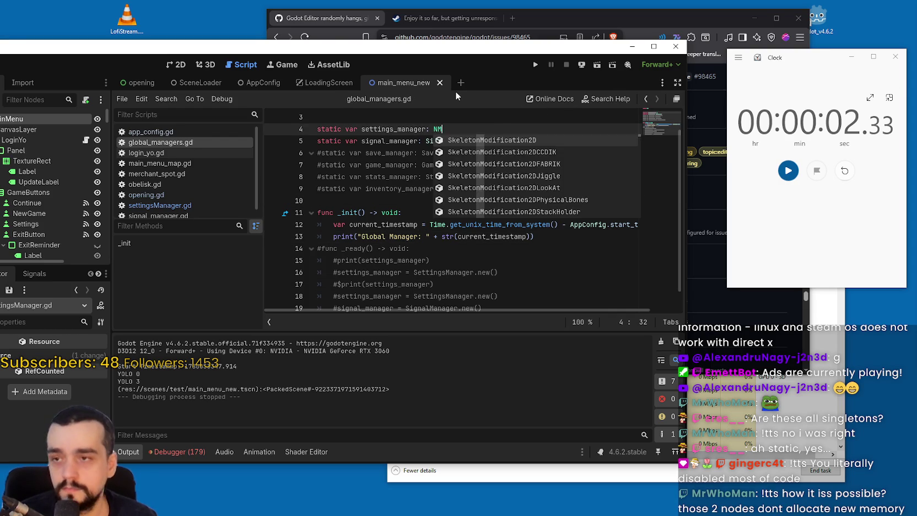
{"action": "key", "text": "BackSpace"}
{"action": "type", "text": "ode"}
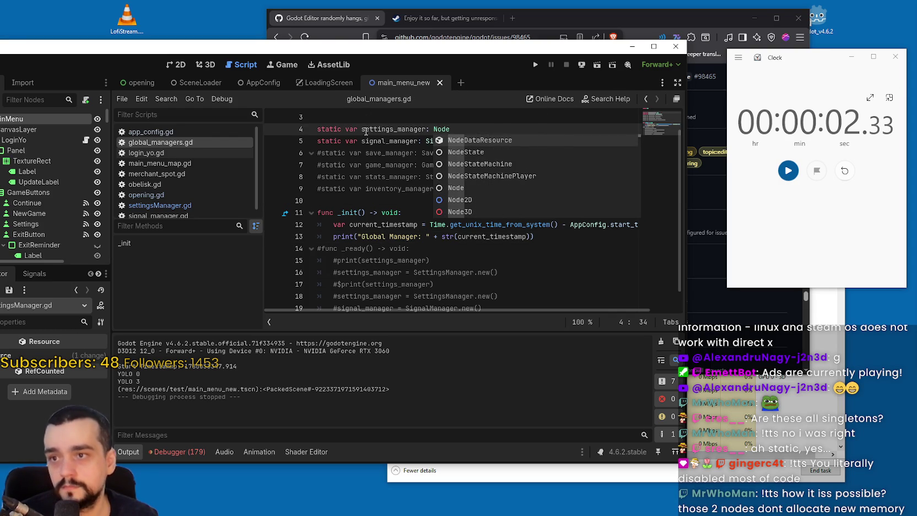
{"action": "left_click", "coordinate": [452, 192]}
{"action": "double_click", "coordinate": [449, 141]}
{"action": "type", "text": "Node"}
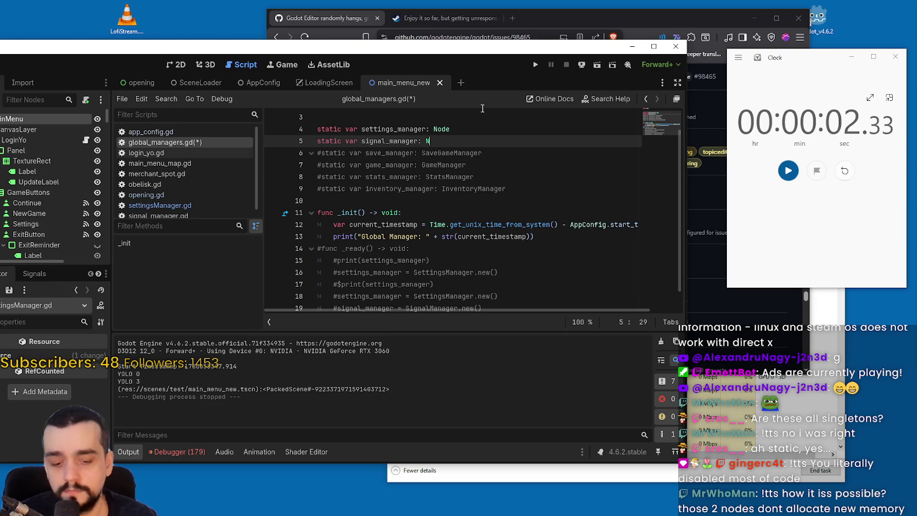
{"action": "left_click", "coordinate": [526, 115]}
{"action": "key", "text": "ctrl+s"}
{"action": "left_click_drag", "start_coordinate": [550, 78], "coordinate": [595, 72]}
{"action": "left_click", "coordinate": [578, 61]}
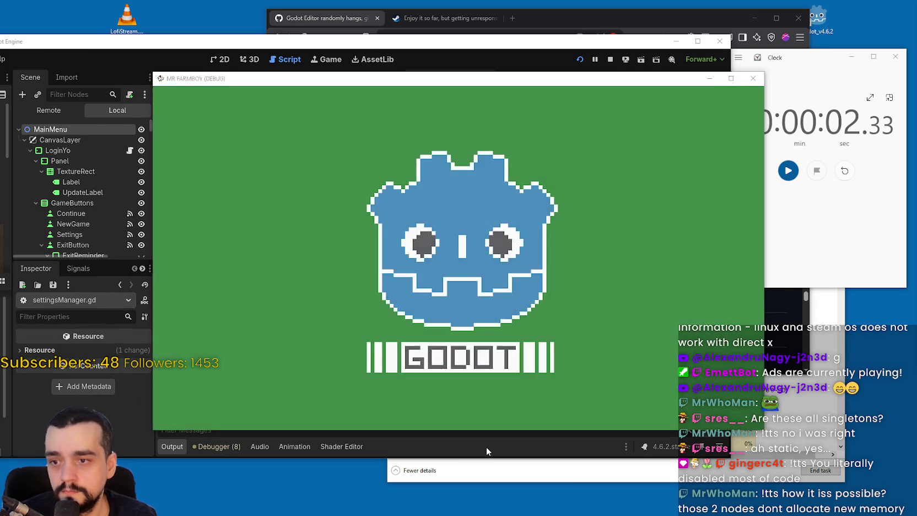
Step: Stop the run once Global Manager logs about 0.031 seconds after Start Timestamp
{"action": "left_click", "coordinate": [485, 452]}
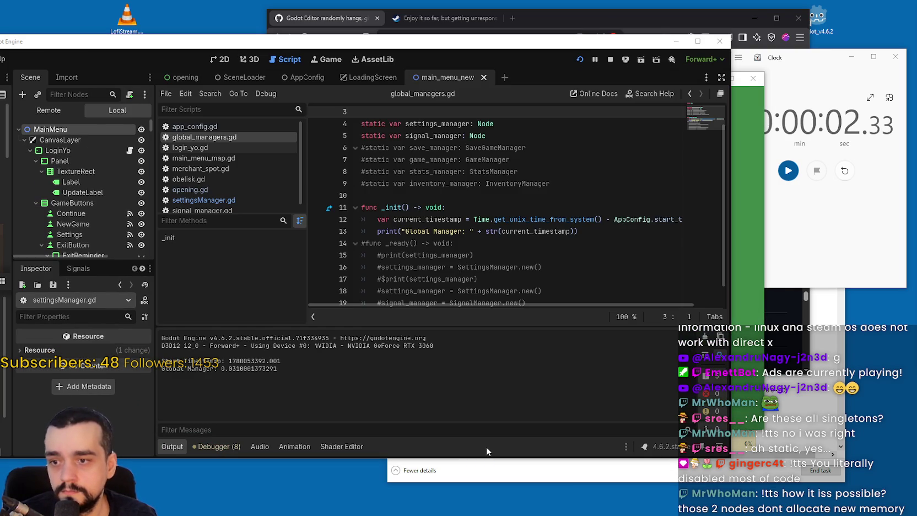
{"action": "left_click", "coordinate": [610, 60]}
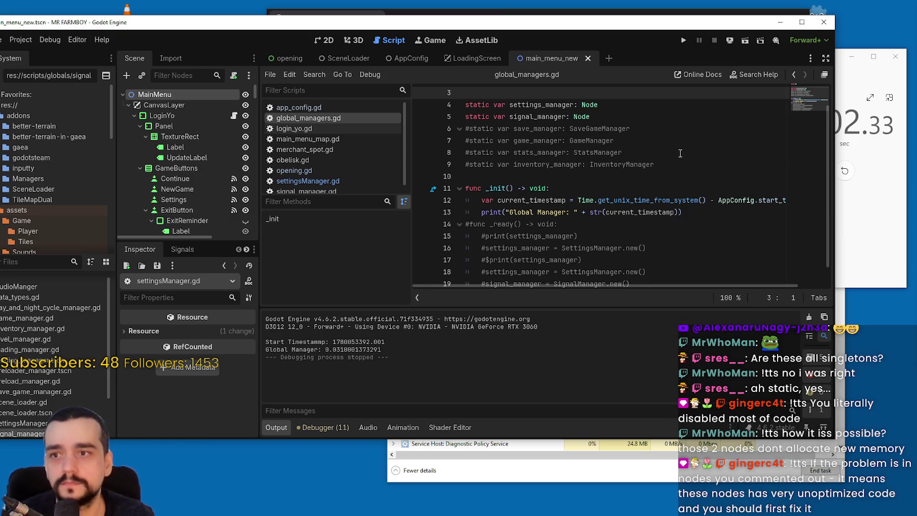
Step: Retype line 4 as SettingsManager and line 5 as SignalManager, then save the script
{"action": "scroll", "coordinate": [683, 153], "scroll_direction": "up", "scroll_amount": 2}
{"action": "double_click", "coordinate": [619, 129]}
{"action": "type", "text": "Sett"}
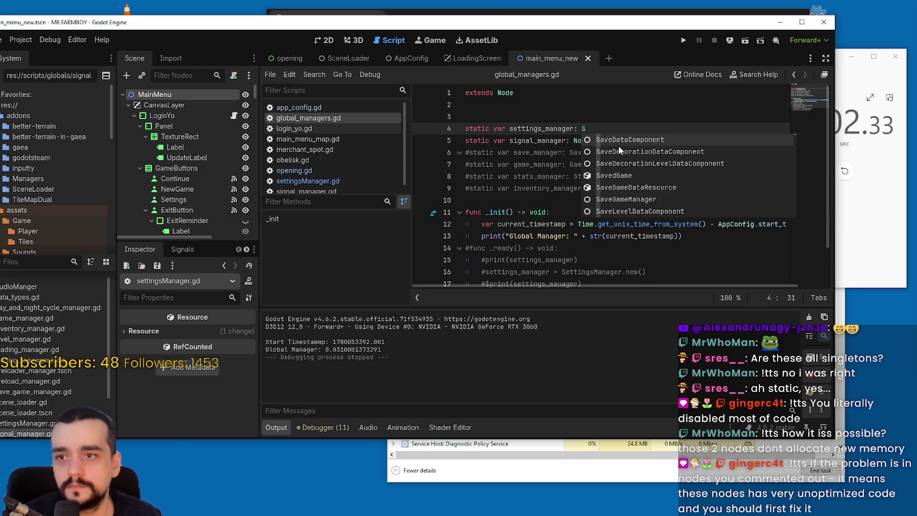
{"action": "key", "text": "Return"}
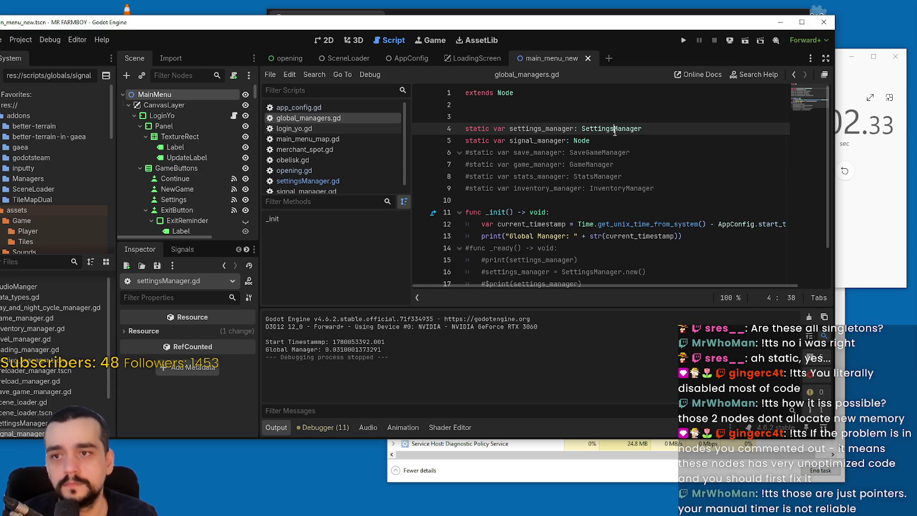
{"action": "double_click", "coordinate": [598, 142]}
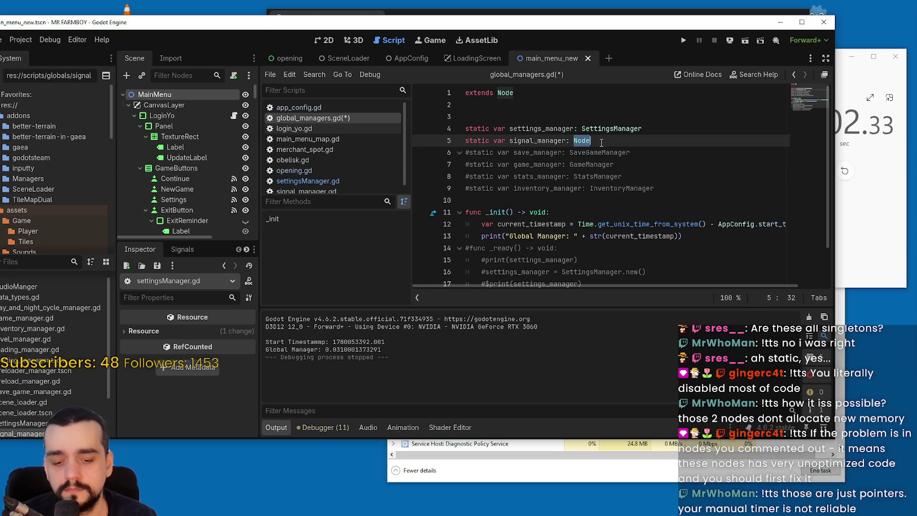
{"action": "key", "text": "BackSpace"}
{"action": "key", "text": "Escape"}
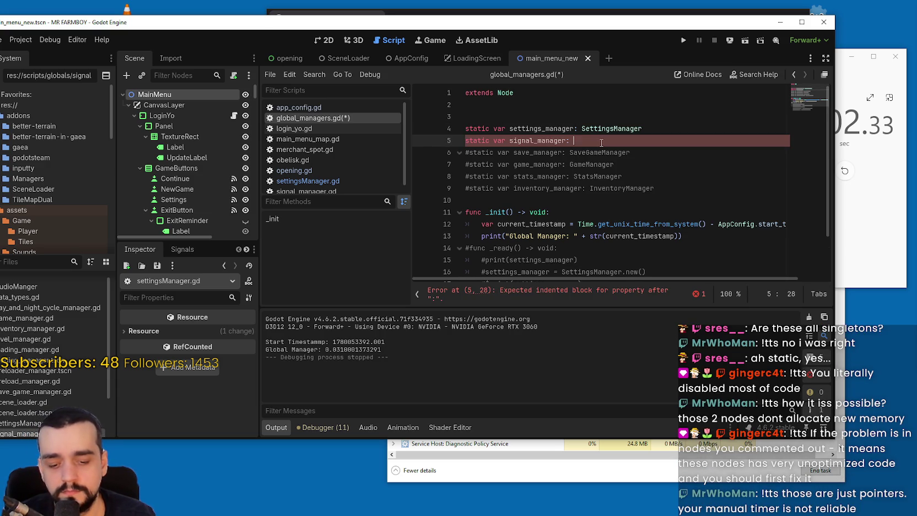
{"action": "type", "text": "O"}
{"action": "key", "text": "BackSpace"}
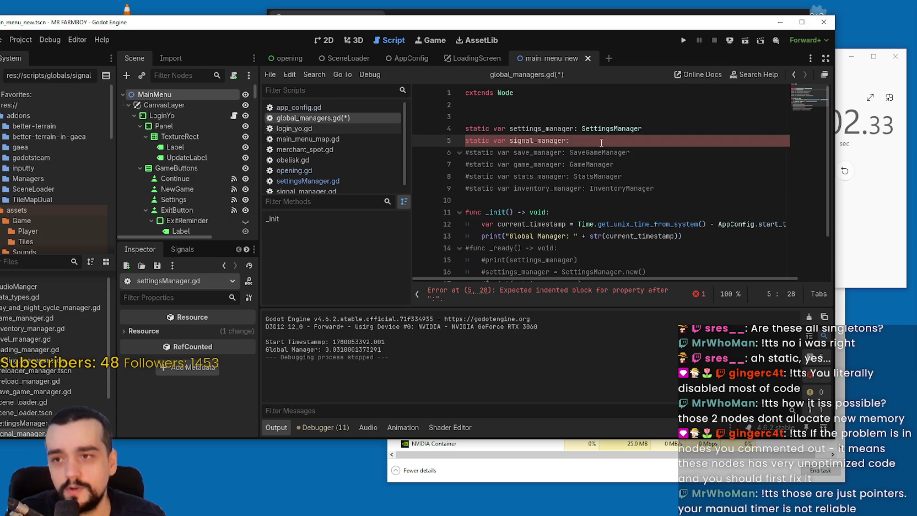
{"action": "type", "text": "Signal"}
{"action": "key", "text": "Return"}
{"action": "key", "text": "ctrl+s"}
Step: Review the declarations and _init lines, then switch to app_config.gd
{"action": "scroll", "coordinate": [598, 159], "scroll_direction": "down", "scroll_amount": 2}
{"action": "mouse_move", "coordinate": [716, 199]}
{"action": "left_mouse_down"}
{"action": "mouse_move", "coordinate": [496, 165]}
{"action": "mouse_move", "coordinate": [456, 134]}
{"action": "left_mouse_up"}
{"action": "left_click", "coordinate": [599, 226]}
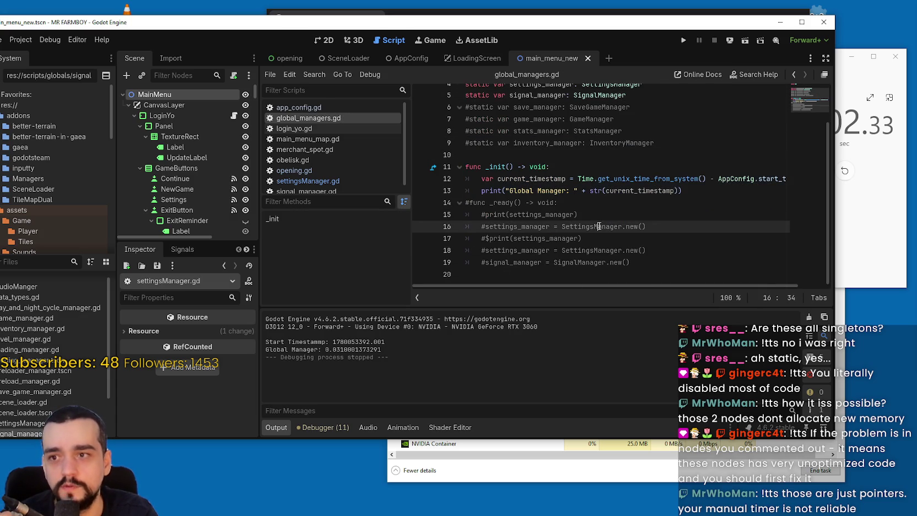
{"action": "left_click", "coordinate": [324, 108]}
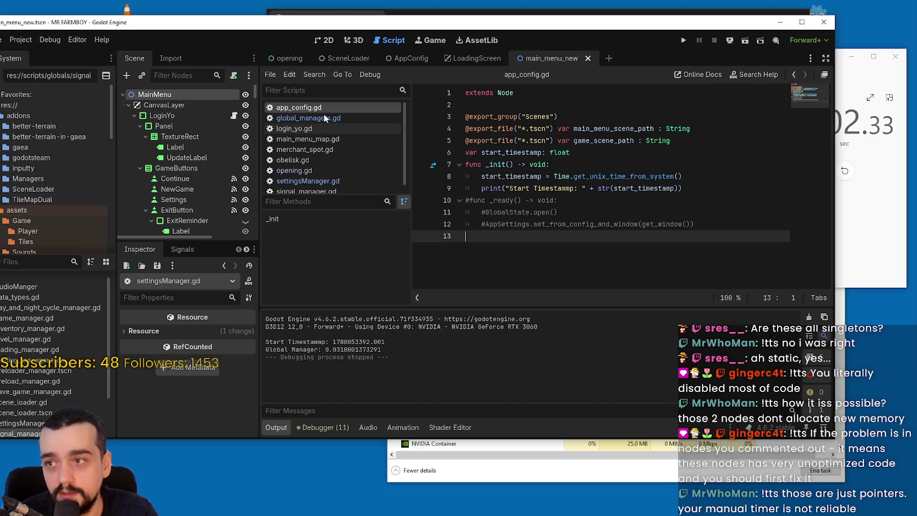
{"action": "mouse_move", "coordinate": [689, 189]}
{"action": "left_mouse_down"}
{"action": "mouse_move", "coordinate": [462, 164]}
{"action": "mouse_move", "coordinate": [529, 190]}
{"action": "mouse_move", "coordinate": [532, 177]}
{"action": "left_mouse_up"}
{"action": "double_click", "coordinate": [506, 164]}
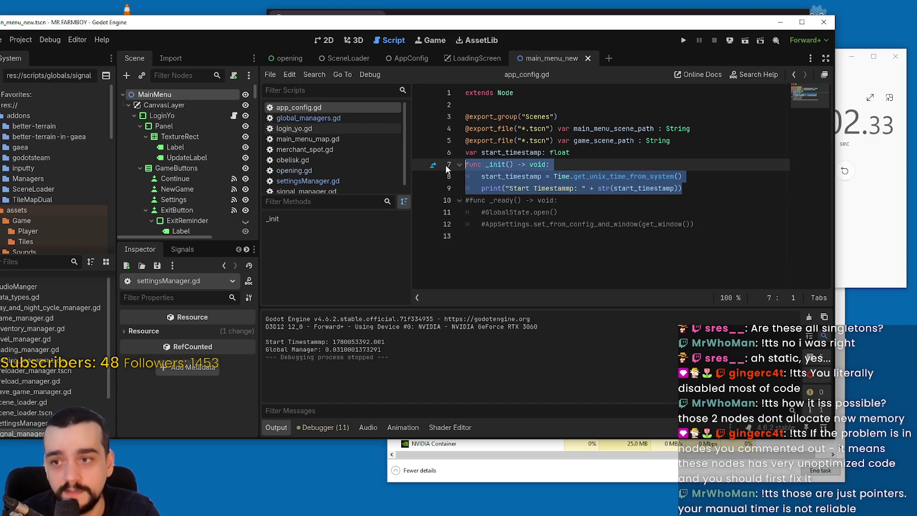
{"action": "double_click", "coordinate": [534, 177]}
{"action": "scroll", "coordinate": [326, 143], "scroll_direction": "down", "scroll_amount": 1}
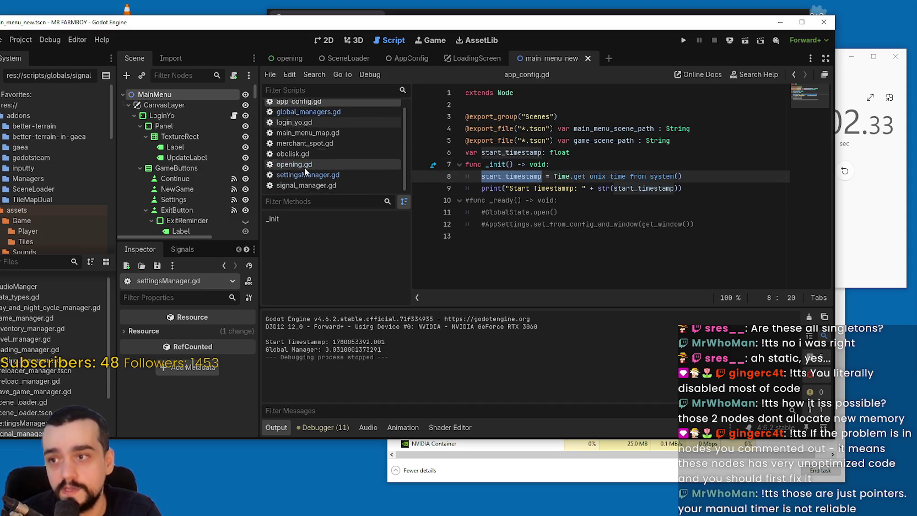
{"action": "left_click", "coordinate": [23, 40]}
{"action": "left_click", "coordinate": [33, 56]}
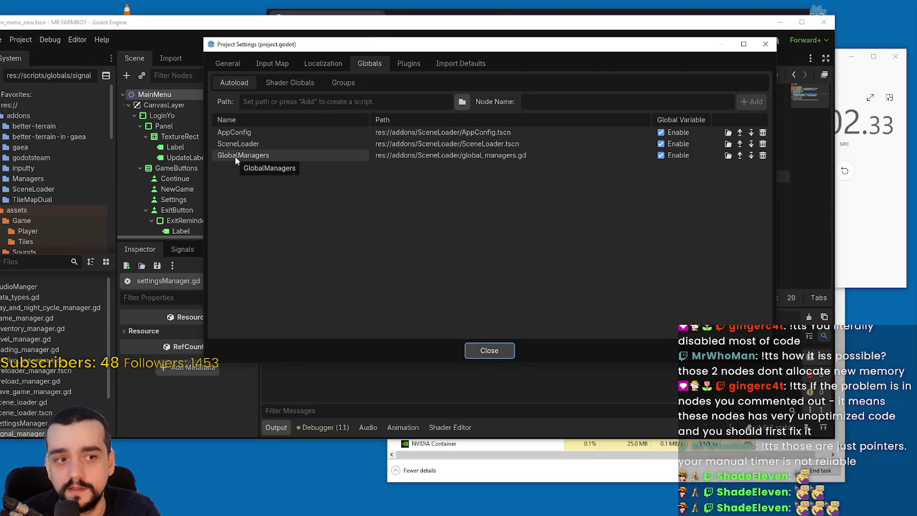
{"action": "left_click", "coordinate": [485, 351]}
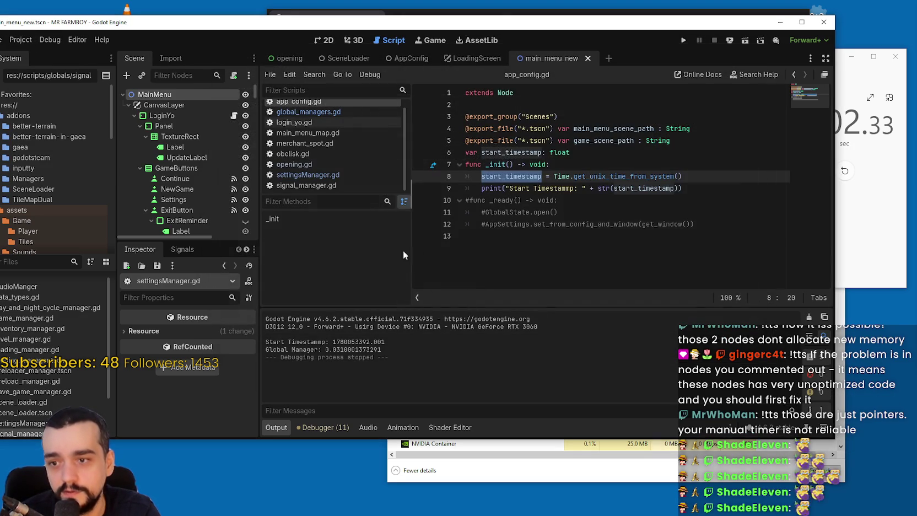
Step: Go back to global_managers.gd, review its _init function, and save it
{"action": "left_click", "coordinate": [358, 173]}
{"action": "left_click", "coordinate": [333, 165]}
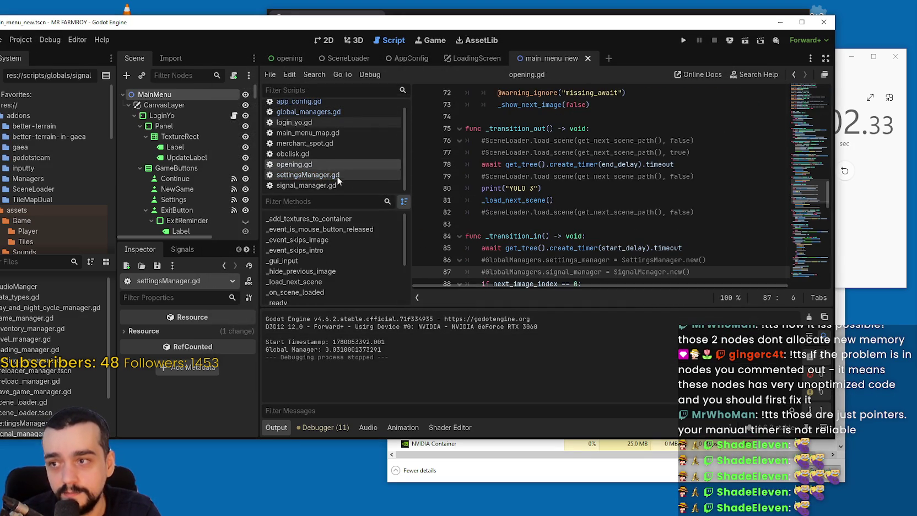
{"action": "left_click", "coordinate": [327, 118]}
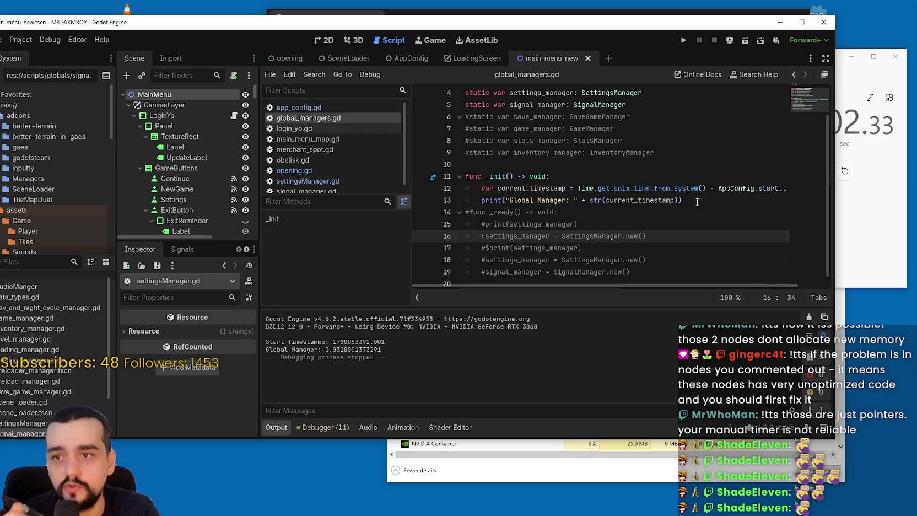
{"action": "left_click_drag", "start_coordinate": [684, 201], "coordinate": [467, 175]}
{"action": "left_click", "coordinate": [543, 173]}
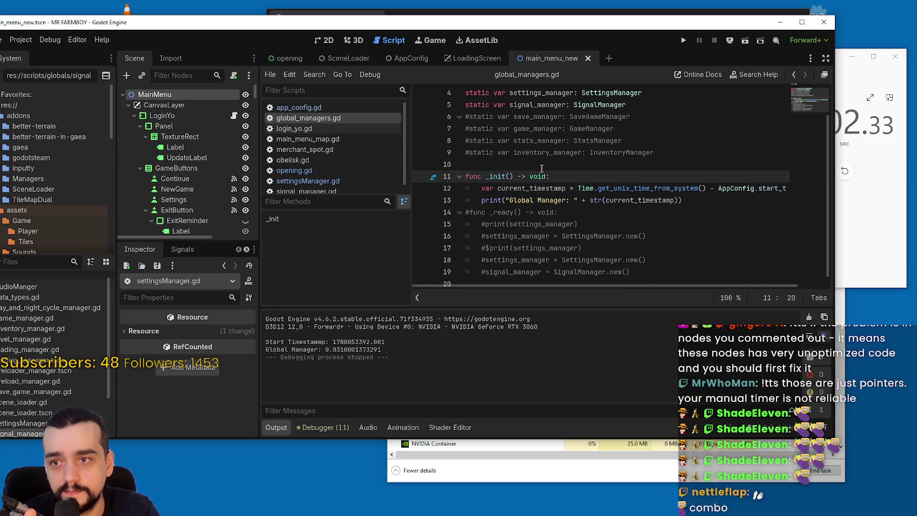
{"action": "left_click", "coordinate": [540, 164]}
{"action": "key", "text": "ctrl+s"}
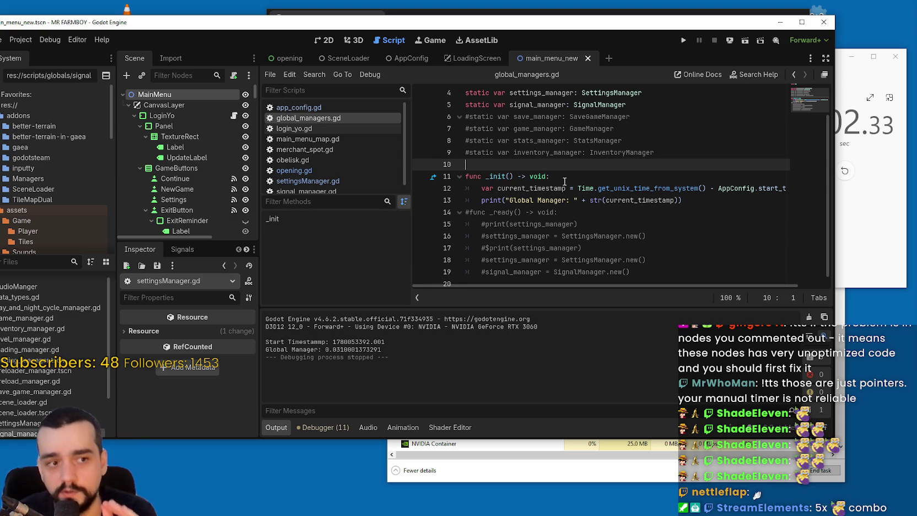
Step: Reset the stopwatch to zero and launch the project again
{"action": "scroll", "coordinate": [606, 176], "scroll_direction": "up", "scroll_amount": 1}
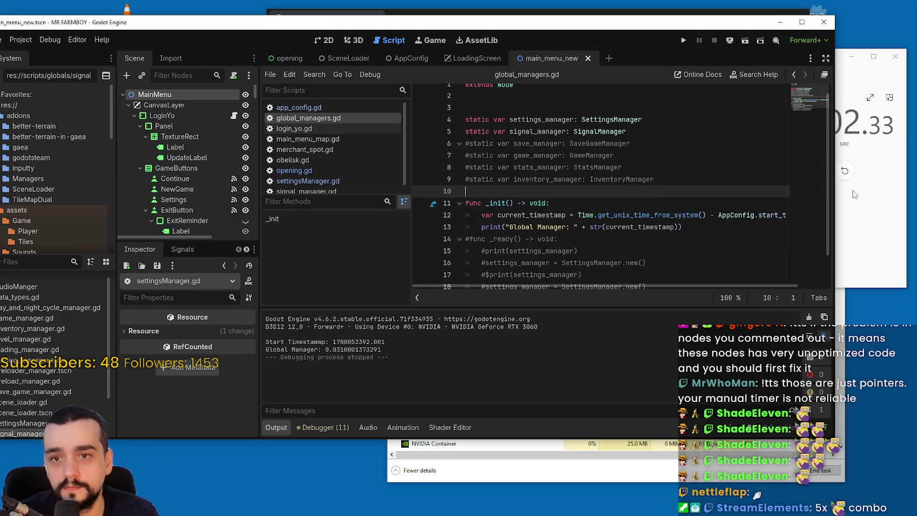
{"action": "left_click", "coordinate": [836, 180]}
{"action": "left_click", "coordinate": [844, 170]}
{"action": "left_click", "coordinate": [646, 179]}
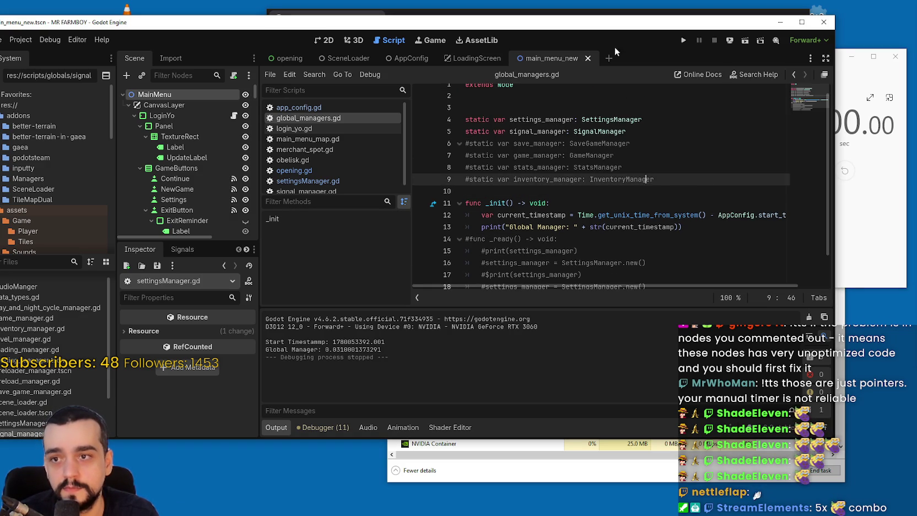
{"action": "left_click", "coordinate": [689, 40]}
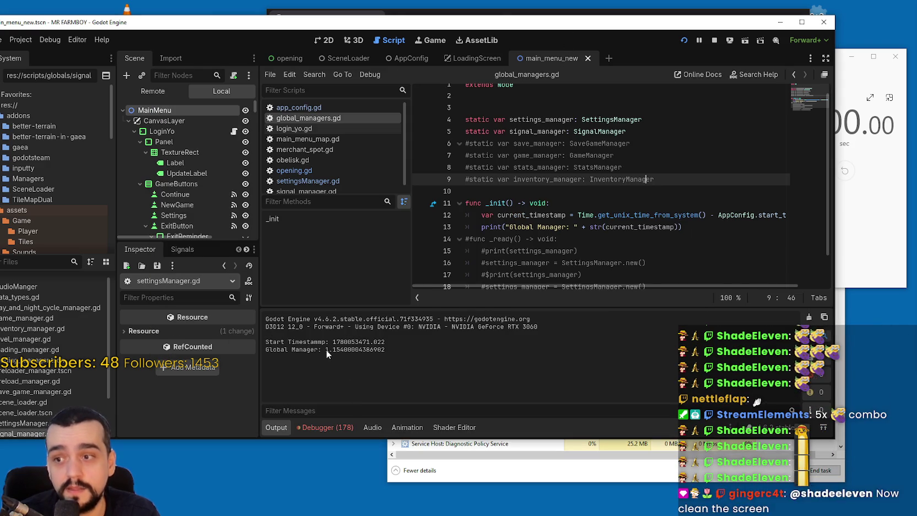
Step: Highlight the Global Manager load time of about 1.15 seconds in the Output panel
{"action": "left_click_drag", "start_coordinate": [326, 349], "coordinate": [339, 351]}
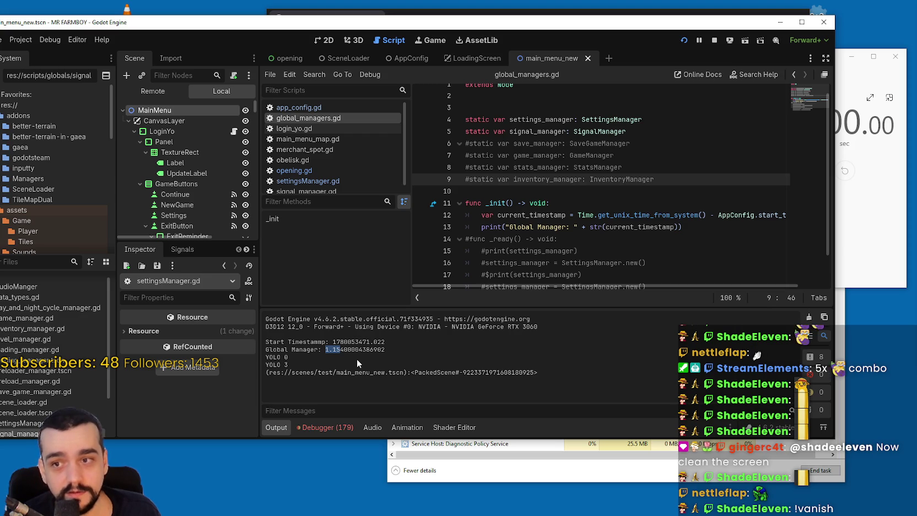
Step: Stop the game and retype settings_manager and signal_manager as Node
{"action": "left_click", "coordinate": [714, 41]}
{"action": "double_click", "coordinate": [617, 119]}
{"action": "key", "text": "BackSpace"}
{"action": "type", "text": "Node"}
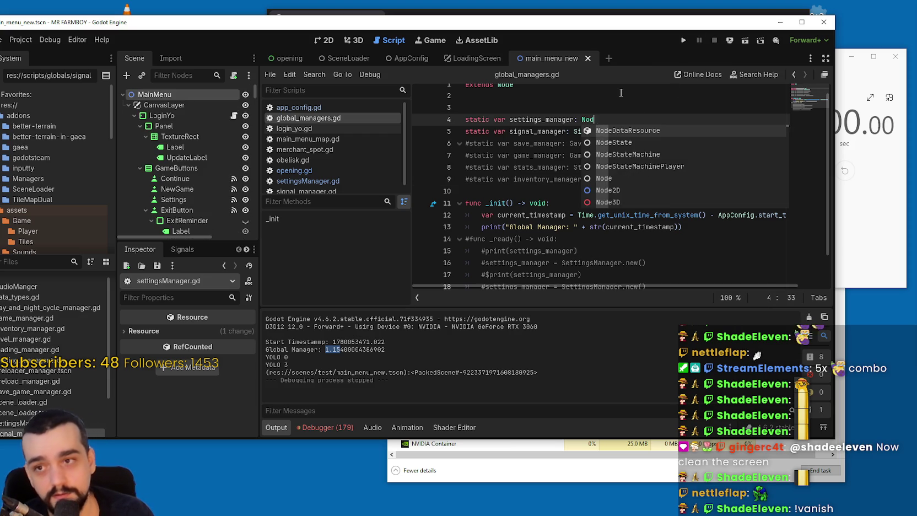
{"action": "left_click", "coordinate": [619, 92]}
{"action": "double_click", "coordinate": [606, 132]}
{"action": "type", "text": "Node"}
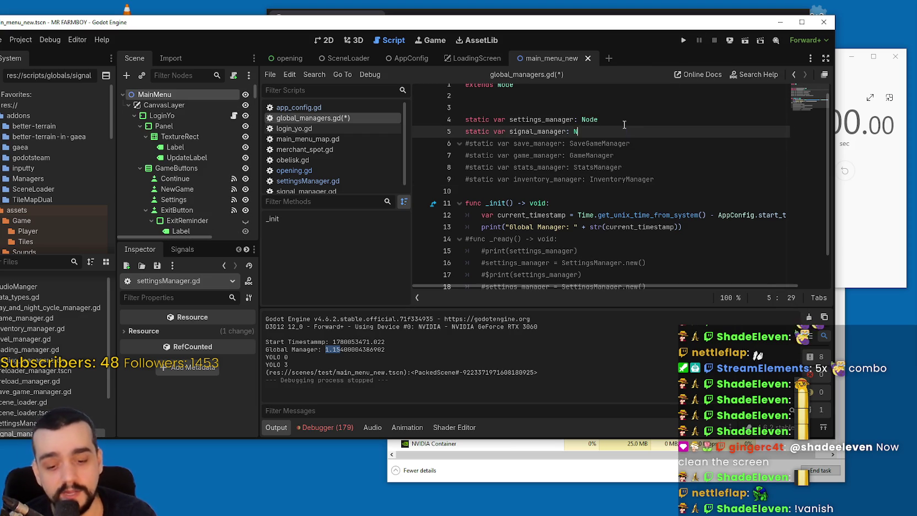
Step: Rerun with F5, check Global Manager at about 0.042 seconds, then stop debugging
{"action": "key", "text": "F5"}
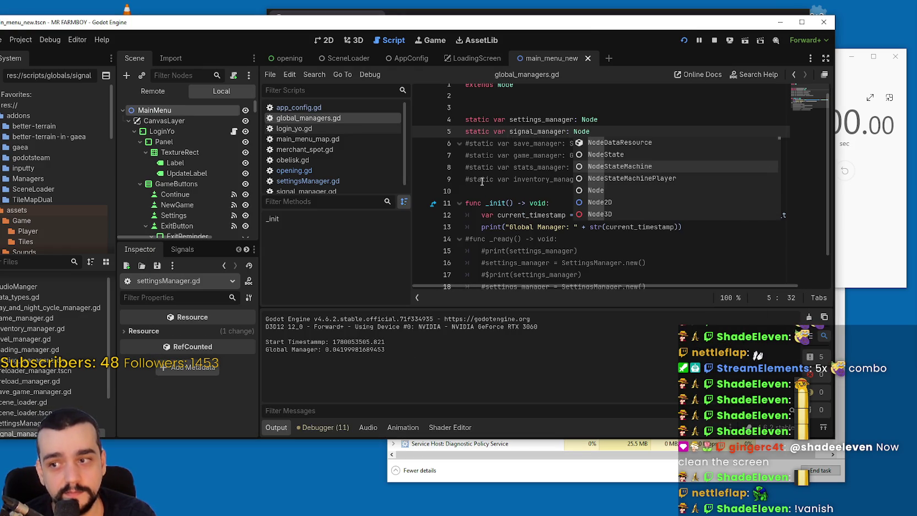
{"action": "left_click", "coordinate": [486, 167]}
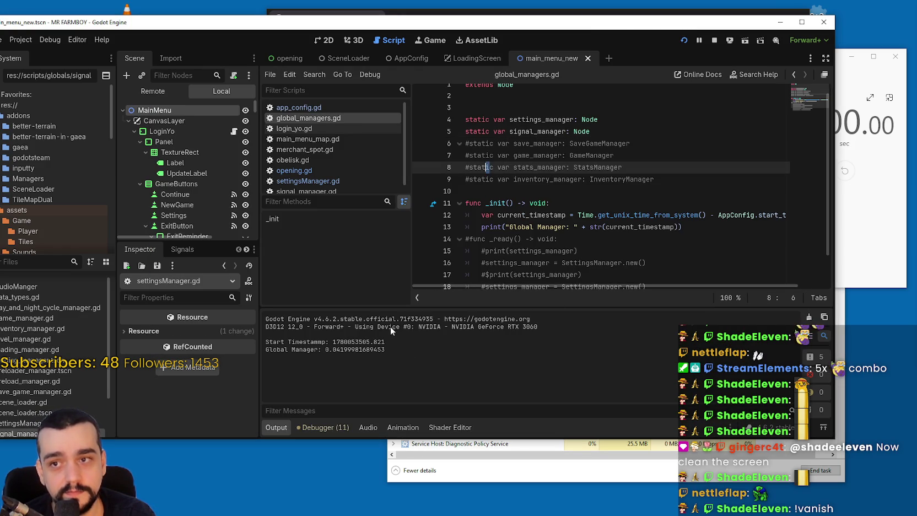
{"action": "left_click_drag", "start_coordinate": [326, 349], "coordinate": [367, 349]}
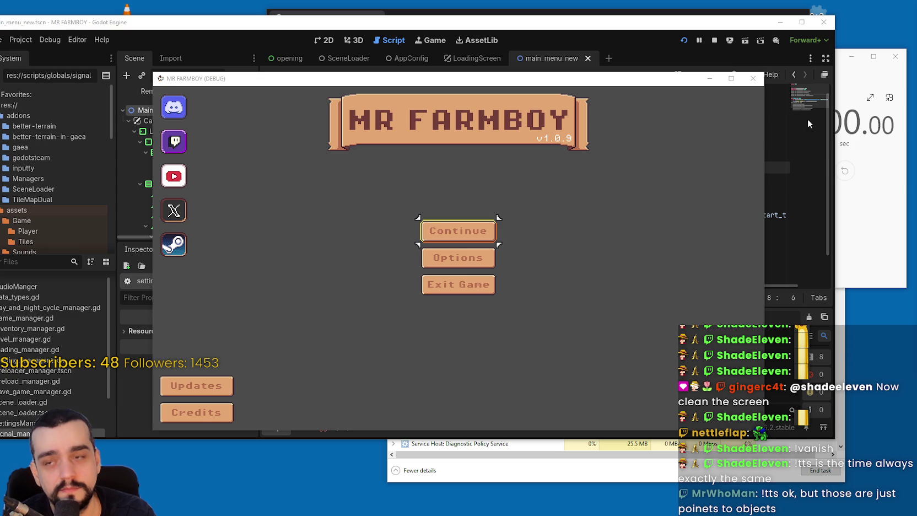
{"action": "left_click", "coordinate": [715, 39]}
{"action": "left_click", "coordinate": [627, 143]}
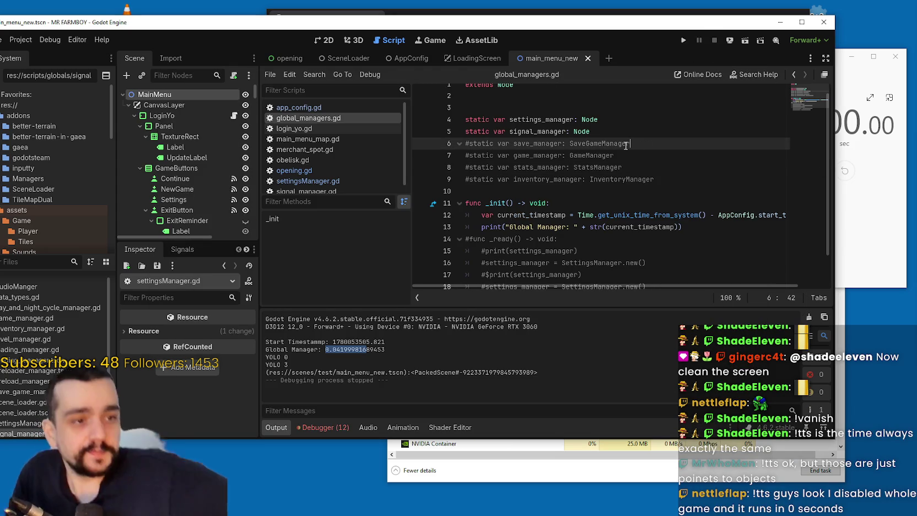
Step: Comment out the manager declarations on lines 4 and 5, then undo the change
{"action": "left_click", "coordinate": [468, 119]}
{"action": "type", "text": "#"}
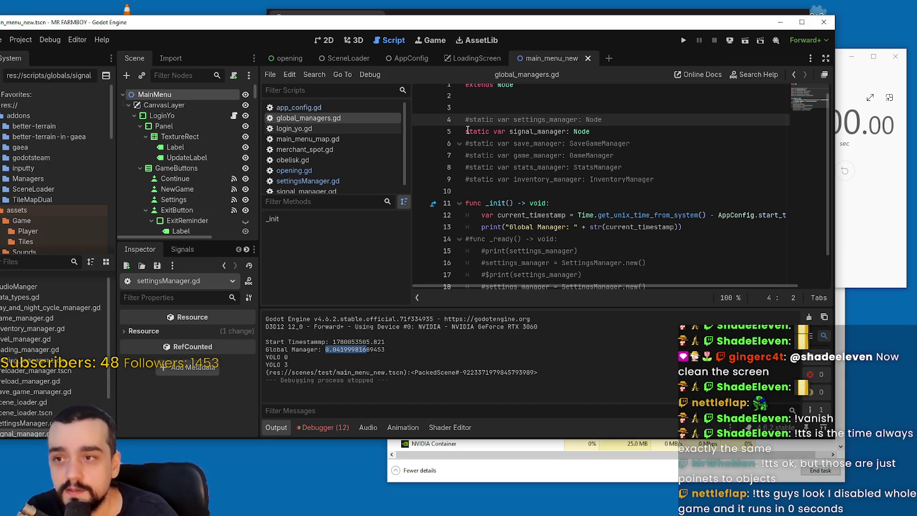
{"action": "left_click", "coordinate": [468, 131]}
{"action": "type", "text": "#"}
{"action": "left_click", "coordinate": [596, 128]}
{"action": "key", "text": "ctrl+s"}
{"action": "key", "text": "ctrl+z"}
{"action": "key", "text": "ctrl+z"}
Step: Try SettingsManager on line 4, then revert it to Node and inspect the declarations
{"action": "left_click", "coordinate": [611, 118]}
{"action": "double_click", "coordinate": [588, 122]}
{"action": "type", "text": "Setting"}
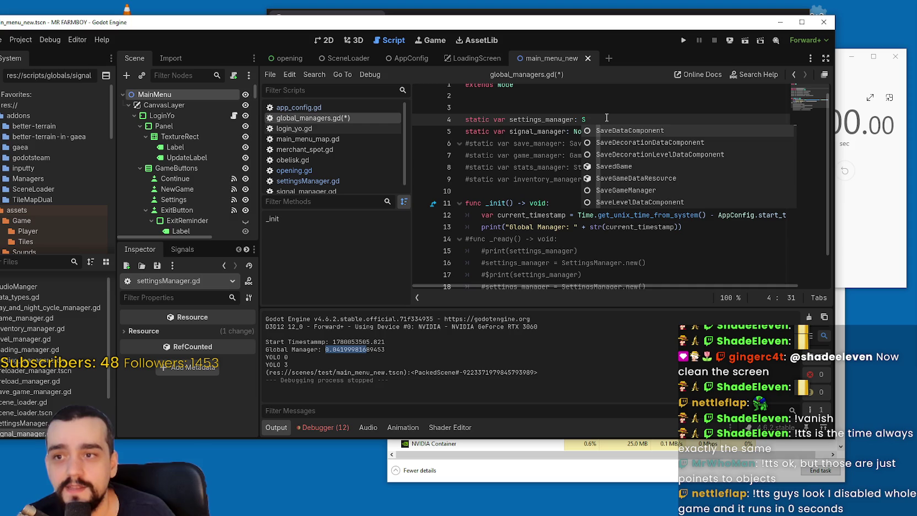
{"action": "key", "text": "Return"}
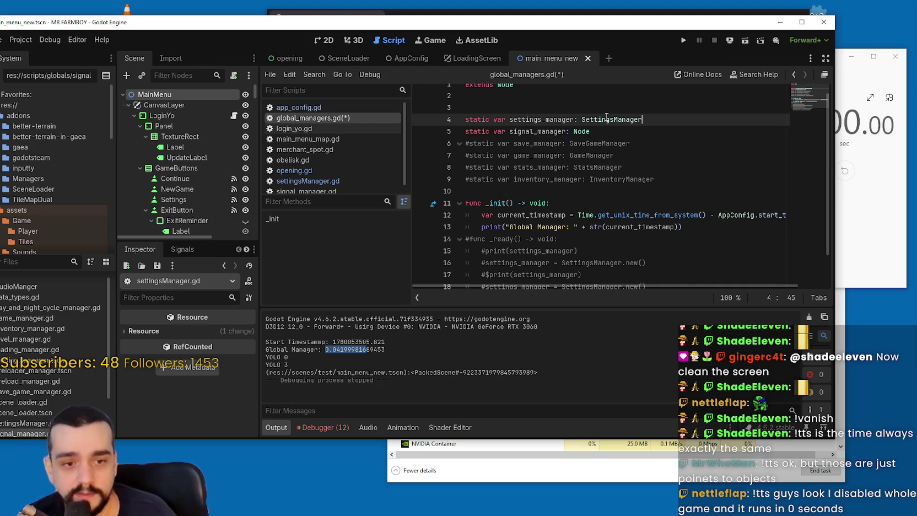
{"action": "double_click", "coordinate": [600, 132]}
{"action": "double_click", "coordinate": [610, 119]}
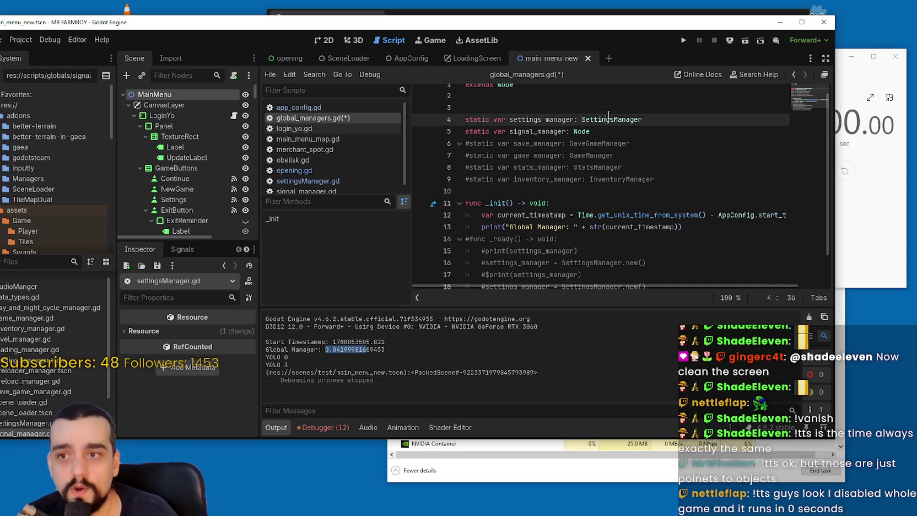
{"action": "type", "text": "Node"}
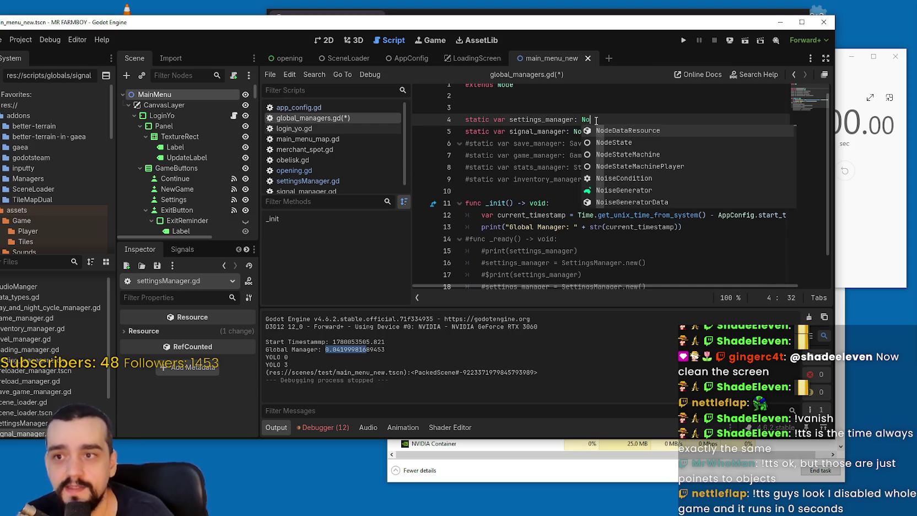
{"action": "double_click", "coordinate": [603, 144]}
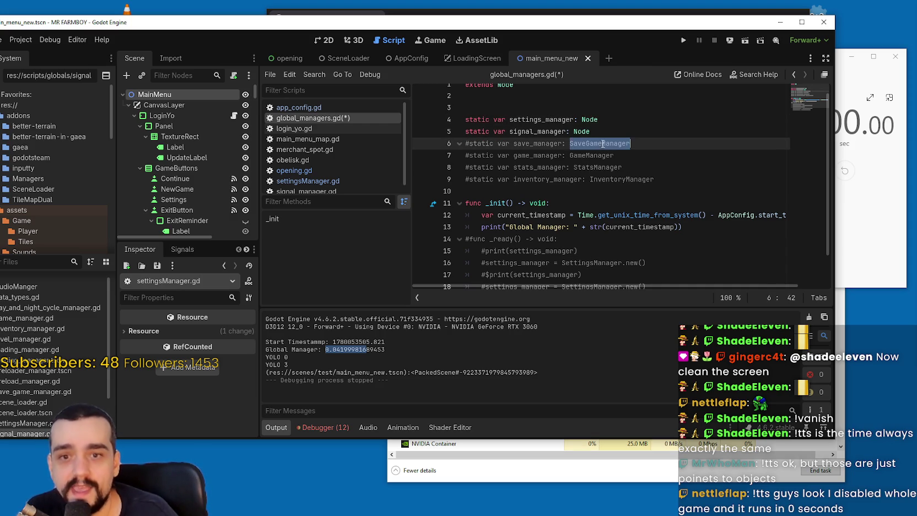
{"action": "double_click", "coordinate": [526, 121]}
{"action": "scroll", "coordinate": [365, 131], "scroll_direction": "down", "scroll_amount": 1}
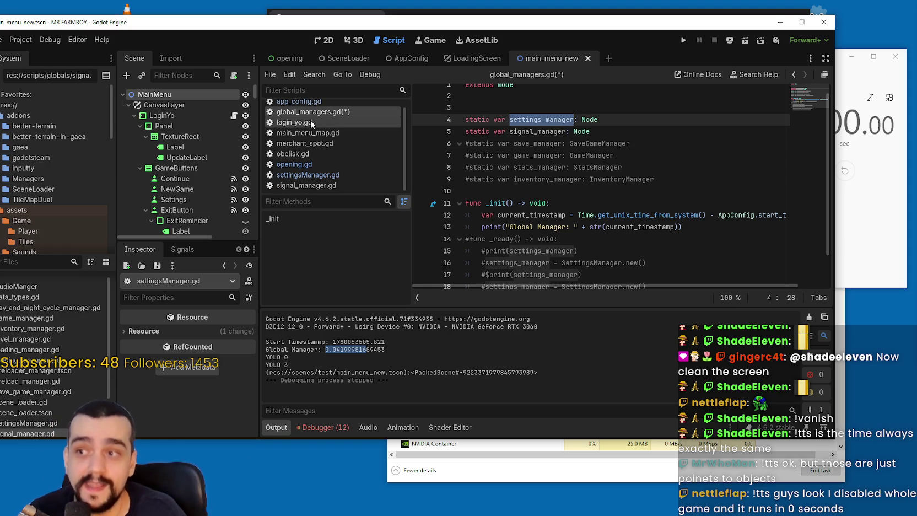
Step: In opening.gd, uncomment the SignalManager.new and SettingsManager.new creation lines
{"action": "left_click", "coordinate": [308, 175]}
{"action": "left_click", "coordinate": [293, 154]}
{"action": "left_click", "coordinate": [293, 164]}
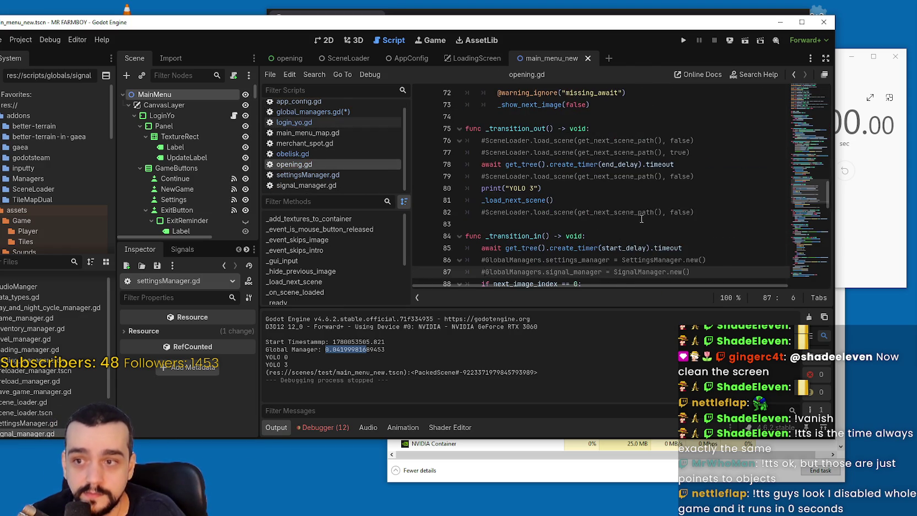
{"action": "scroll", "coordinate": [494, 183], "scroll_direction": "down", "scroll_amount": 2}
{"action": "key", "text": "ctrl+k"}
{"action": "left_click", "coordinate": [485, 153]}
{"action": "key", "text": "ctrl+k"}
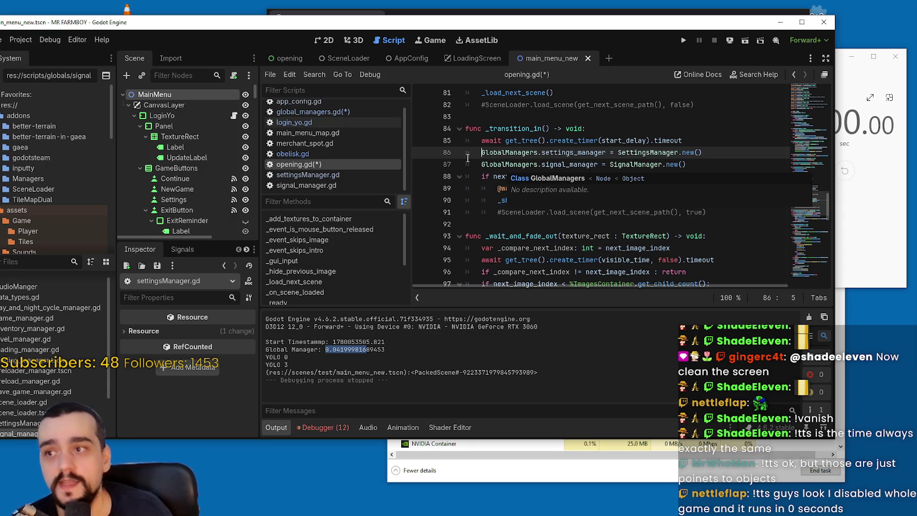
Step: Retype line 4 of global_managers.gd as SettingsManager and save the scripts
{"action": "left_click", "coordinate": [342, 118]}
{"action": "double_click", "coordinate": [600, 129]}
{"action": "type", "text": "Setti"}
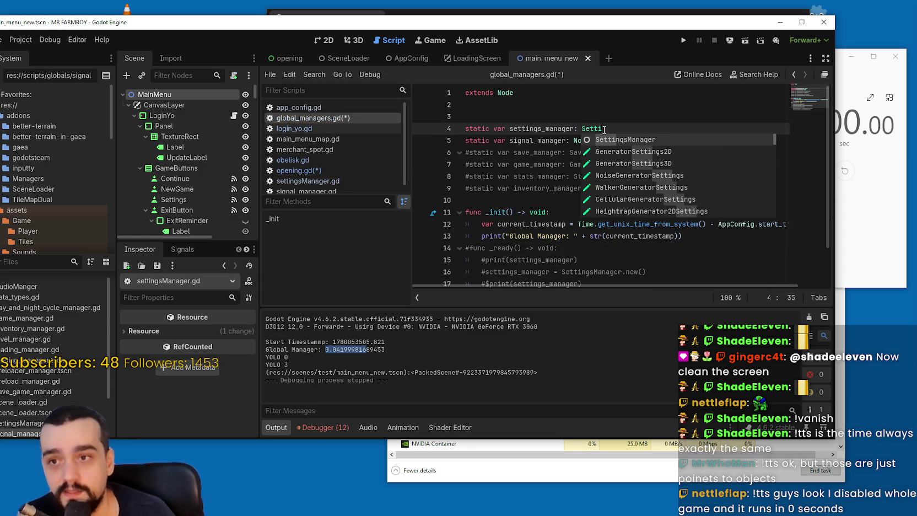
{"action": "key", "text": "Return"}
{"action": "key", "text": "ctrl+s"}
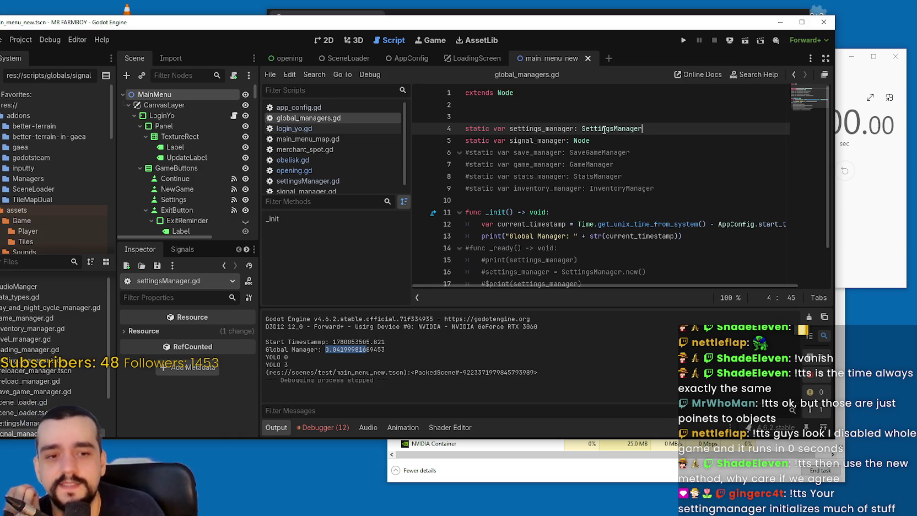
Step: Replace SettingsManager on line 4 with Node
{"action": "left_click", "coordinate": [612, 145]}
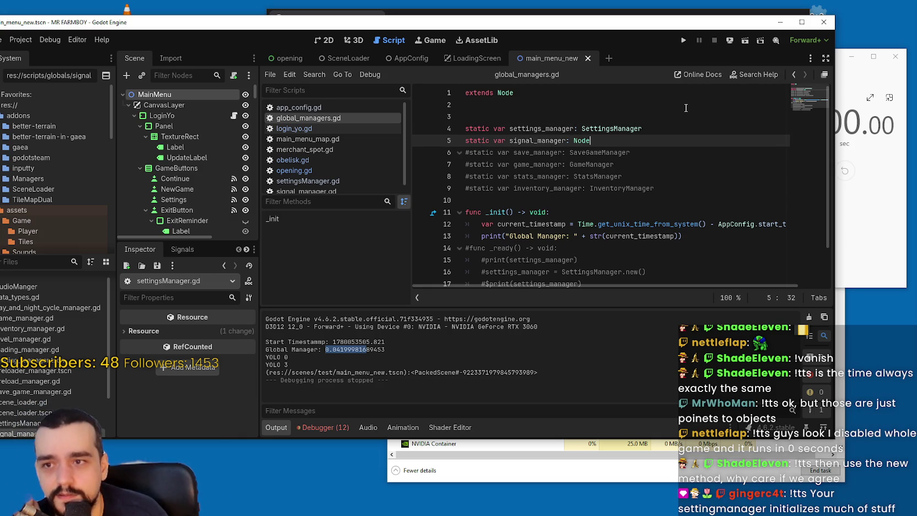
{"action": "double_click", "coordinate": [634, 129]}
{"action": "left_click", "coordinate": [642, 140]}
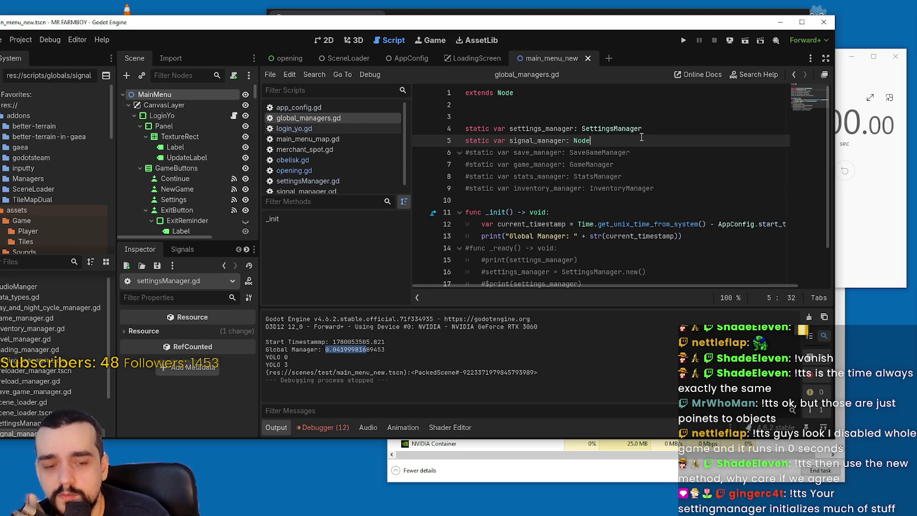
{"action": "double_click", "coordinate": [625, 128]}
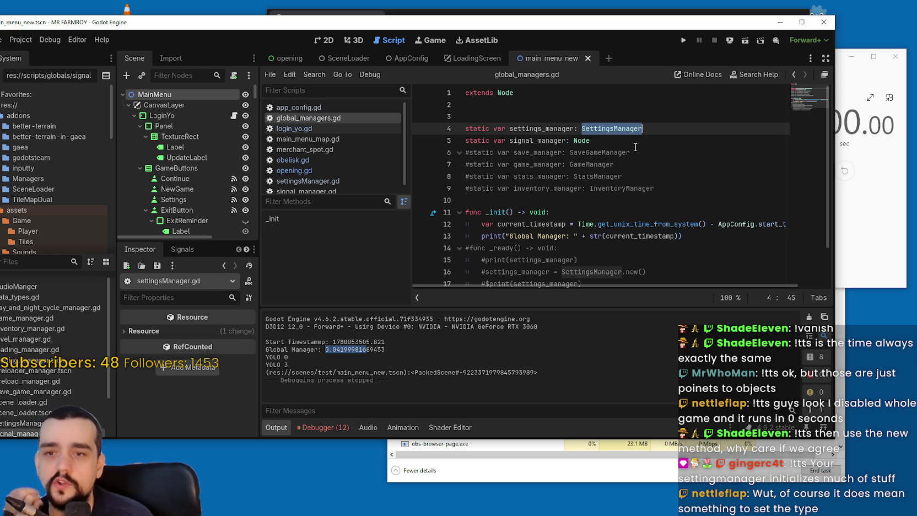
{"action": "type", "text": "Node"}
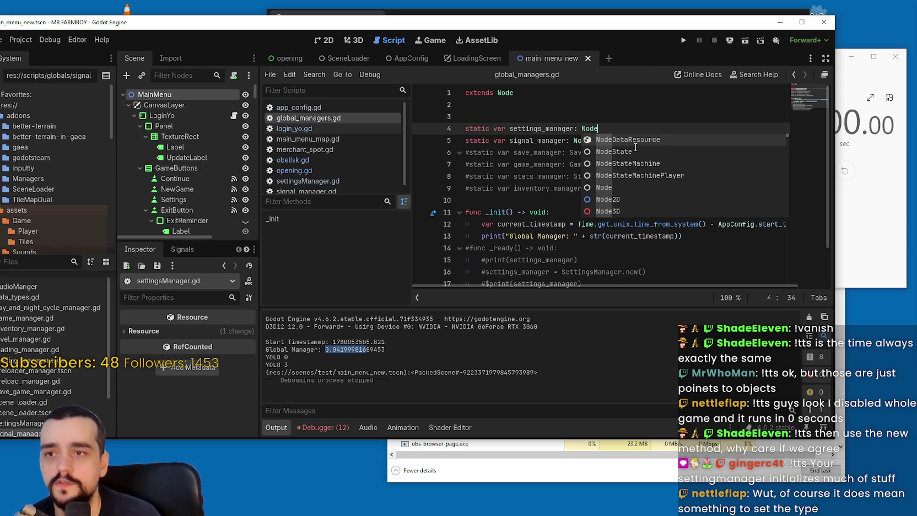
{"action": "left_click_drag", "start_coordinate": [625, 131], "coordinate": [466, 116]}
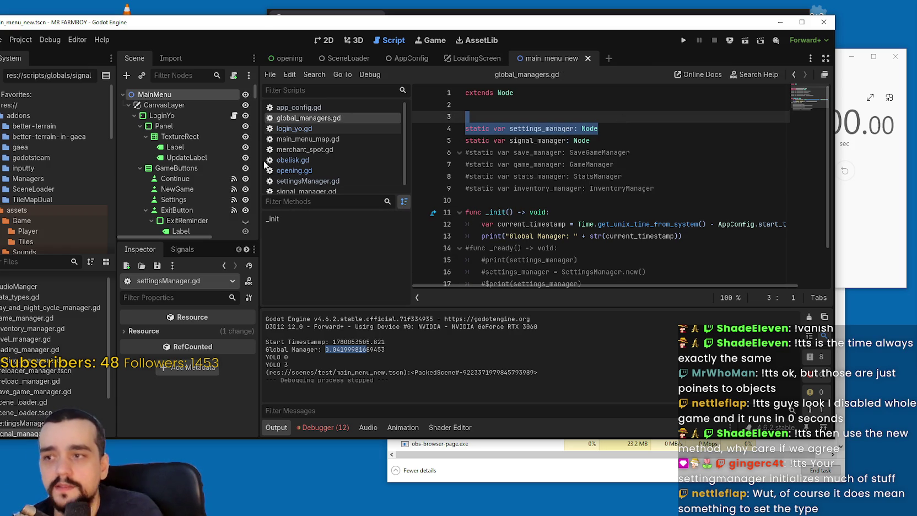
Step: Check opening.gd, then return to global_managers.gd with the caret on empty line 10
{"action": "left_click", "coordinate": [308, 180]}
{"action": "left_click", "coordinate": [294, 171]}
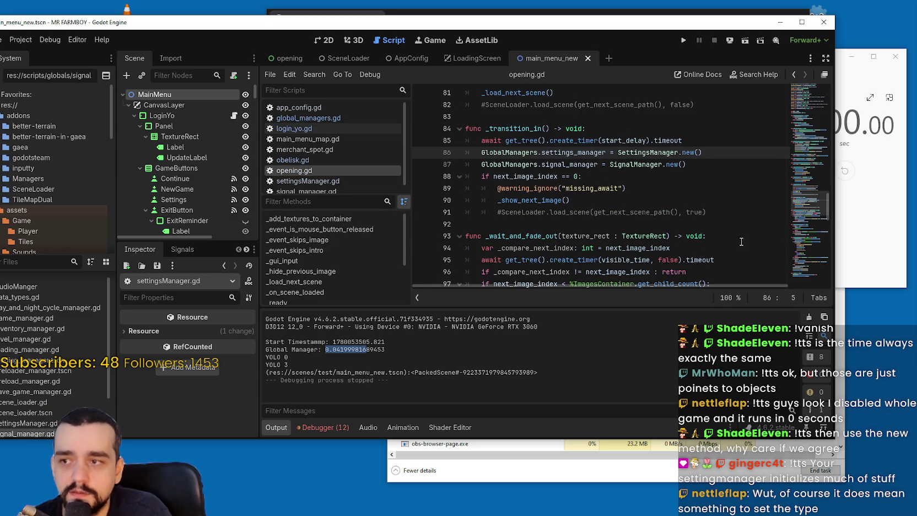
{"action": "left_click", "coordinate": [628, 188]}
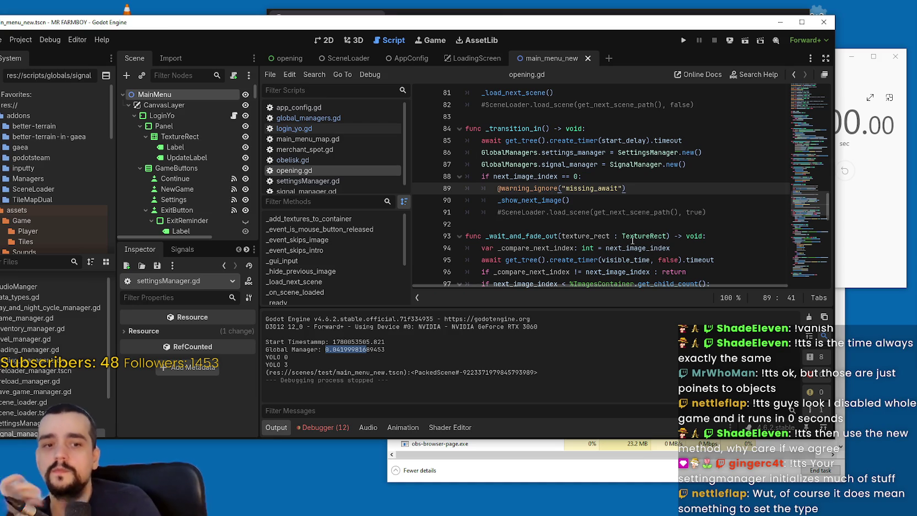
{"action": "left_click", "coordinate": [313, 118]}
{"action": "left_click", "coordinate": [706, 175]}
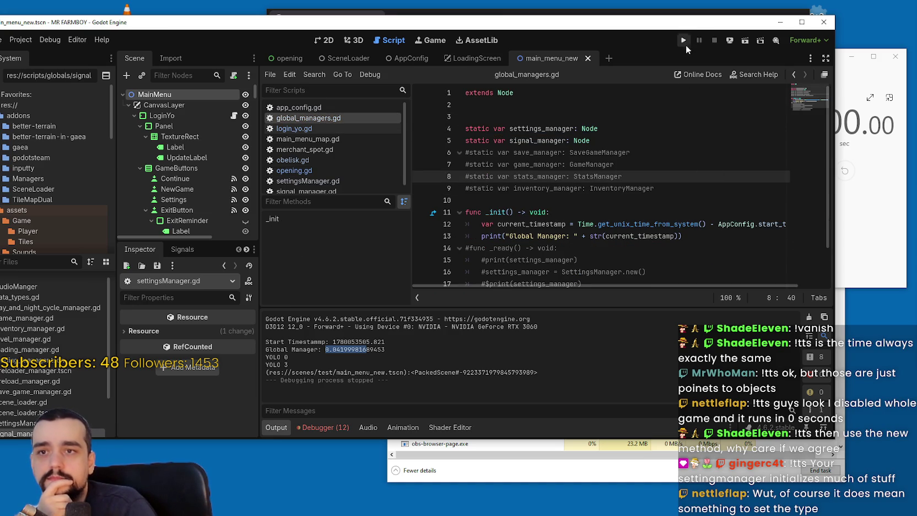
{"action": "left_click", "coordinate": [609, 259]}
{"action": "left_click", "coordinate": [608, 188]}
{"action": "left_click", "coordinate": [601, 204]}
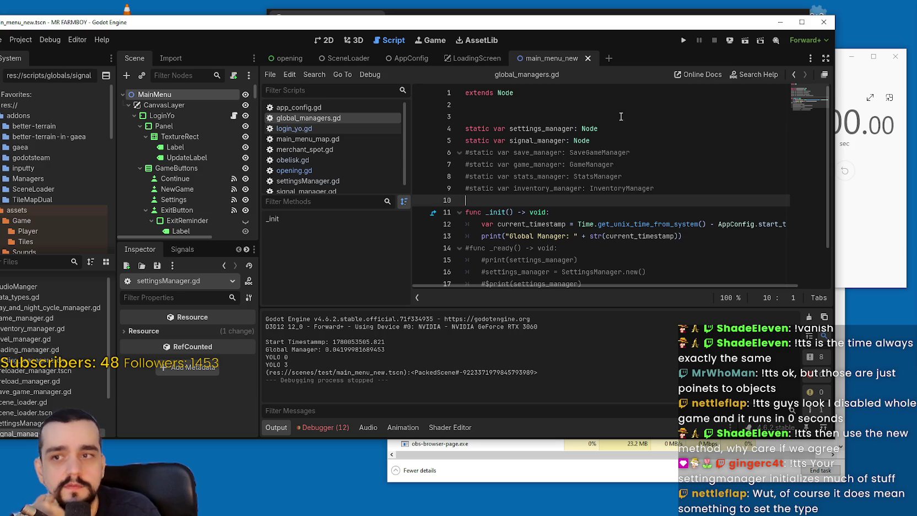
Step: Run the project, note Global Manager at about 0.032 seconds in Output, then stop it
{"action": "left_click", "coordinate": [681, 39]}
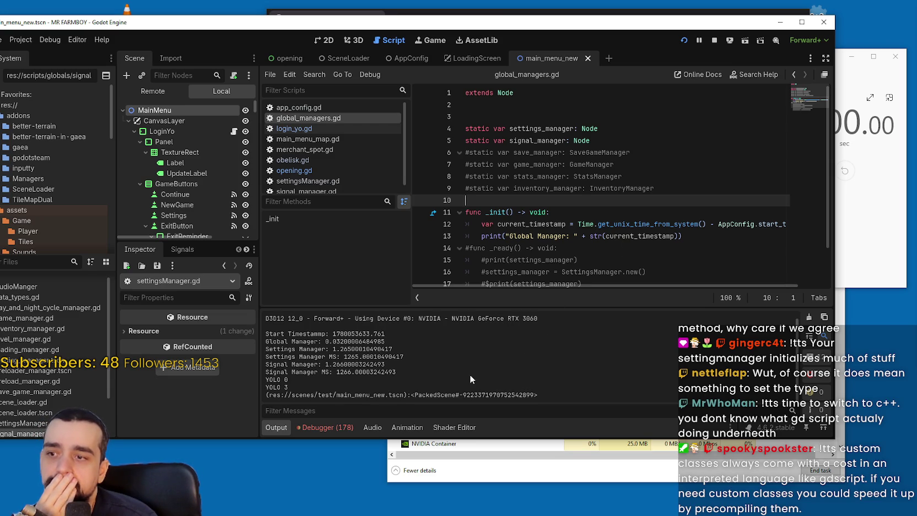
{"action": "left_click_drag", "start_coordinate": [386, 341], "coordinate": [267, 343]}
{"action": "left_click", "coordinate": [657, 137]}
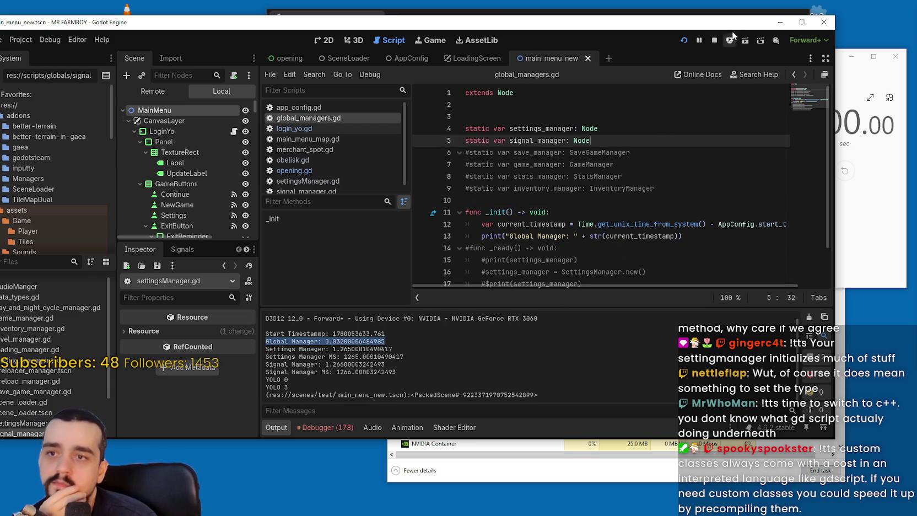
{"action": "left_click", "coordinate": [714, 38]}
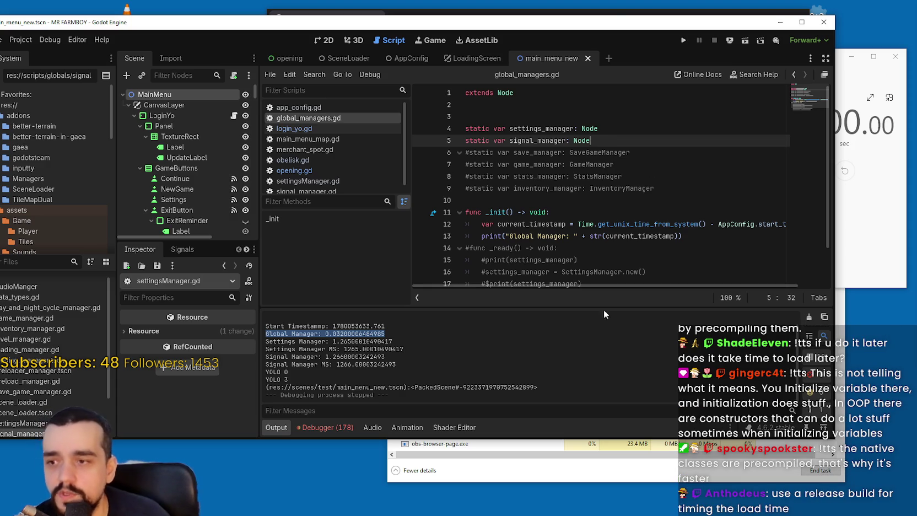
{"action": "left_click", "coordinate": [565, 371]}
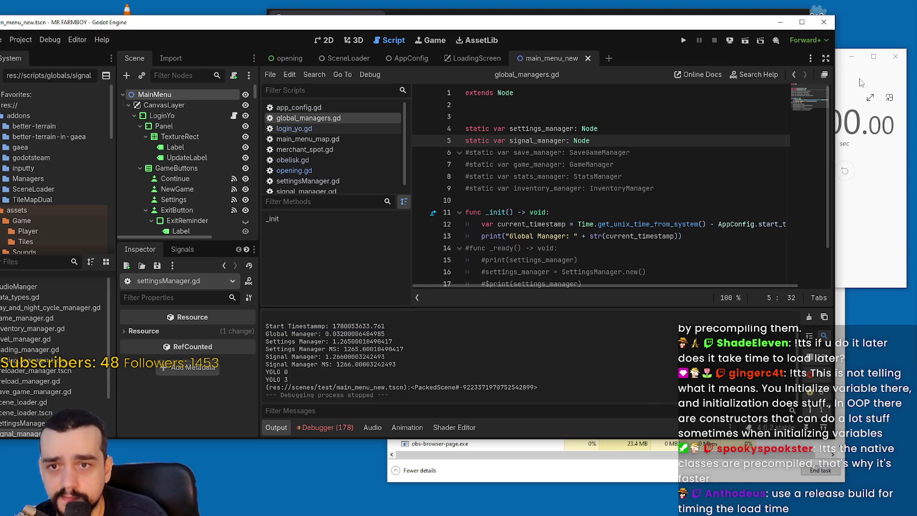
{"action": "left_click", "coordinate": [843, 57]}
{"action": "left_click", "coordinate": [635, 159]}
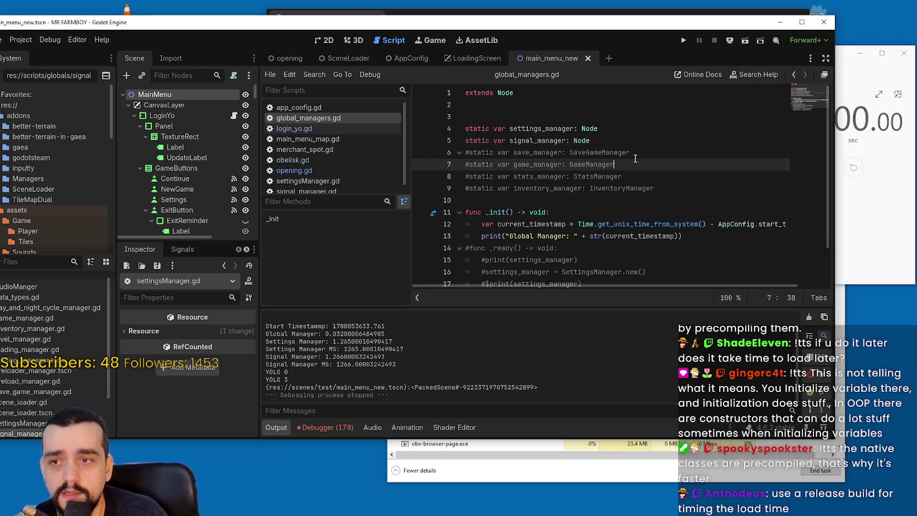
{"action": "left_click", "coordinate": [635, 135]}
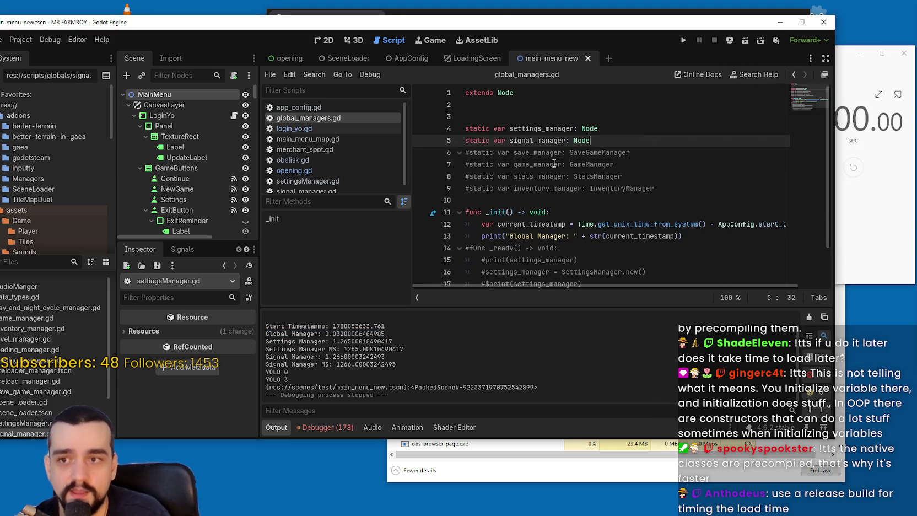
{"action": "mouse_move", "coordinate": [591, 141]}
{"action": "left_mouse_down"}
{"action": "mouse_move", "coordinate": [472, 126]}
{"action": "mouse_move", "coordinate": [459, 136]}
{"action": "left_mouse_up"}
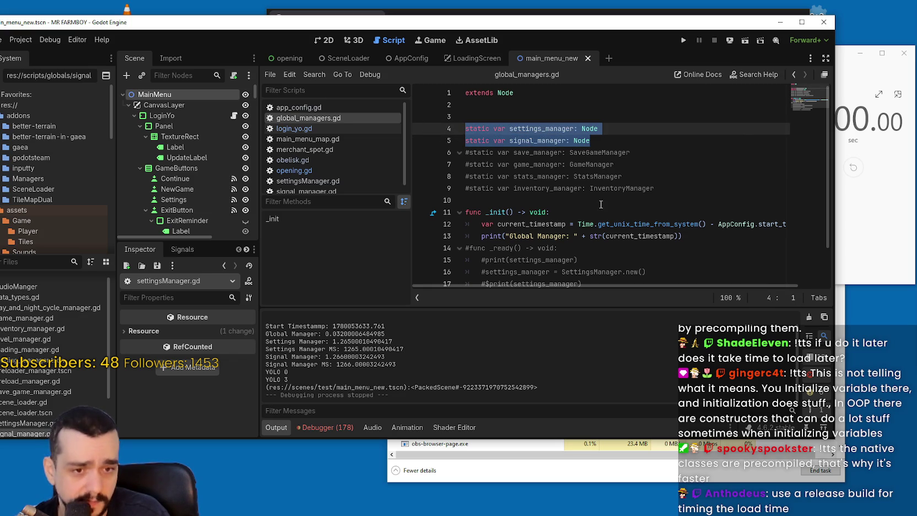
{"action": "left_click_drag", "start_coordinate": [661, 189], "coordinate": [452, 153]}
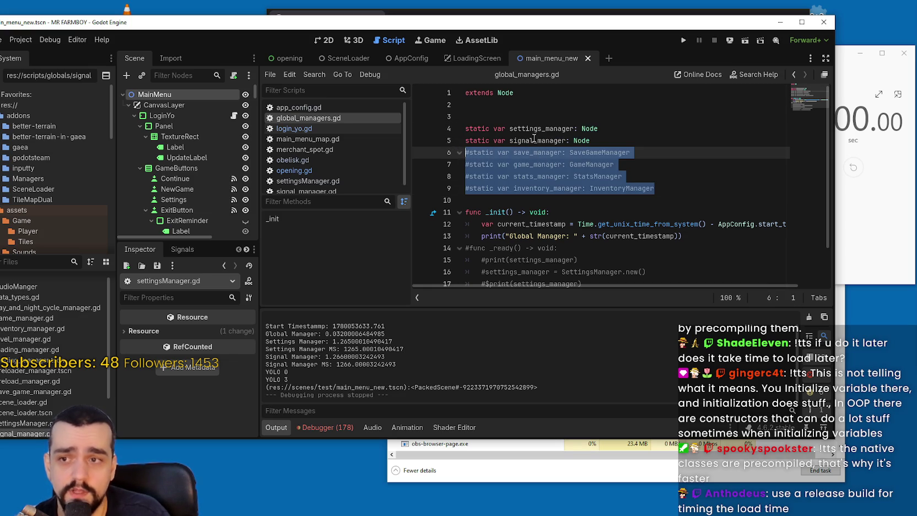
{"action": "left_click", "coordinate": [535, 187]}
{"action": "double_click", "coordinate": [622, 188]}
{"action": "left_click_drag", "start_coordinate": [681, 188], "coordinate": [461, 155]}
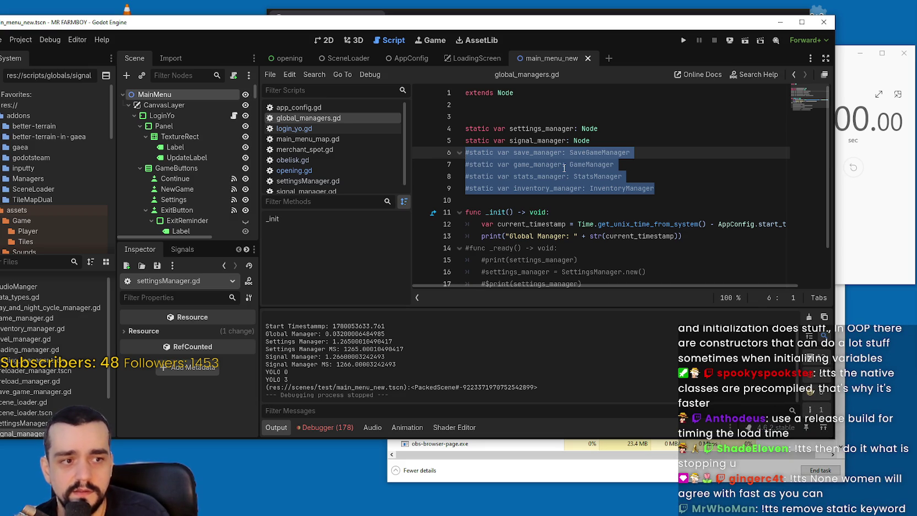
Step: Remove 'static' from the settings_manager and signal_manager declarations on lines 4–5 and save
{"action": "left_click", "coordinate": [557, 165]}
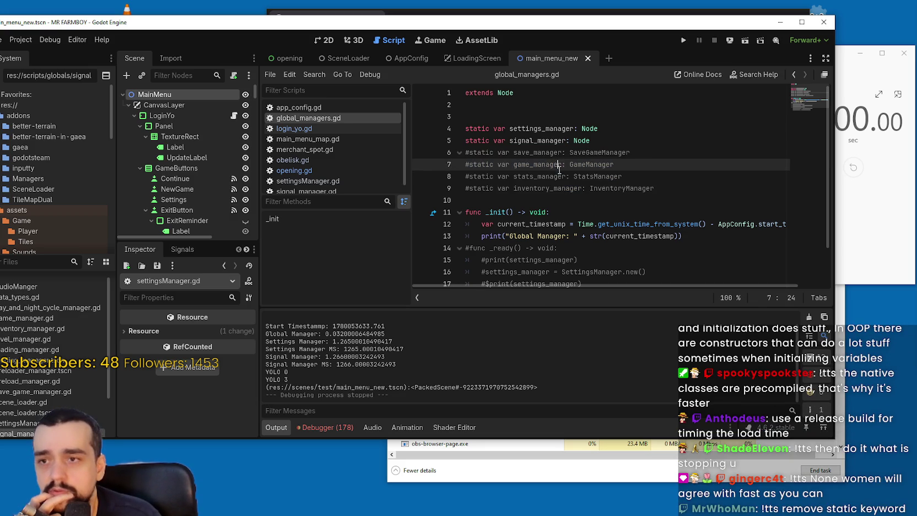
{"action": "double_click", "coordinate": [478, 142]}
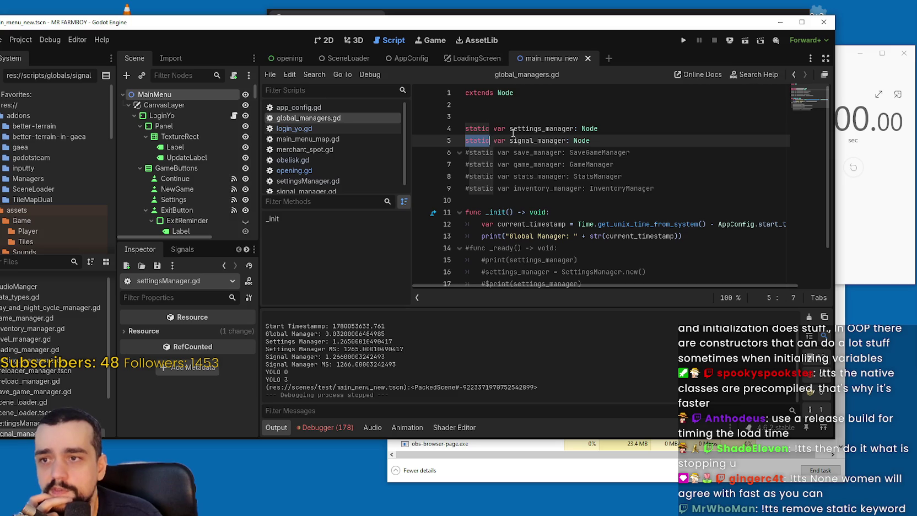
{"action": "key", "text": "BackSpace"}
{"action": "key", "text": "Delete"}
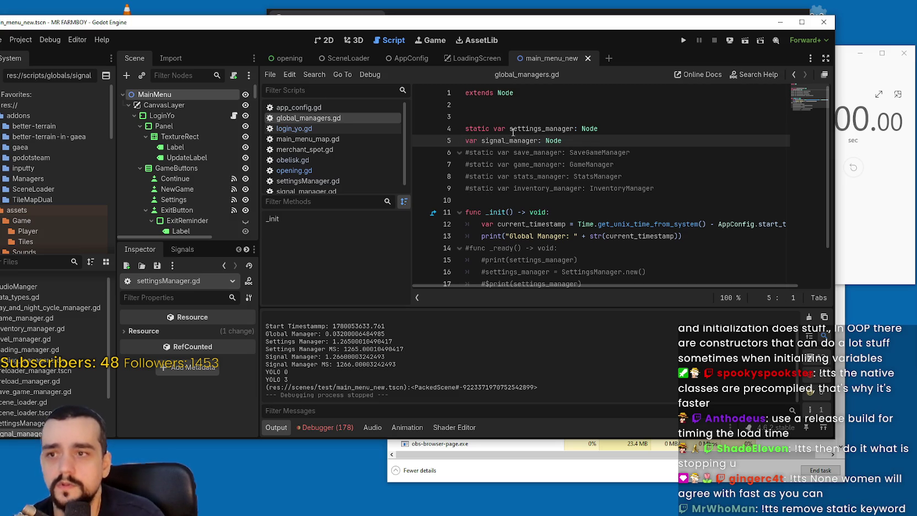
{"action": "double_click", "coordinate": [478, 128]}
{"action": "key", "text": "BackSpace"}
{"action": "key", "text": "Delete"}
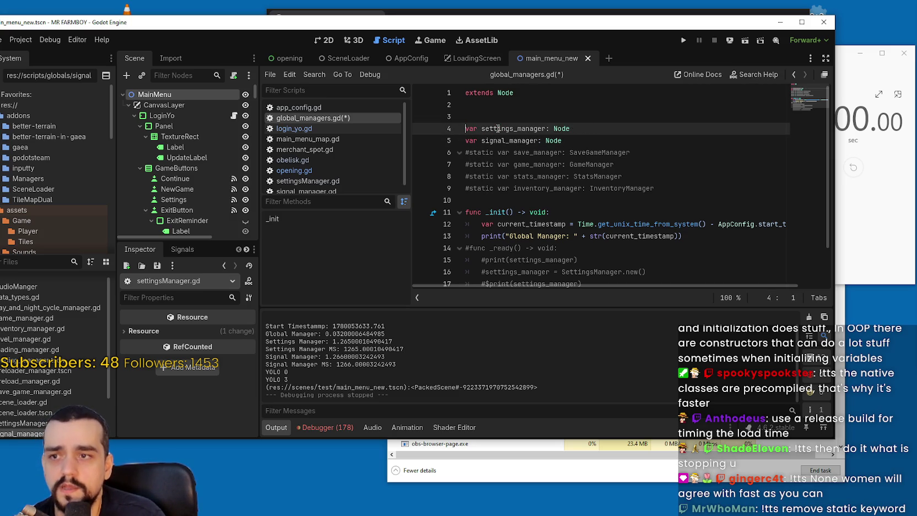
{"action": "key", "text": "ctrl+s"}
Step: Run the project to test the non-static manager variables
{"action": "left_click", "coordinate": [613, 142]}
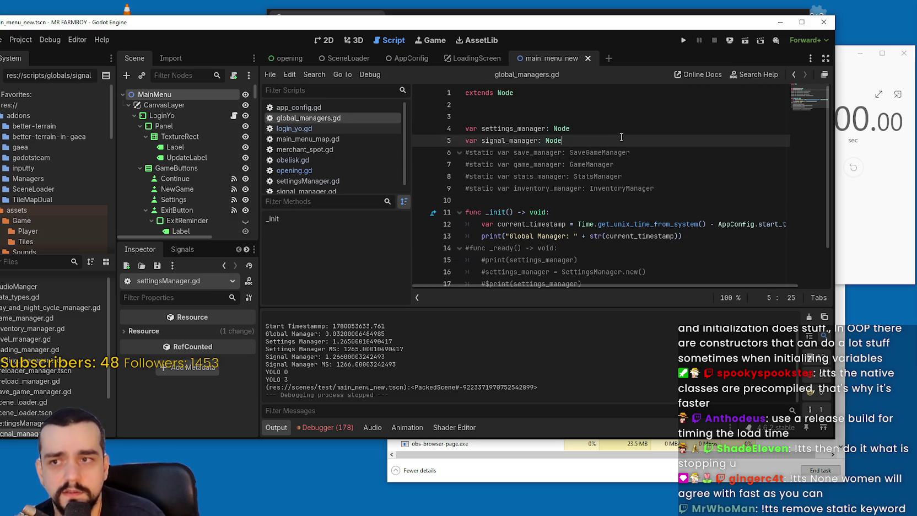
{"action": "left_click", "coordinate": [610, 200]}
{"action": "scroll", "coordinate": [612, 198], "scroll_direction": "down", "scroll_amount": 1}
{"action": "scroll", "coordinate": [612, 198], "scroll_direction": "up", "scroll_amount": 1}
{"action": "left_click", "coordinate": [683, 40]}
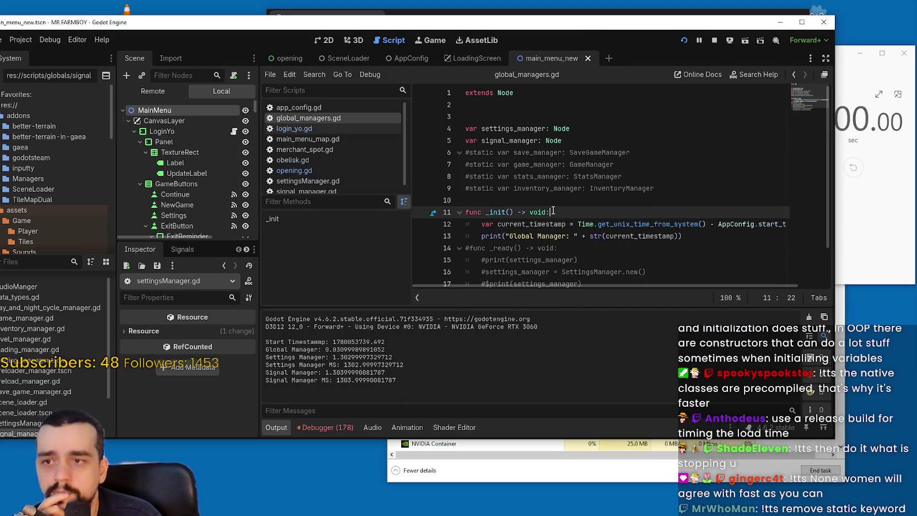
Step: Comment out the two manager assignments on lines 86–87 of opening.gd and save
{"action": "left_click", "coordinate": [354, 173]}
{"action": "left_click", "coordinate": [624, 188]}
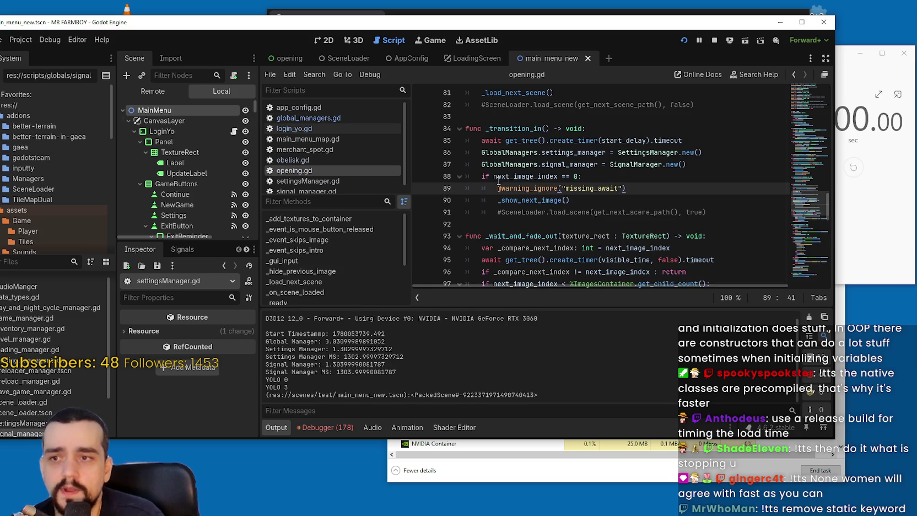
{"action": "left_click", "coordinate": [478, 152]}
{"action": "type", "text": "#"}
{"action": "left_click", "coordinate": [477, 164]}
{"action": "type", "text": "#"}
{"action": "key", "text": "ctrl+s"}
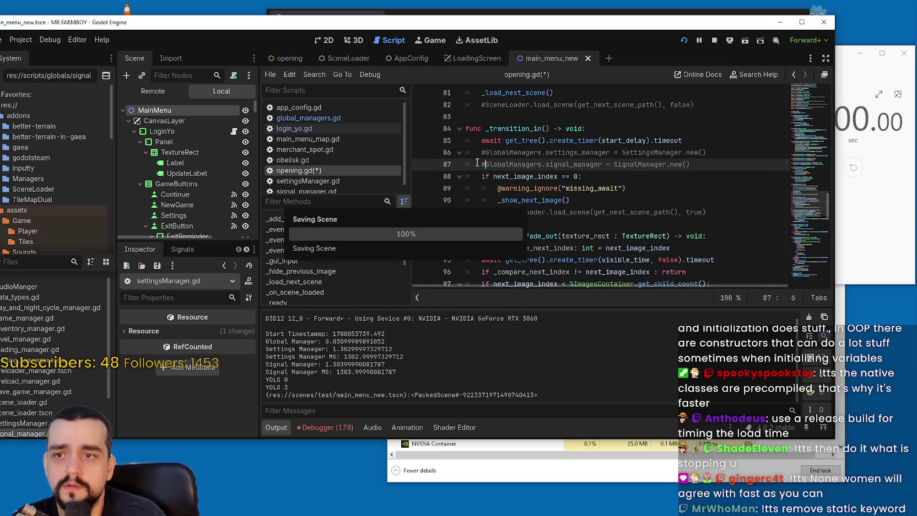
Step: Rerun the game and inspect GlobalManagers in the Remote scene tree, then stop it
{"action": "left_click", "coordinate": [309, 118]}
{"action": "left_click", "coordinate": [575, 188]}
{"action": "left_click", "coordinate": [685, 42]}
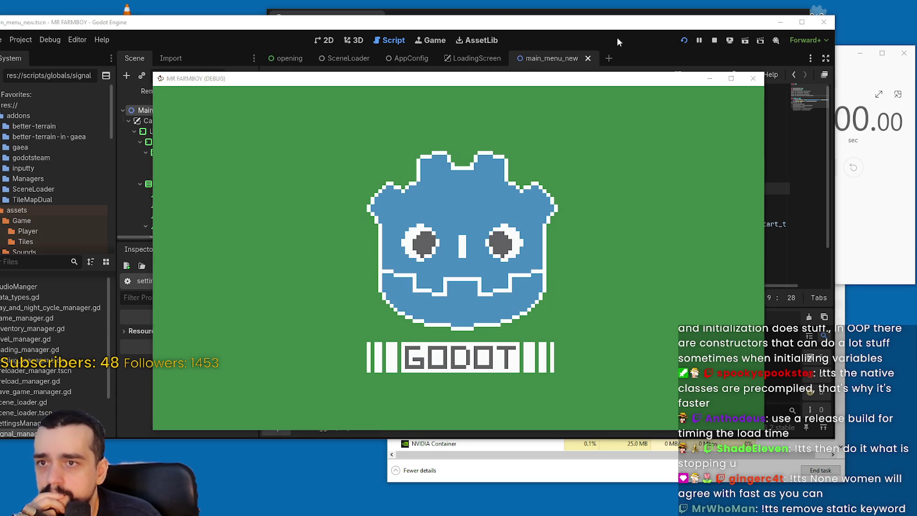
{"action": "left_click", "coordinate": [617, 38]}
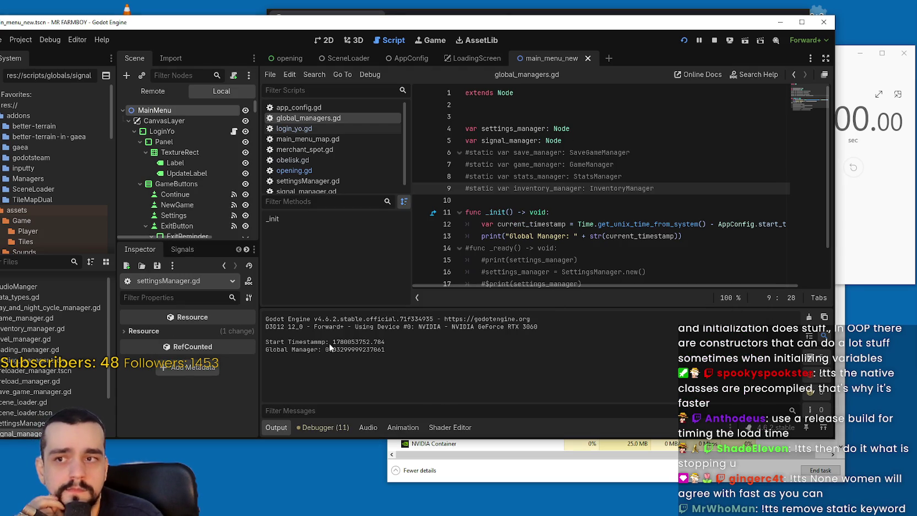
{"action": "left_click", "coordinate": [153, 91]}
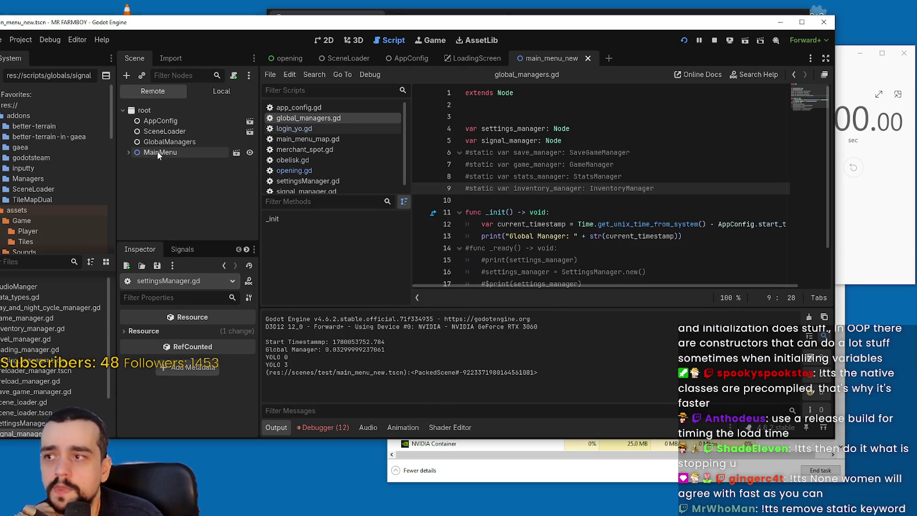
{"action": "left_click", "coordinate": [160, 121]}
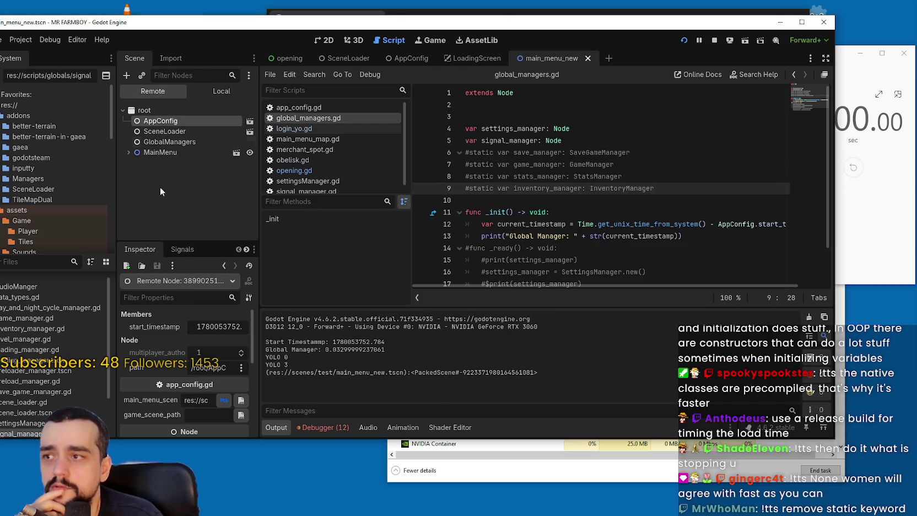
{"action": "left_click", "coordinate": [175, 143]}
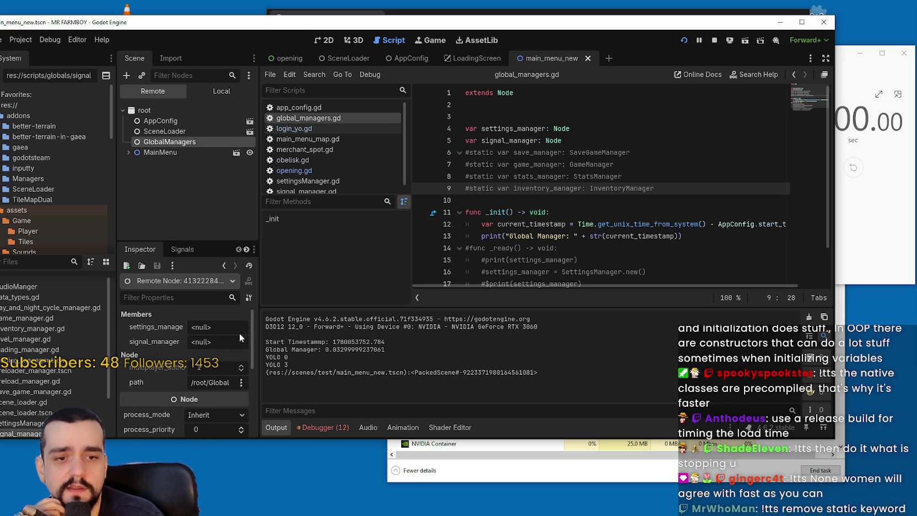
{"action": "left_click", "coordinate": [715, 40]}
{"action": "left_click", "coordinate": [575, 128]}
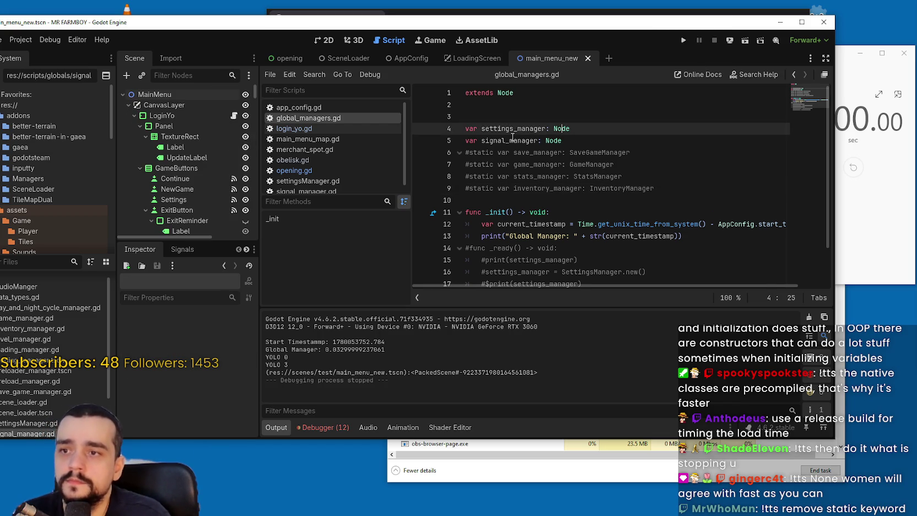
Step: Type the manager variables as SettingsManager and SignalManager instead of Node, and save
{"action": "double_click", "coordinate": [575, 139]}
{"action": "left_click", "coordinate": [578, 131]}
{"action": "double_click", "coordinate": [574, 130]}
{"action": "type", "text": "SettingsManager"}
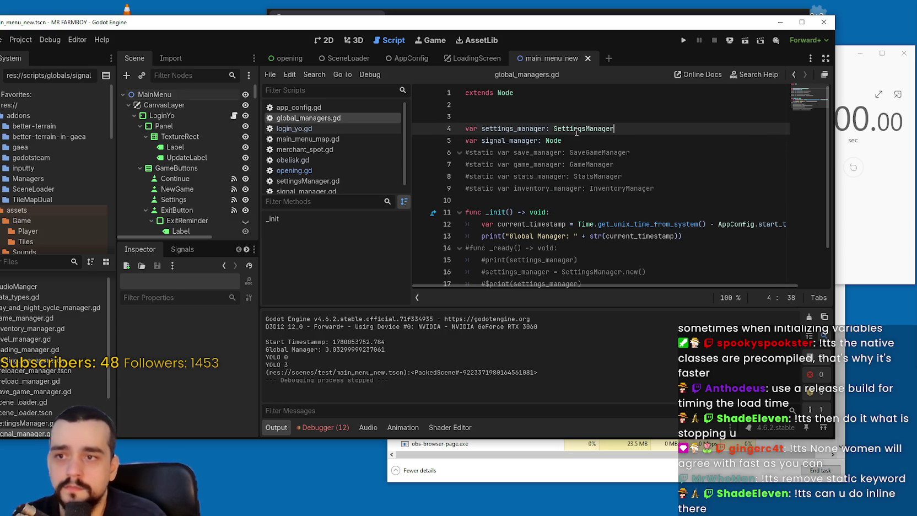
{"action": "double_click", "coordinate": [574, 130]}
{"action": "double_click", "coordinate": [577, 141]}
{"action": "type", "text": "SignalManager"}
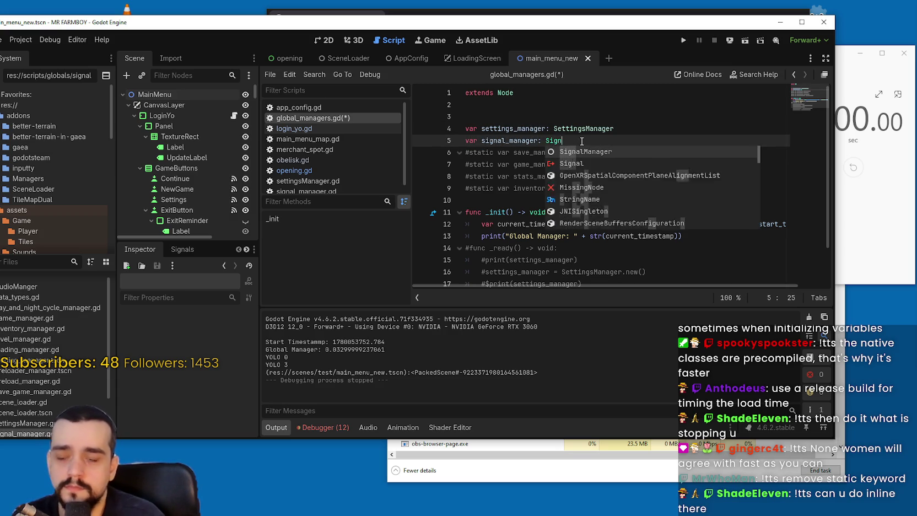
{"action": "key", "text": "ctrl+s"}
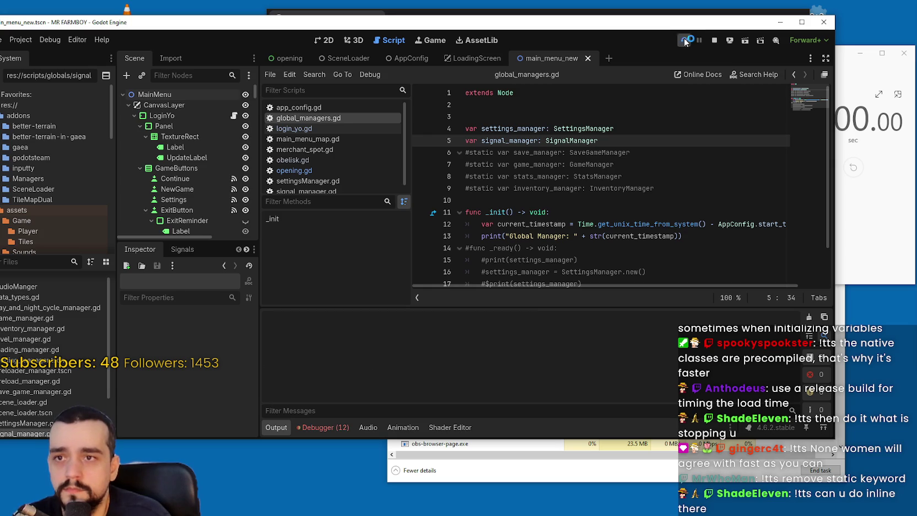
Step: Run the game, check the Global Manager load time in the output, and restart it
{"action": "left_click", "coordinate": [684, 40]}
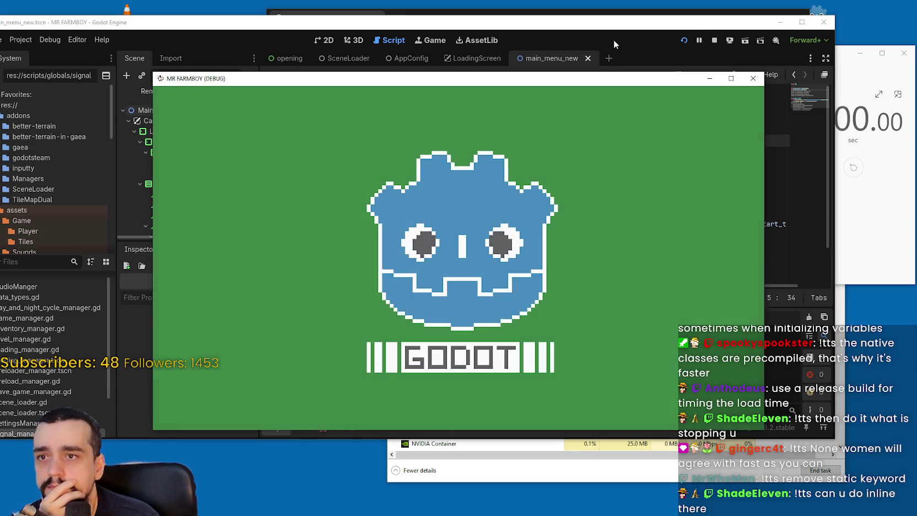
{"action": "left_click", "coordinate": [614, 40]}
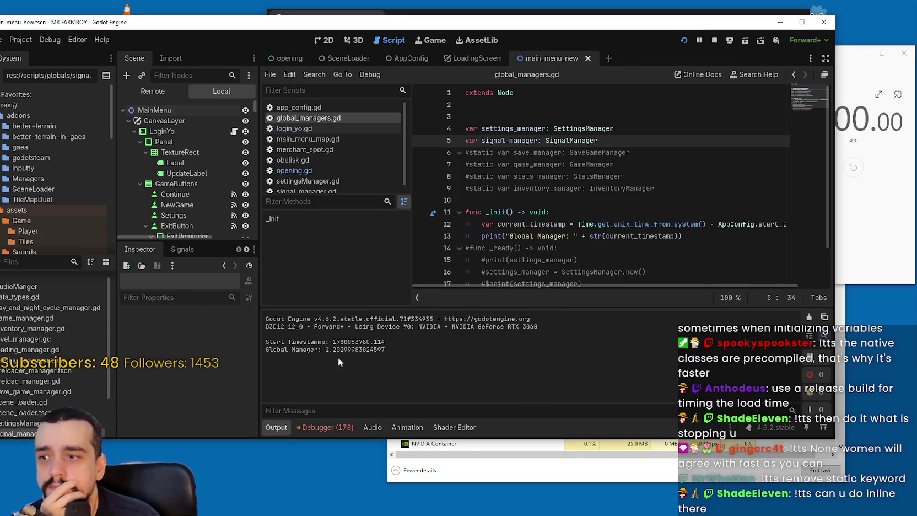
{"action": "left_click_drag", "start_coordinate": [323, 349], "coordinate": [403, 351]}
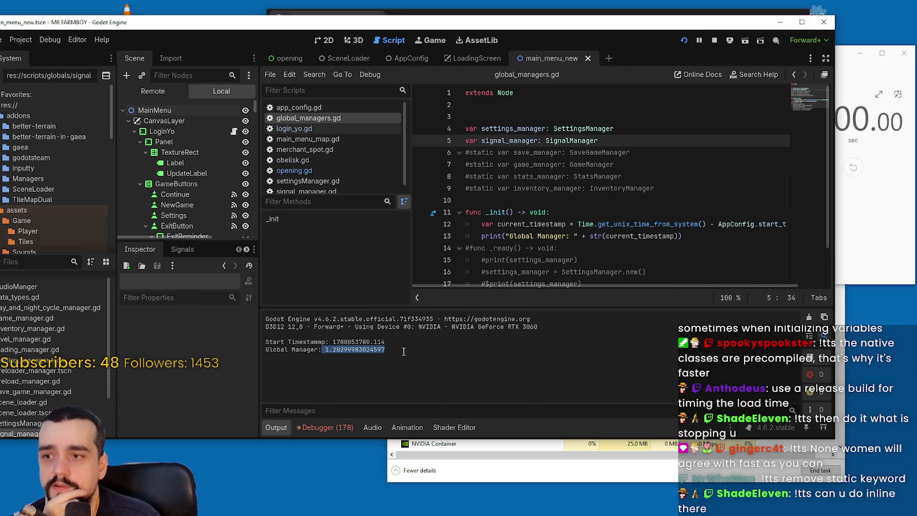
{"action": "left_click", "coordinate": [715, 43]}
{"action": "left_click", "coordinate": [640, 175]}
{"action": "key", "text": "F5"}
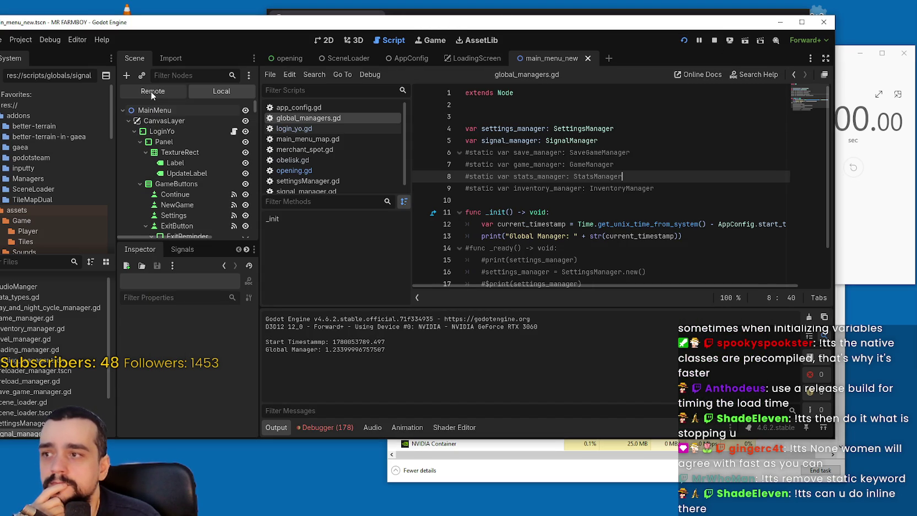
Step: View the remote scene tree, stop the game, and add a blank line after the print
{"action": "left_click", "coordinate": [150, 91]}
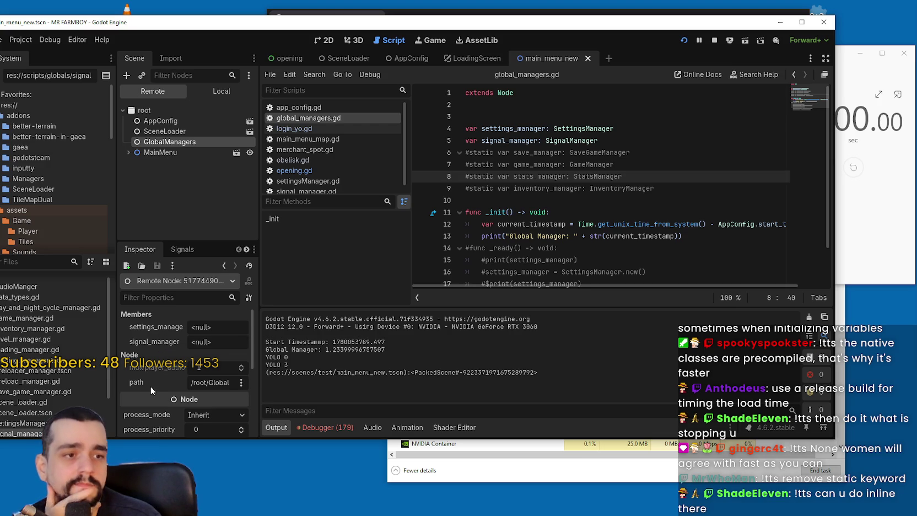
{"action": "scroll", "coordinate": [672, 174], "scroll_direction": "down", "scroll_amount": 1}
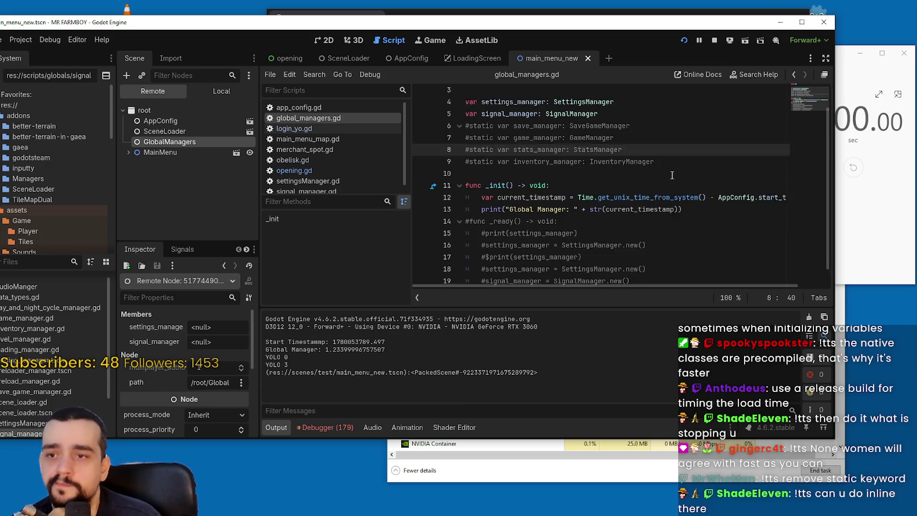
{"action": "scroll", "coordinate": [672, 175], "scroll_direction": "down", "scroll_amount": 2}
{"action": "left_click", "coordinate": [720, 186]}
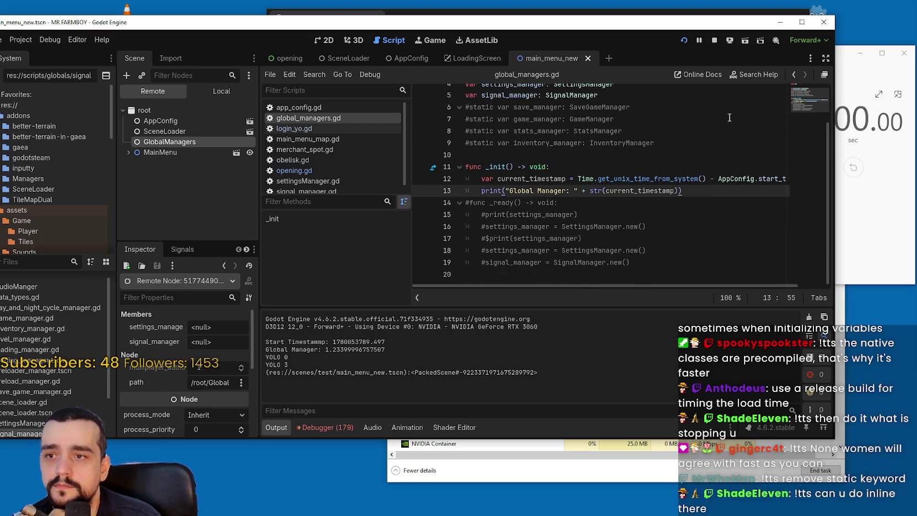
{"action": "left_click", "coordinate": [714, 43]}
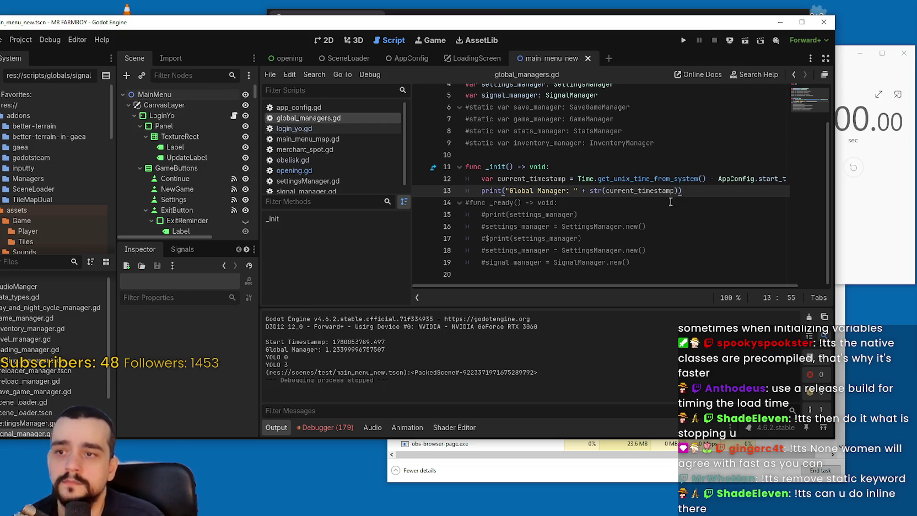
{"action": "key", "text": "Return"}
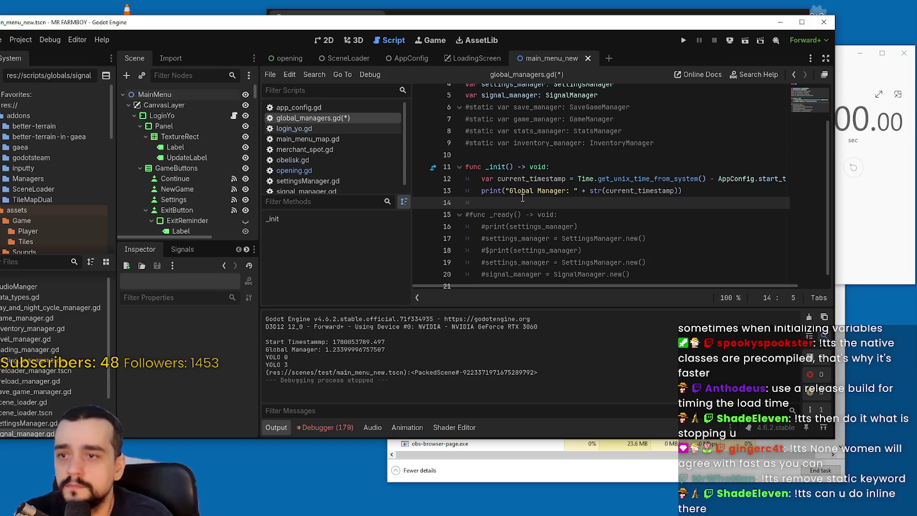
Step: Copy the manager-creation lines from opening.gd into global_managers.gd's _init and uncomment them
{"action": "left_click", "coordinate": [334, 171]}
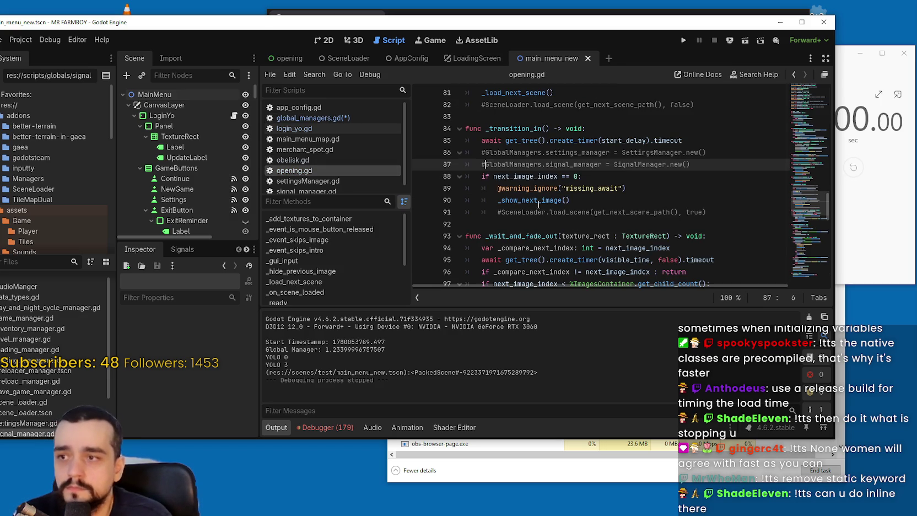
{"action": "key", "text": "shift+Home"}
{"action": "key", "text": "shift+Up"}
{"action": "key", "text": "ctrl+c"}
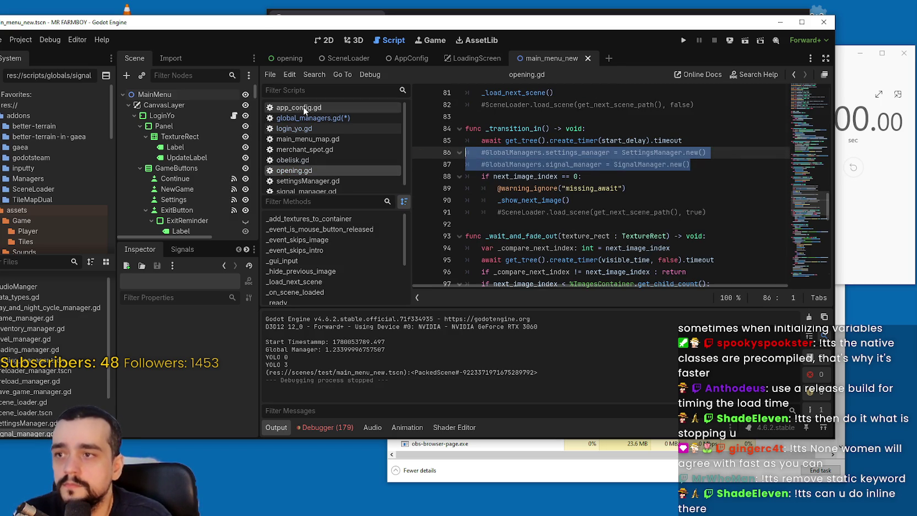
{"action": "left_click", "coordinate": [306, 118]}
{"action": "key", "text": "ctrl+v"}
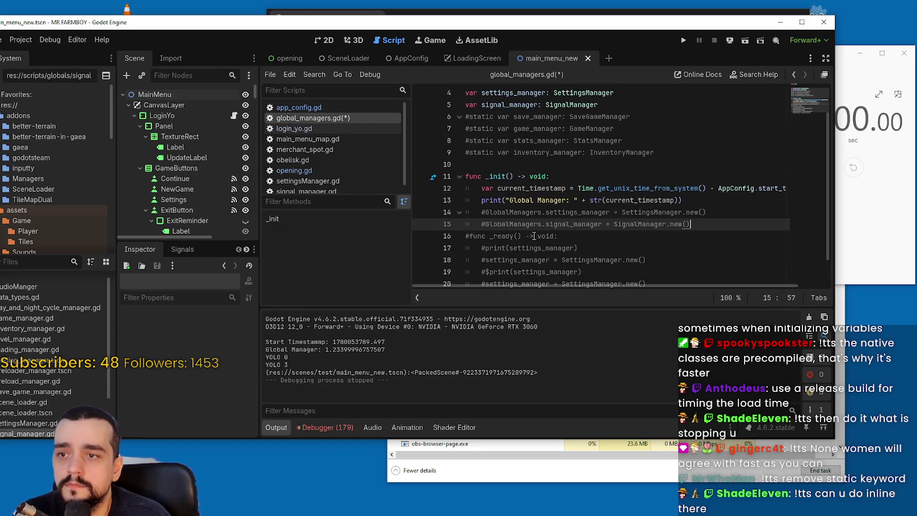
{"action": "mouse_move", "coordinate": [684, 200]}
{"action": "left_mouse_down"}
{"action": "mouse_move", "coordinate": [478, 200]}
{"action": "mouse_move", "coordinate": [468, 191]}
{"action": "left_mouse_up"}
{"action": "key", "text": "ctrl+c"}
{"action": "left_click", "coordinate": [696, 224]}
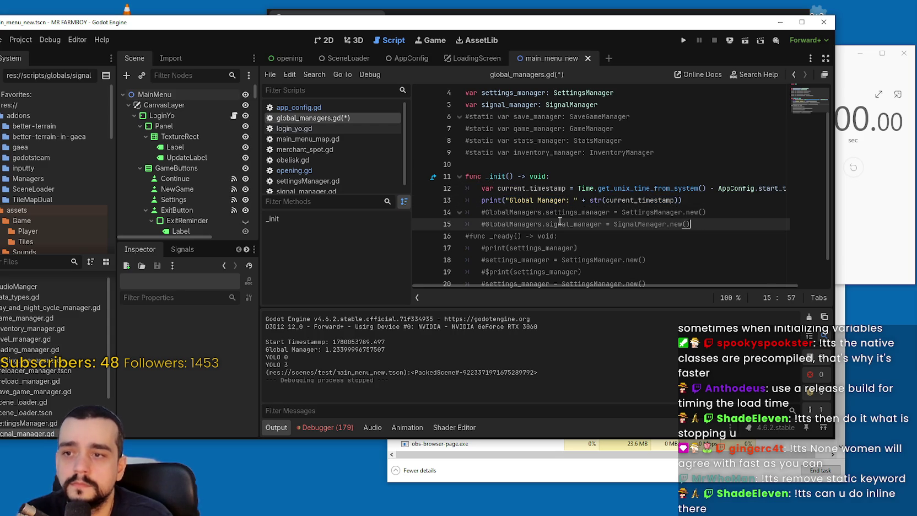
{"action": "left_click", "coordinate": [486, 212], "text": "shift"}
{"action": "key", "text": "ctrl+k"}
Step: Paste the timestamp and print lines below the managers, relabelling the print 'Managers loaded:'
{"action": "left_click", "coordinate": [483, 223]}
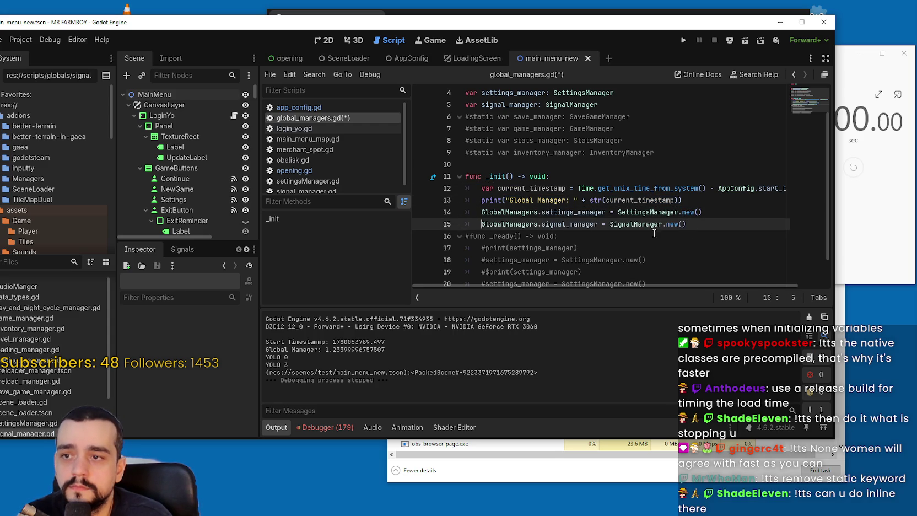
{"action": "key", "text": "Return"}
{"action": "key", "text": "BackSpace"}
{"action": "key", "text": "ctrl+v"}
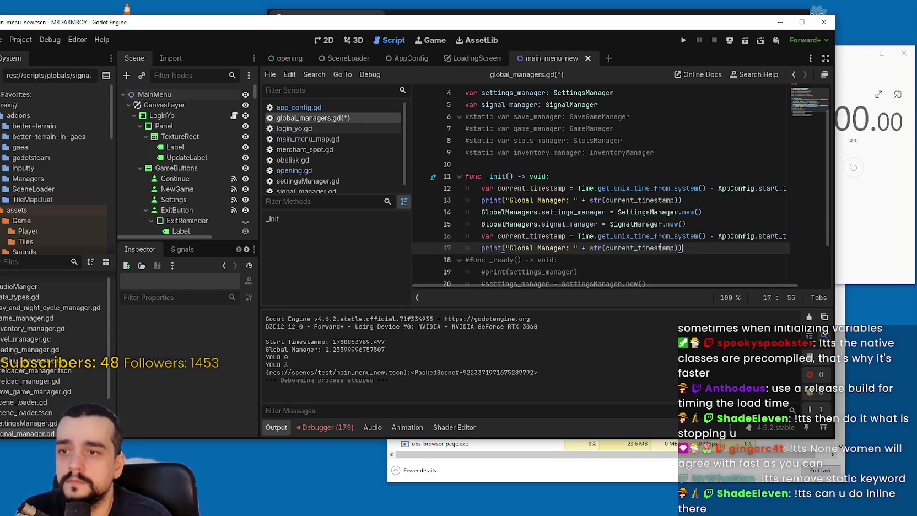
{"action": "left_click_drag", "start_coordinate": [534, 248], "coordinate": [549, 246]}
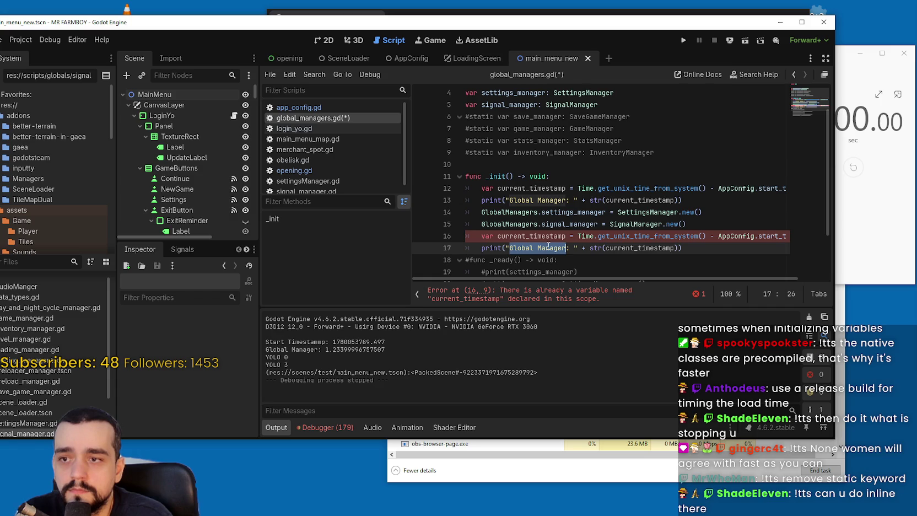
{"action": "type", "text": "Managers loaded:"}
{"action": "left_click_drag", "start_coordinate": [638, 236], "coordinate": [795, 232]}
{"action": "double_click", "coordinate": [795, 232]}
{"action": "left_click_drag", "start_coordinate": [693, 277], "coordinate": [583, 279]}
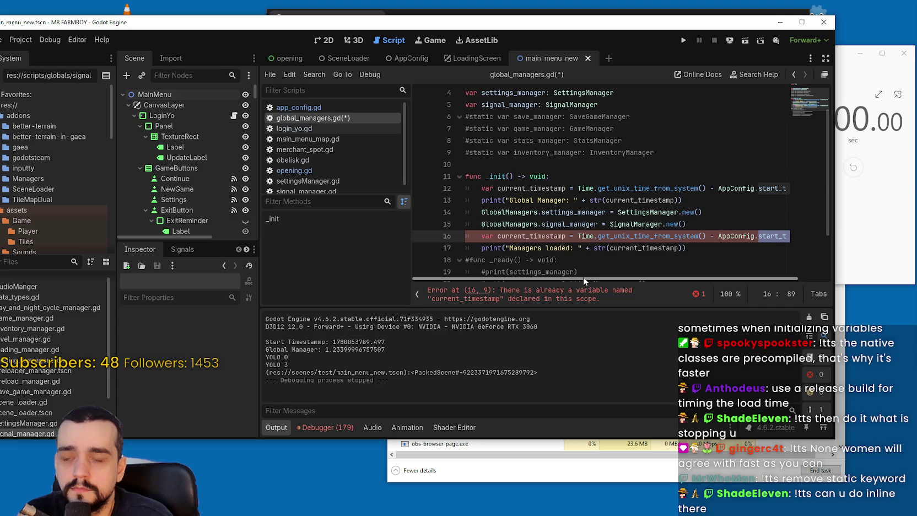
Step: Rename the new timestamp current_timestamp_2, computed from current_timestamp instead of AppConfig.start_timestamp
{"action": "left_click", "coordinate": [741, 188]}
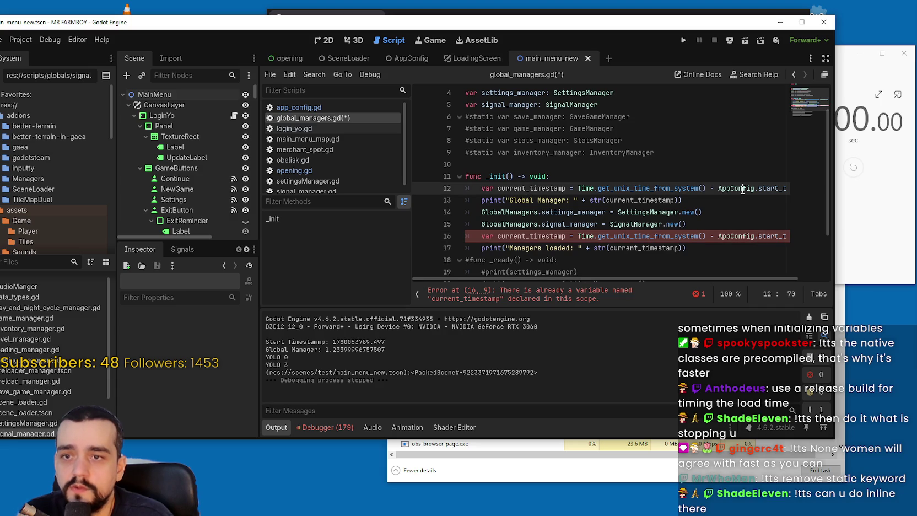
{"action": "double_click", "coordinate": [511, 189]}
{"action": "key", "text": "ctrl+c"}
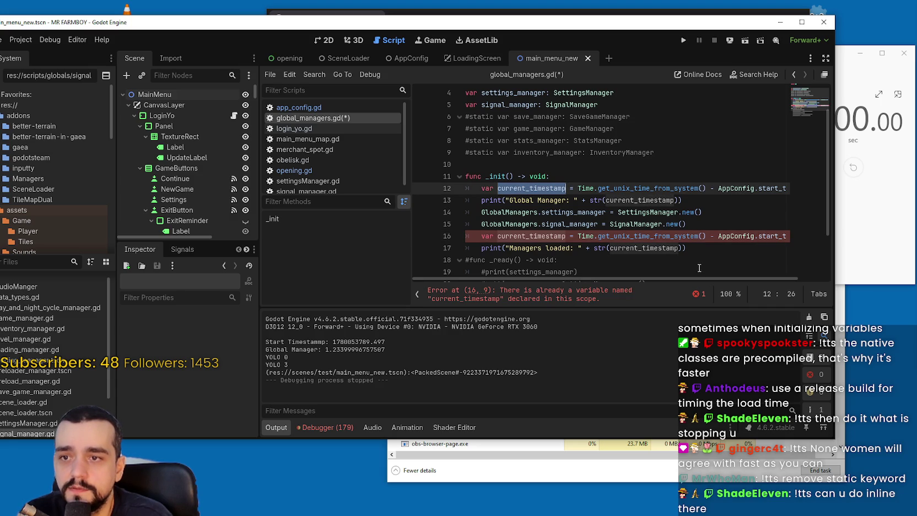
{"action": "left_click", "coordinate": [745, 229]}
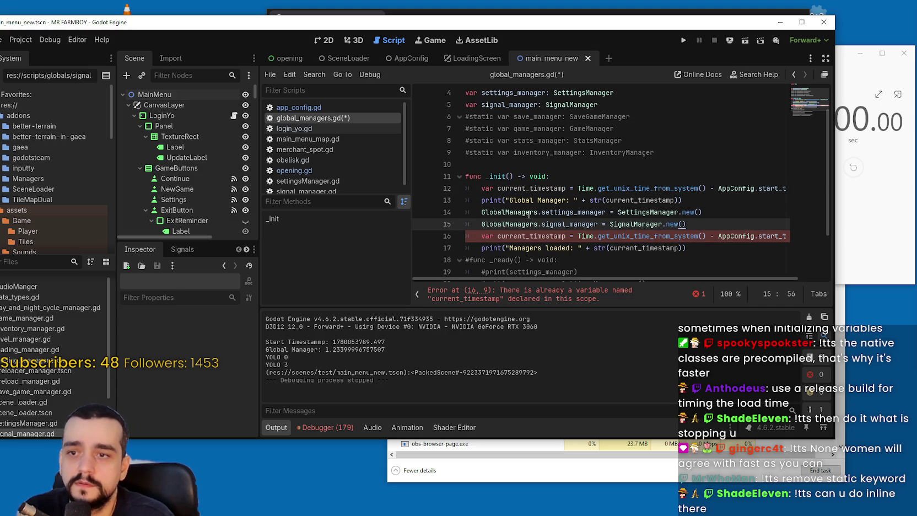
{"action": "left_click", "coordinate": [566, 237]}
{"action": "type", "text": "_2"}
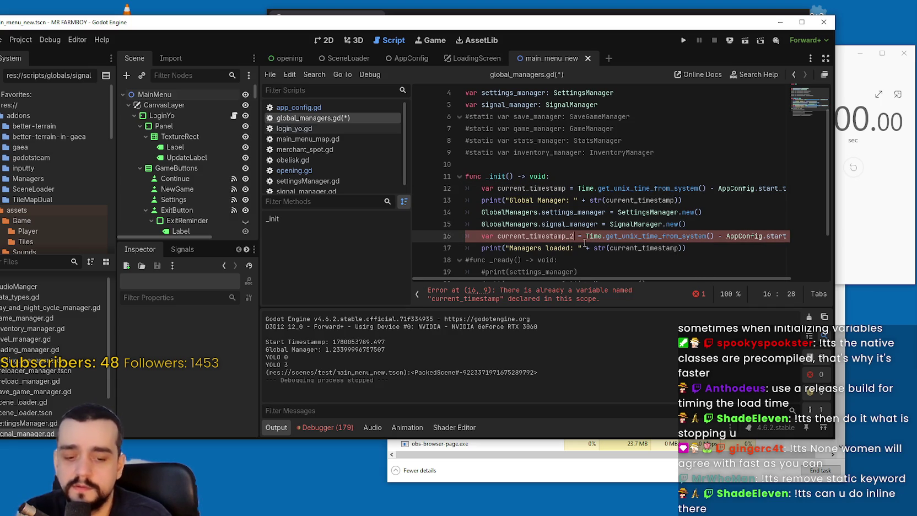
{"action": "left_click", "coordinate": [639, 248], "text": "ctrl"}
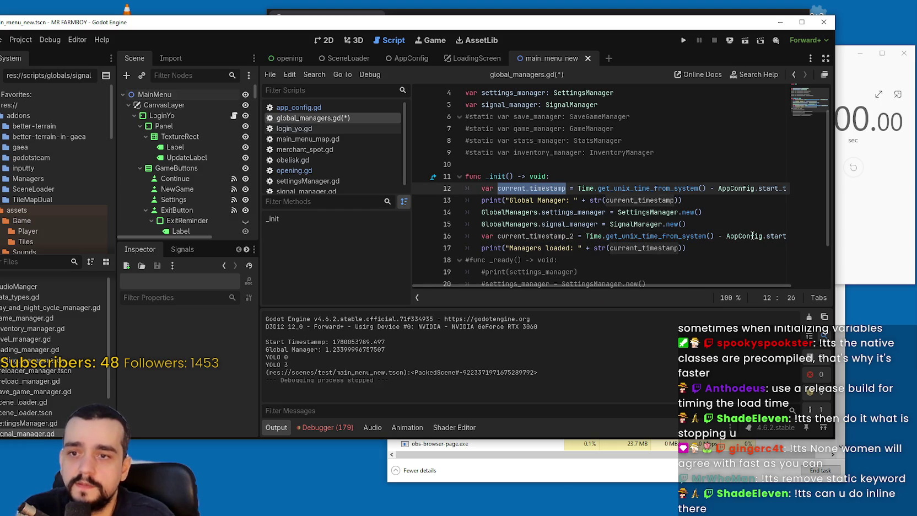
{"action": "left_click_drag", "start_coordinate": [714, 236], "coordinate": [587, 236]}
{"action": "key", "text": "ctrl+v"}
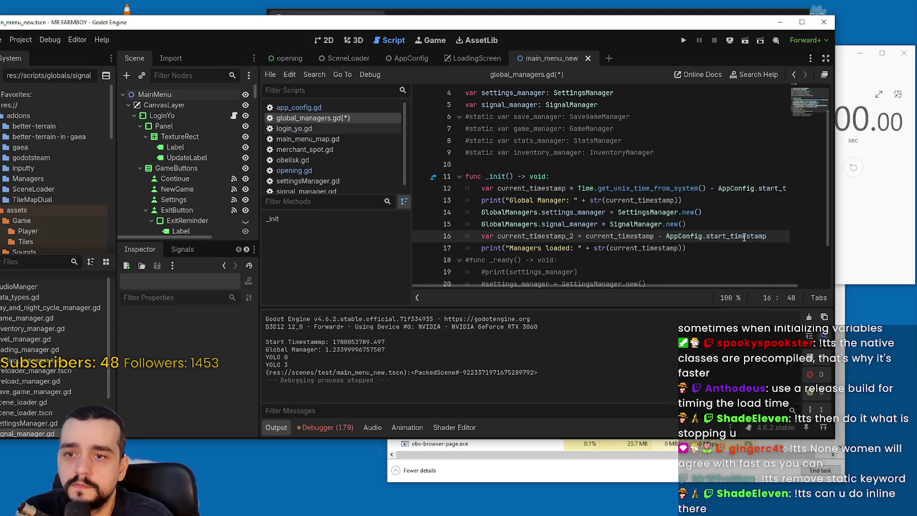
{"action": "key", "text": "ctrl+z"}
{"action": "double_click", "coordinate": [772, 236]}
{"action": "left_click", "coordinate": [690, 236], "text": "shift"}
{"action": "key", "text": "ctrl+v"}
Step: Print current_timestamp_2 in the 'Managers loaded:' line, save, and run the game
{"action": "left_click", "coordinate": [688, 248]}
{"action": "key", "text": "shift+Up"}
{"action": "key", "text": "shift+Up"}
{"action": "key", "text": "shift+Up"}
{"action": "key", "text": "shift+Home"}
{"action": "key", "text": "shift+Home"}
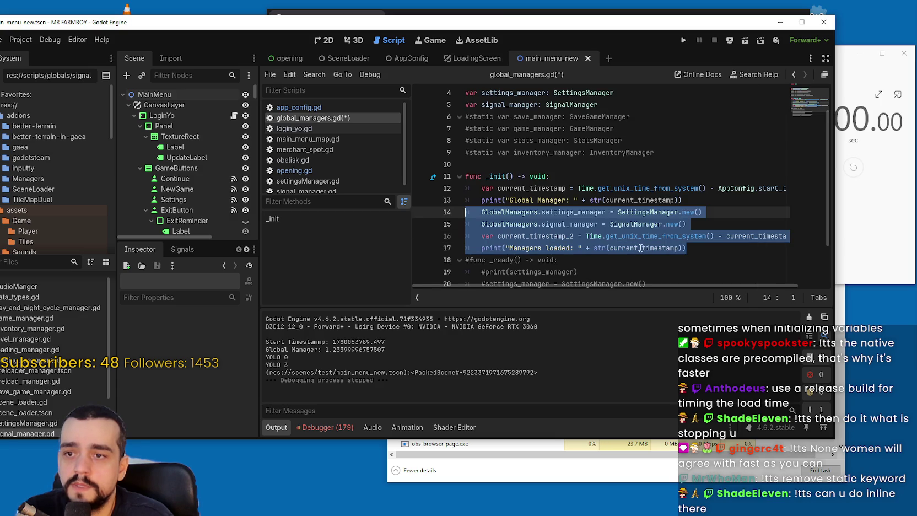
{"action": "double_click", "coordinate": [641, 248]}
{"action": "key", "text": "Right"}
{"action": "type", "text": "_2"}
{"action": "key", "text": "ctrl+s"}
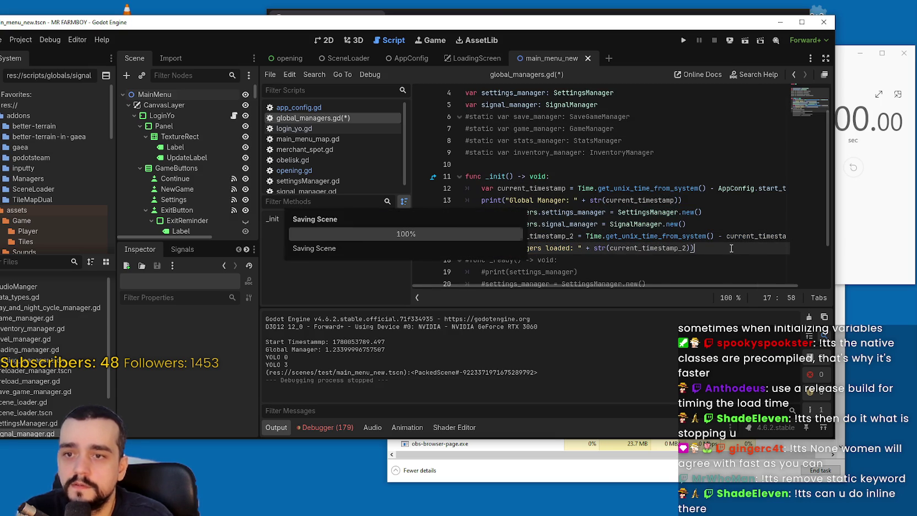
{"action": "scroll", "coordinate": [656, 198], "scroll_direction": "down", "scroll_amount": 2}
{"action": "key", "text": "F5"}
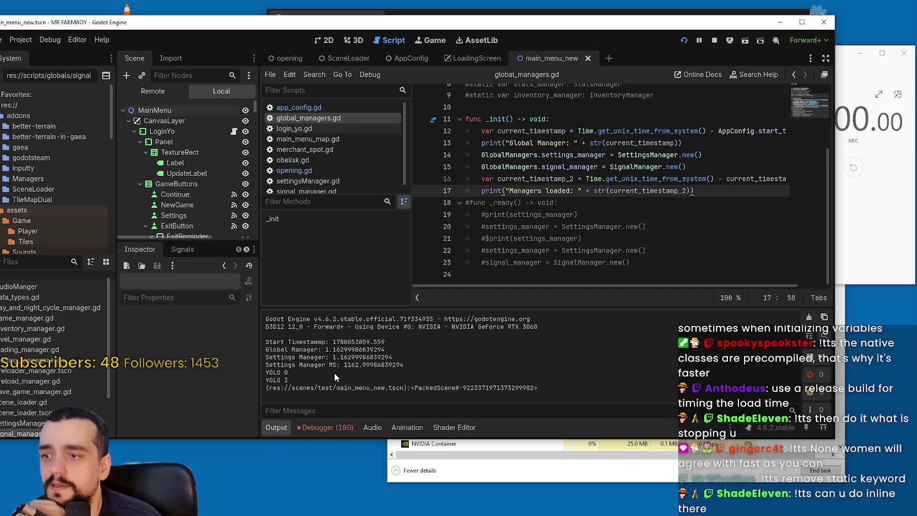
Step: Review the new manager and timestamp lines 13–17 in _init
{"action": "left_click_drag", "start_coordinate": [720, 191], "coordinate": [440, 149]}
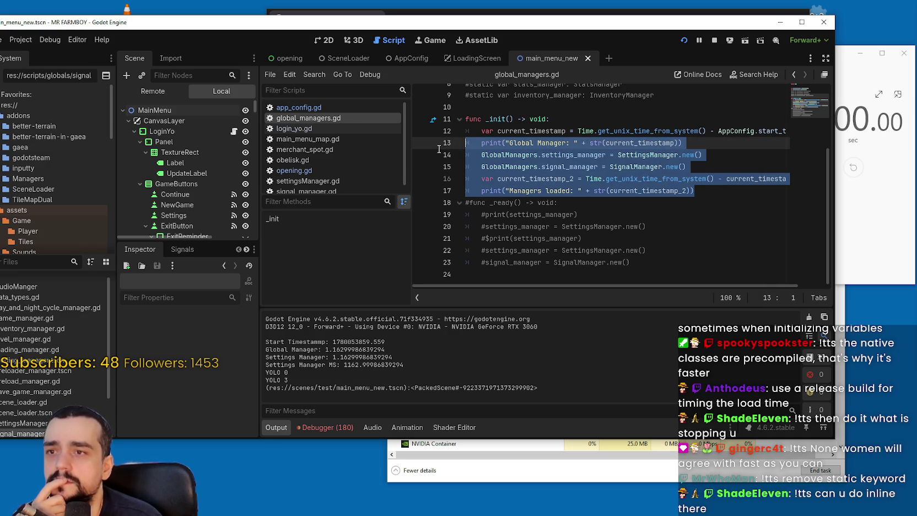
{"action": "scroll", "coordinate": [524, 169], "scroll_direction": "up", "scroll_amount": 3}
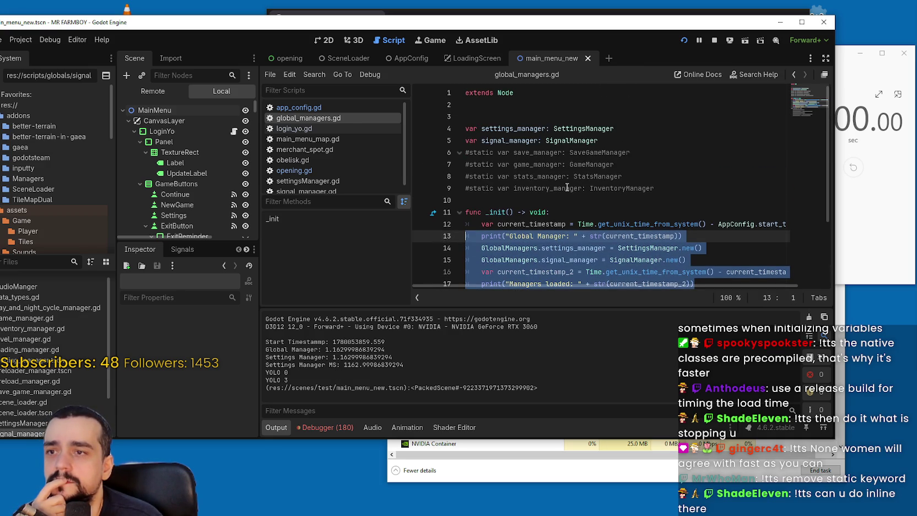
{"action": "scroll", "coordinate": [567, 187], "scroll_direction": "down", "scroll_amount": 1}
{"action": "scroll", "coordinate": [567, 186], "scroll_direction": "up", "scroll_amount": 1}
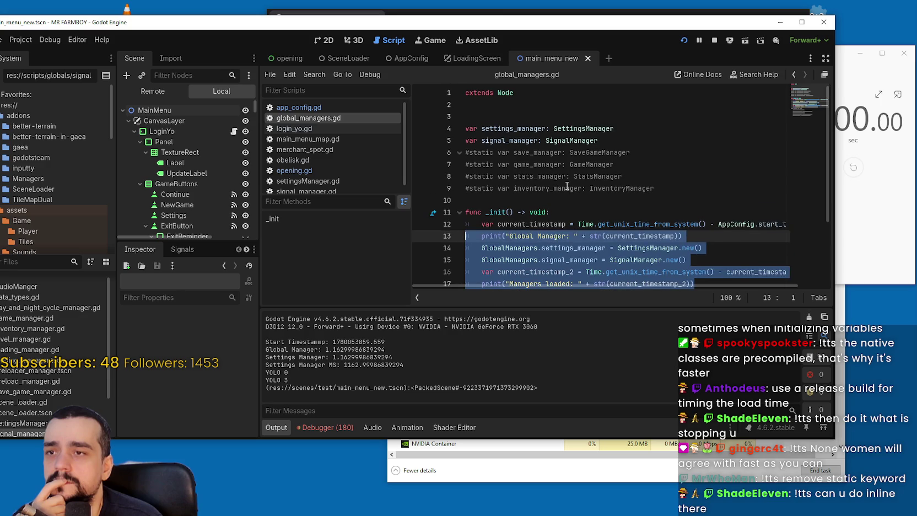
{"action": "scroll", "coordinate": [567, 186], "scroll_direction": "down", "scroll_amount": 3}
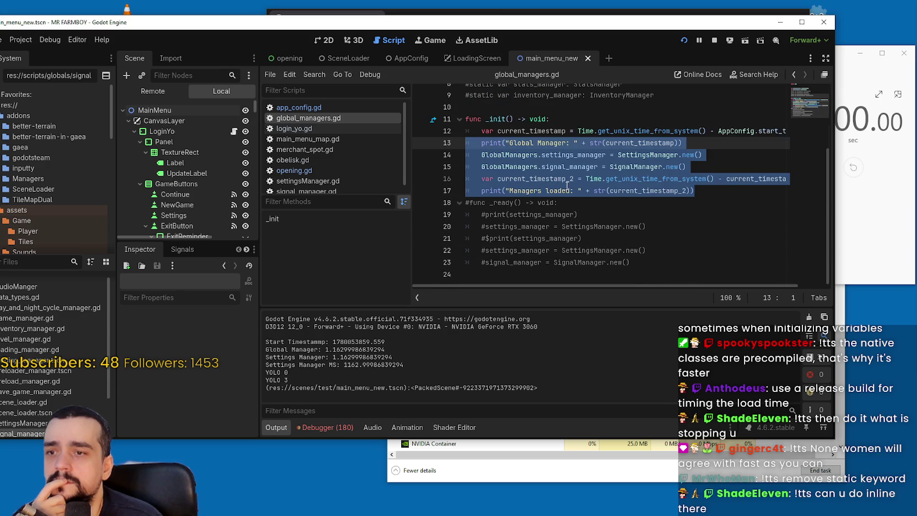
{"action": "left_click", "coordinate": [707, 193]}
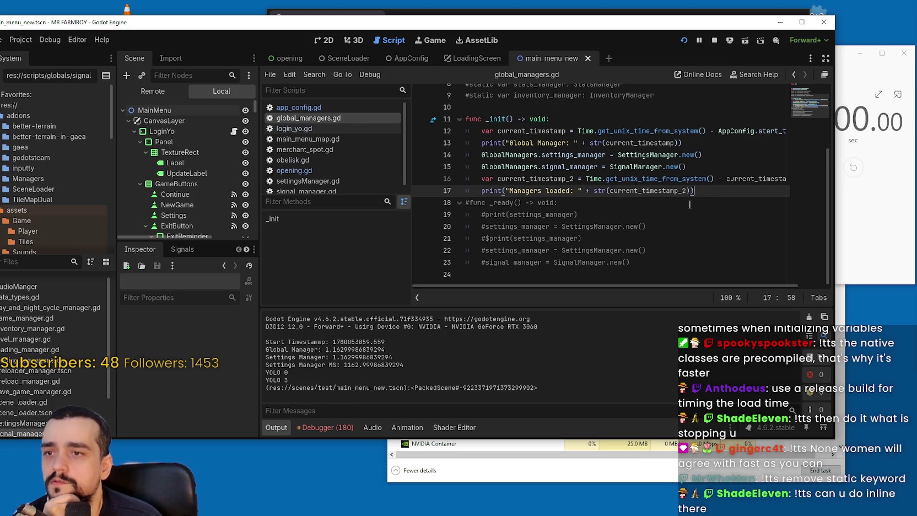
Step: Comment out the timestamp lines 180–183 in settingsManager.gd's _init and save
{"action": "left_click", "coordinate": [340, 170]}
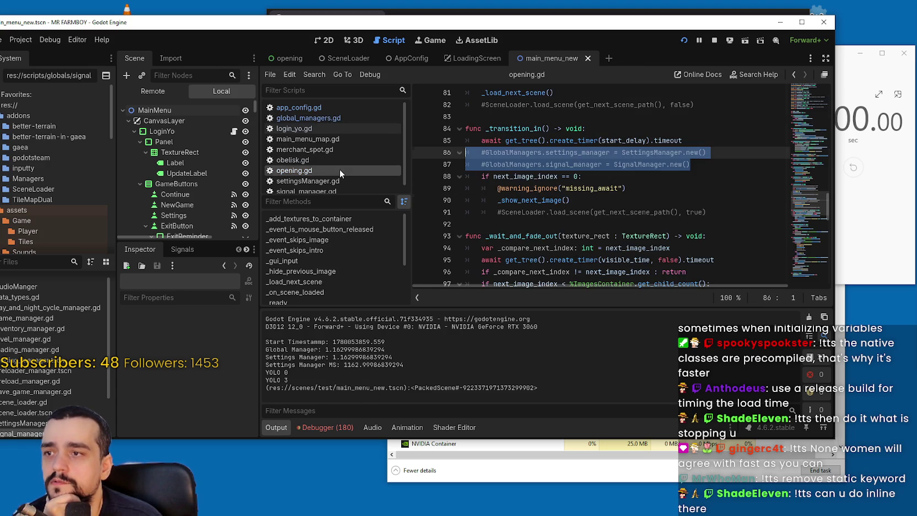
{"action": "left_click", "coordinate": [535, 178]}
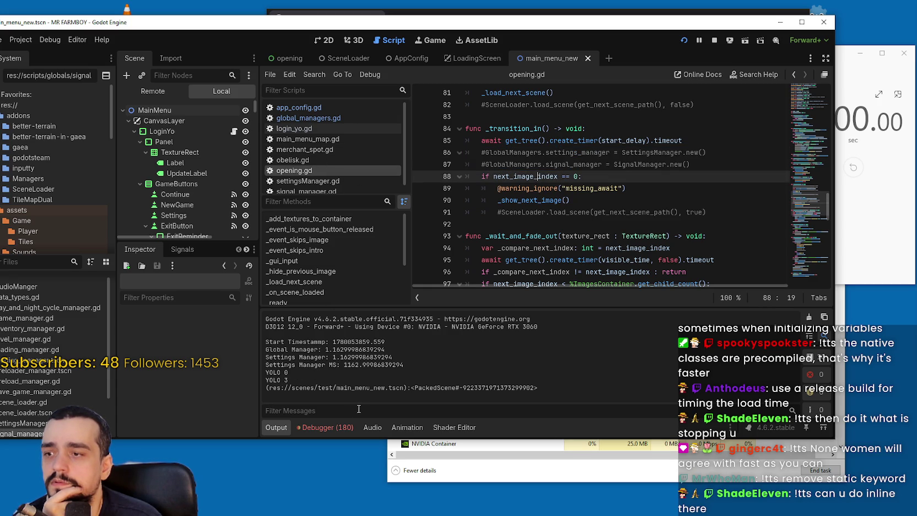
{"action": "scroll", "coordinate": [307, 176], "scroll_direction": "down", "scroll_amount": 1}
{"action": "left_click", "coordinate": [308, 174]}
{"action": "left_click", "coordinate": [597, 248]}
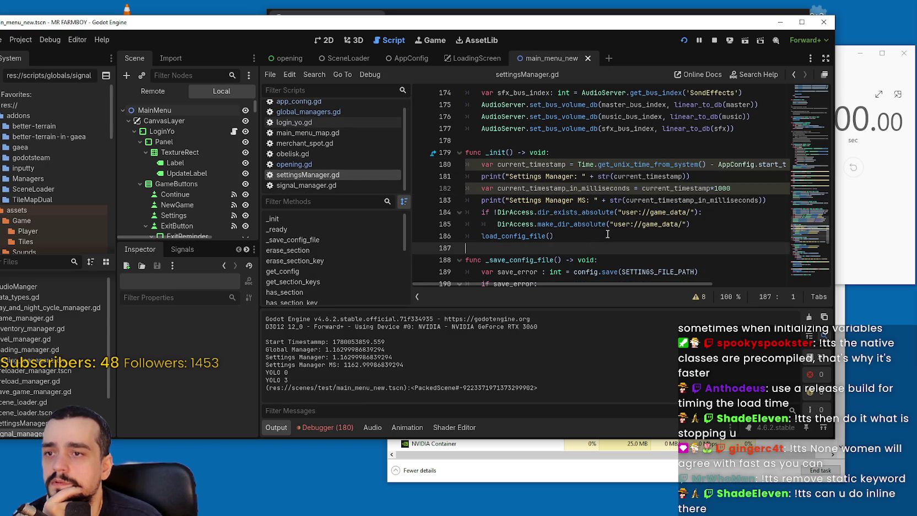
{"action": "left_click", "coordinate": [716, 213]}
{"action": "mouse_move", "coordinate": [769, 201]}
{"action": "left_mouse_down"}
{"action": "mouse_move", "coordinate": [551, 201]}
{"action": "mouse_move", "coordinate": [496, 152]}
{"action": "mouse_move", "coordinate": [466, 164]}
{"action": "left_mouse_up"}
{"action": "key", "text": "ctrl+s"}
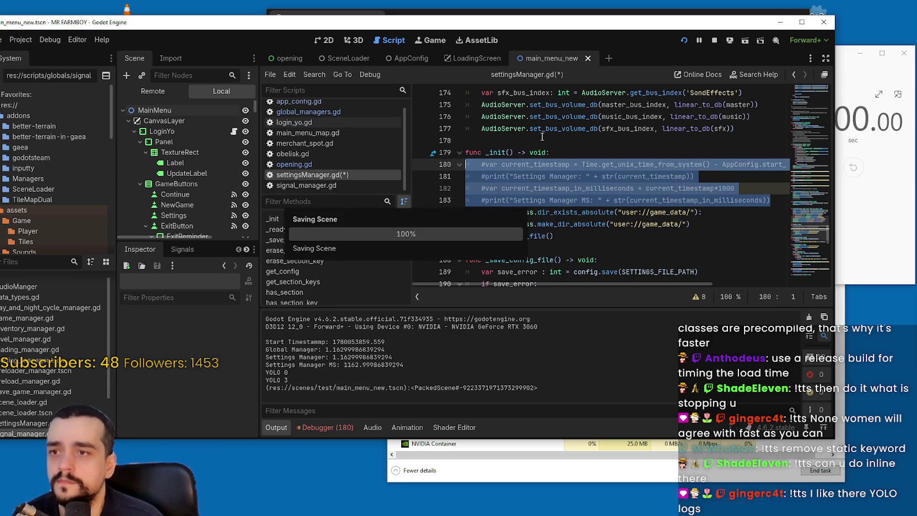
{"action": "key", "text": "ctrl+k"}
Step: Comment out the _init lines in signal_manager.gd and save
{"action": "left_click", "coordinate": [327, 186]}
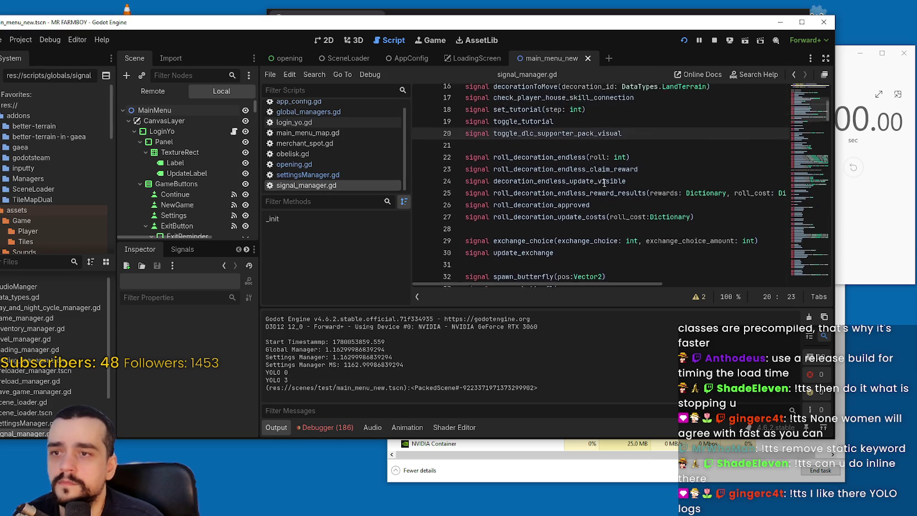
{"action": "left_click", "coordinate": [802, 98]}
{"action": "scroll", "coordinate": [802, 98], "scroll_direction": "up", "scroll_amount": 2}
{"action": "mouse_move", "coordinate": [760, 176]}
{"action": "left_mouse_down"}
{"action": "mouse_move", "coordinate": [479, 164]}
{"action": "mouse_move", "coordinate": [451, 133]}
{"action": "left_mouse_up"}
{"action": "key", "text": "ctrl+k"}
{"action": "key", "text": "ctrl+s"}
{"action": "left_click", "coordinate": [487, 116]}
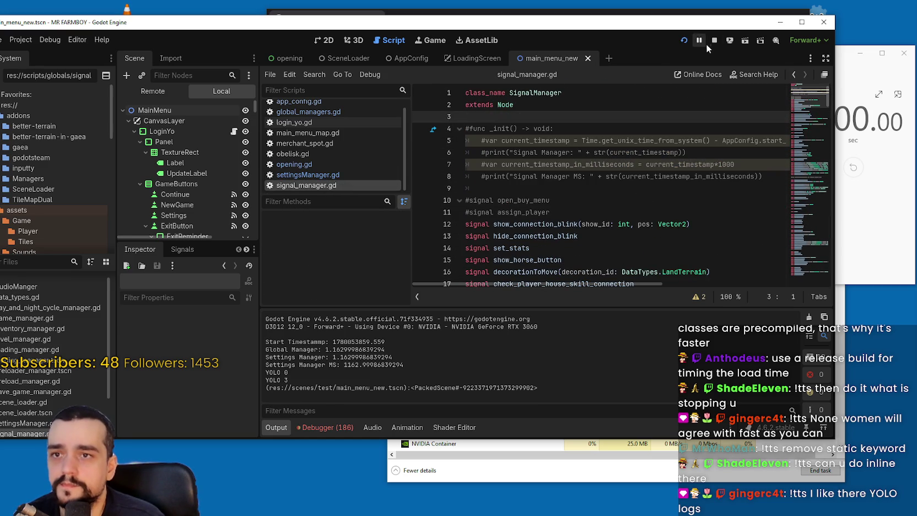
Step: Restart the game, check the Global Manager timing near 1.277 seconds, then stop it
{"action": "left_click", "coordinate": [686, 40]}
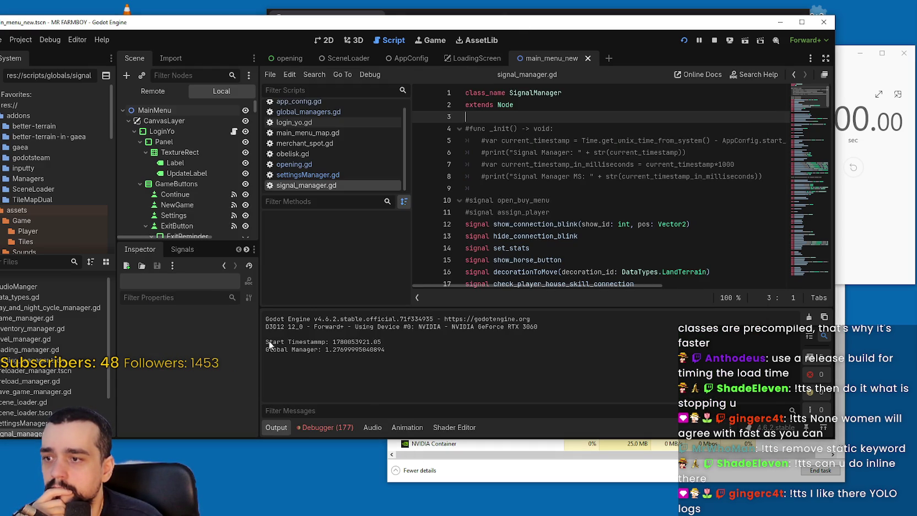
{"action": "left_click_drag", "start_coordinate": [266, 353], "coordinate": [317, 352]}
{"action": "left_click", "coordinate": [404, 350]}
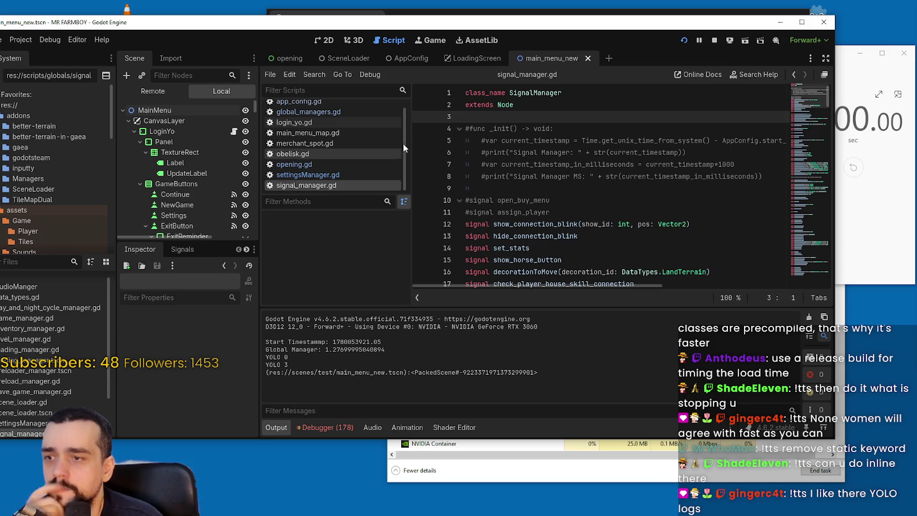
{"action": "left_click", "coordinate": [715, 40]}
{"action": "scroll", "coordinate": [346, 149], "scroll_direction": "up", "scroll_amount": 1}
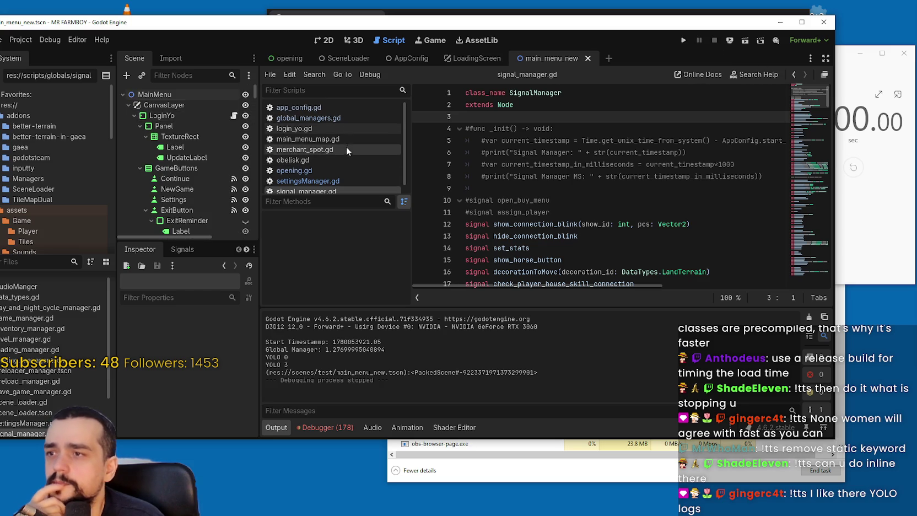
{"action": "left_click", "coordinate": [337, 128]}
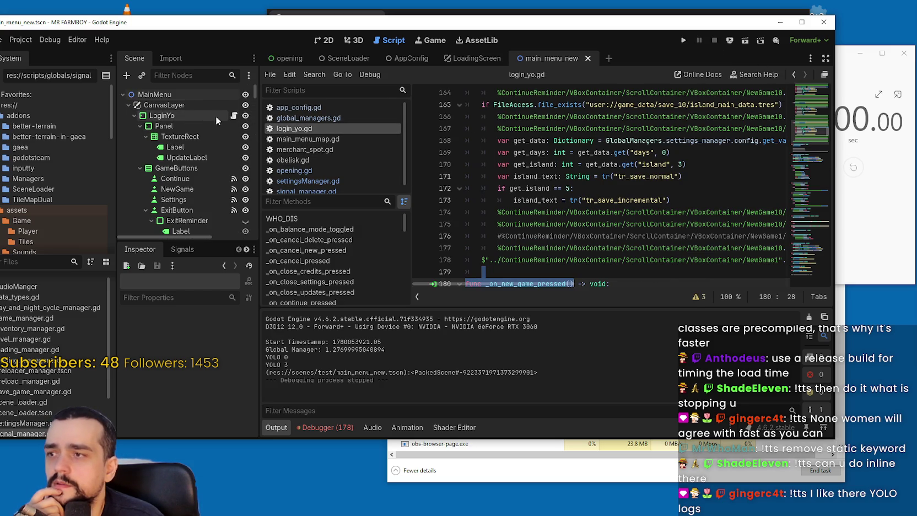
Step: Look through opening.gd and app_config.gd before returning to global_managers.gd
{"action": "scroll", "coordinate": [313, 169], "scroll_direction": "down", "scroll_amount": 1}
{"action": "left_click", "coordinate": [320, 167]}
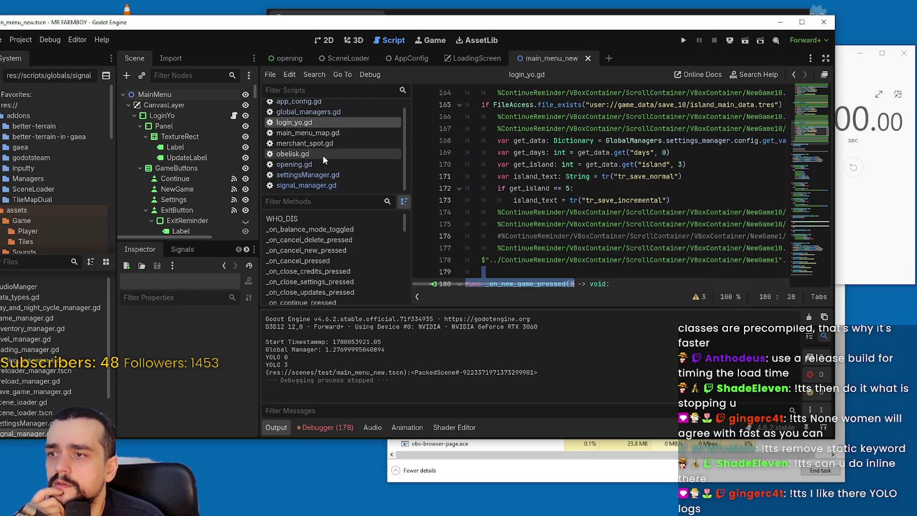
{"action": "left_click", "coordinate": [333, 118]}
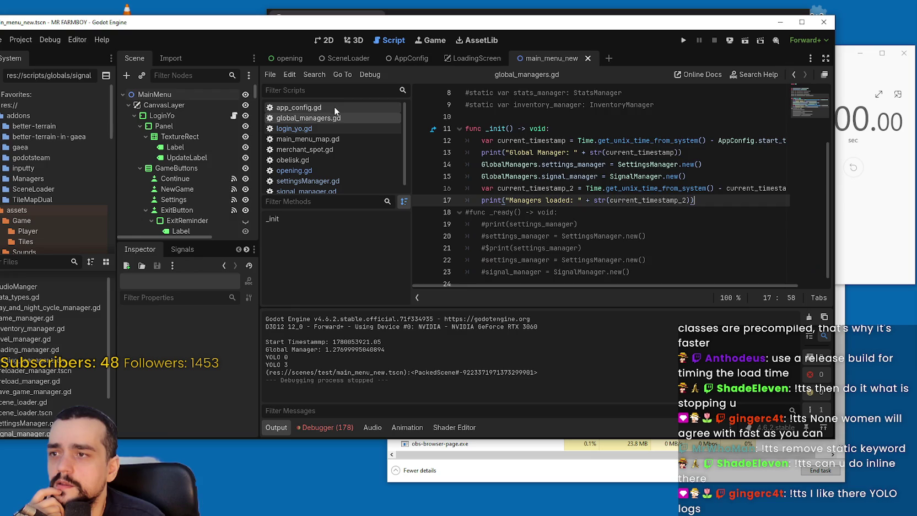
{"action": "left_click", "coordinate": [333, 107]}
{"action": "left_click", "coordinate": [642, 200]}
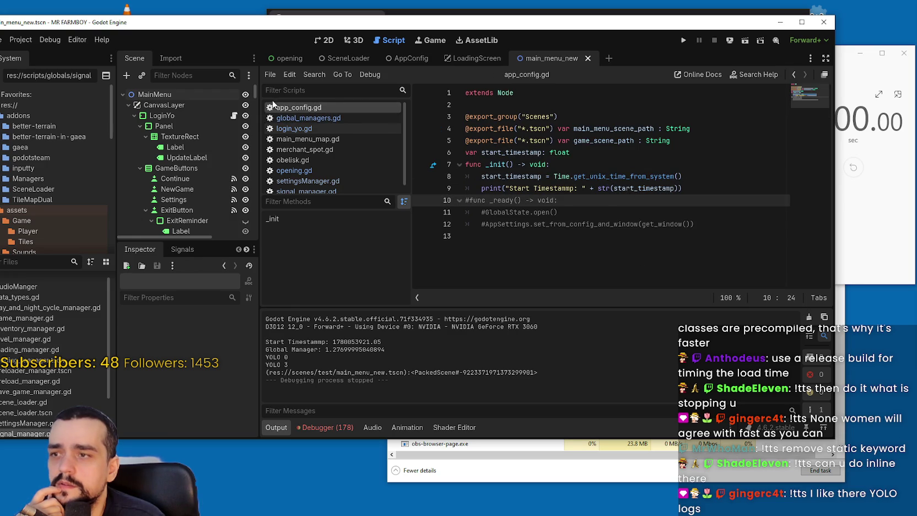
{"action": "left_click", "coordinate": [325, 118]}
Step: Inspect the 'Global Manager' and 'Managers loaded' print lines and current_timestamp_2
{"action": "left_click", "coordinate": [538, 150]}
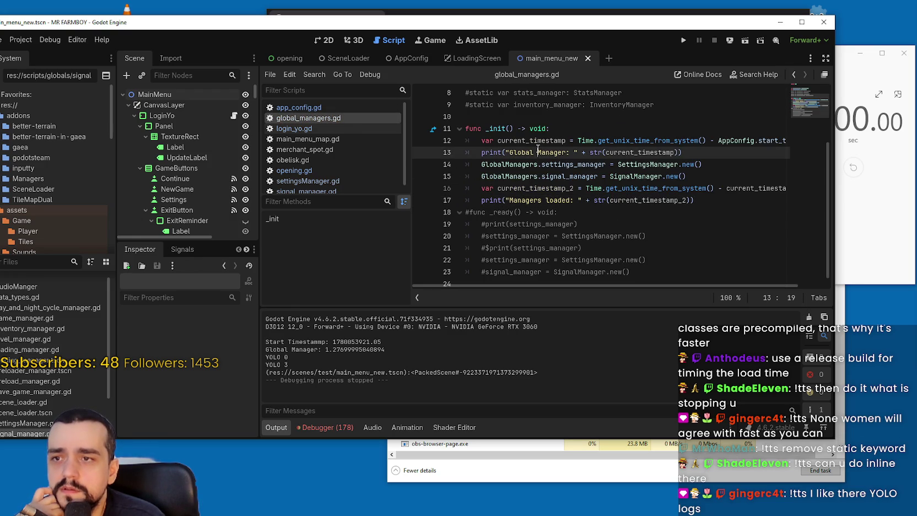
{"action": "left_click_drag", "start_coordinate": [544, 150], "coordinate": [522, 150]}
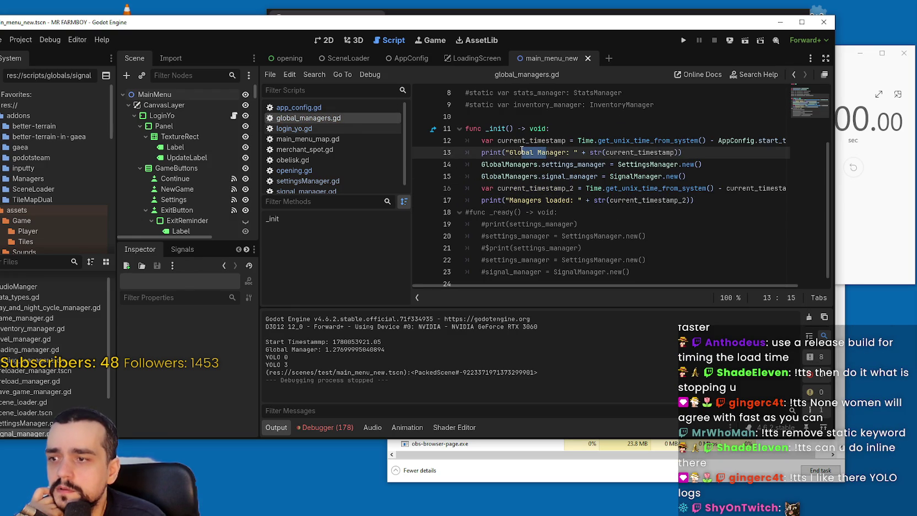
{"action": "left_click_drag", "start_coordinate": [550, 201], "coordinate": [529, 201]}
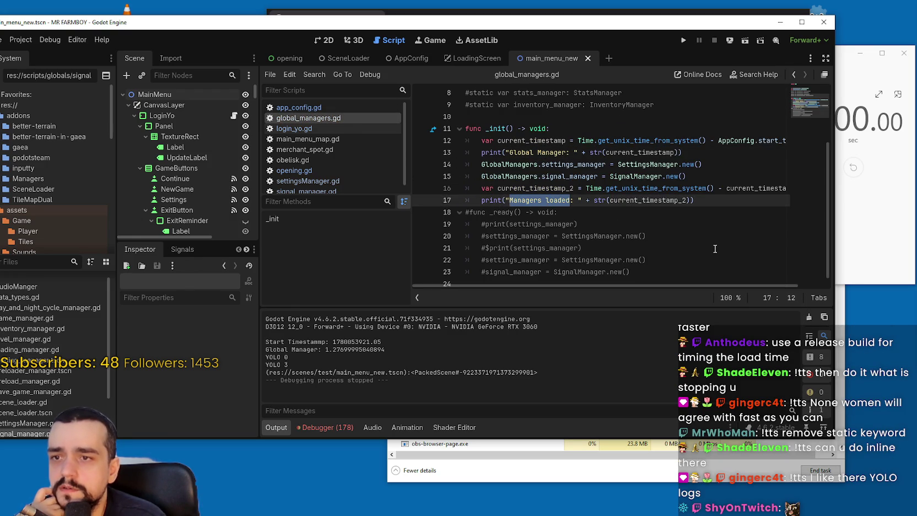
{"action": "double_click", "coordinate": [661, 200]}
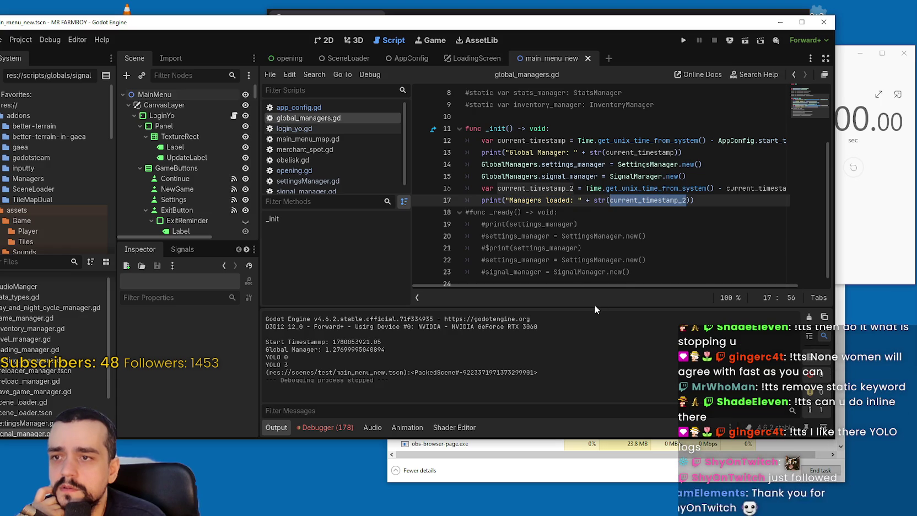
Step: Delete a selected block in _init and review the remaining timestamp and signal manager lines
{"action": "left_click_drag", "start_coordinate": [695, 287], "coordinate": [721, 286]}
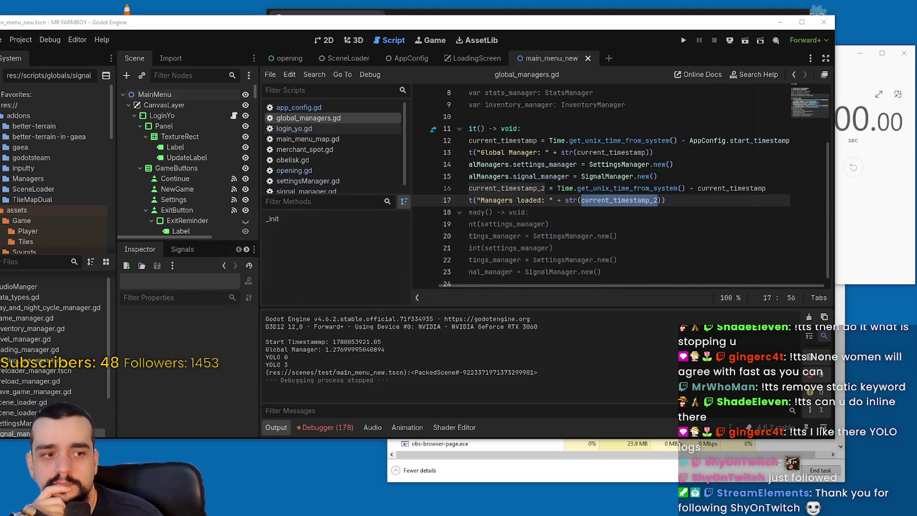
{"action": "left_click_drag", "start_coordinate": [604, 272], "coordinate": [530, 212]}
{"action": "key", "text": "BackSpace"}
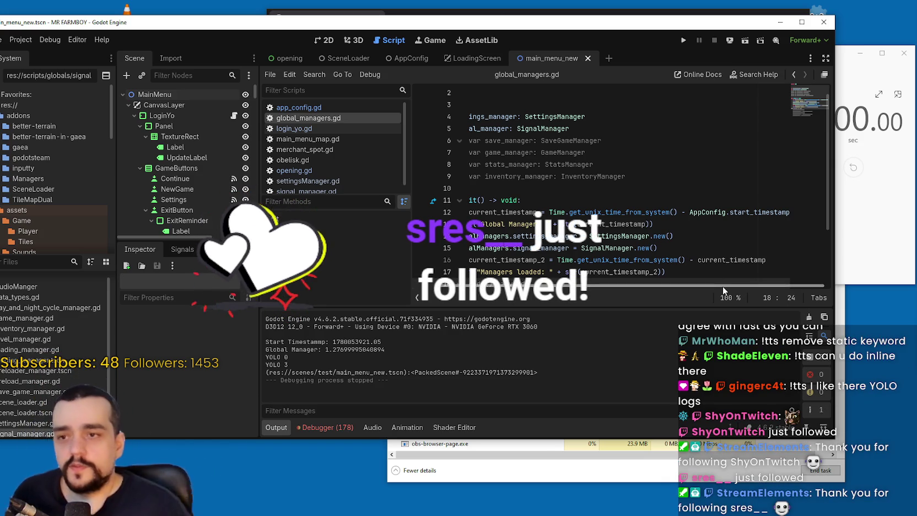
{"action": "left_click_drag", "start_coordinate": [470, 225], "coordinate": [483, 209]}
{"action": "scroll", "coordinate": [483, 209], "scroll_direction": "down", "scroll_amount": 2}
{"action": "left_click", "coordinate": [535, 201]}
{"action": "mouse_move", "coordinate": [582, 287]}
{"action": "left_mouse_down"}
{"action": "mouse_move", "coordinate": [694, 292]}
{"action": "mouse_move", "coordinate": [622, 286]}
{"action": "left_mouse_up"}
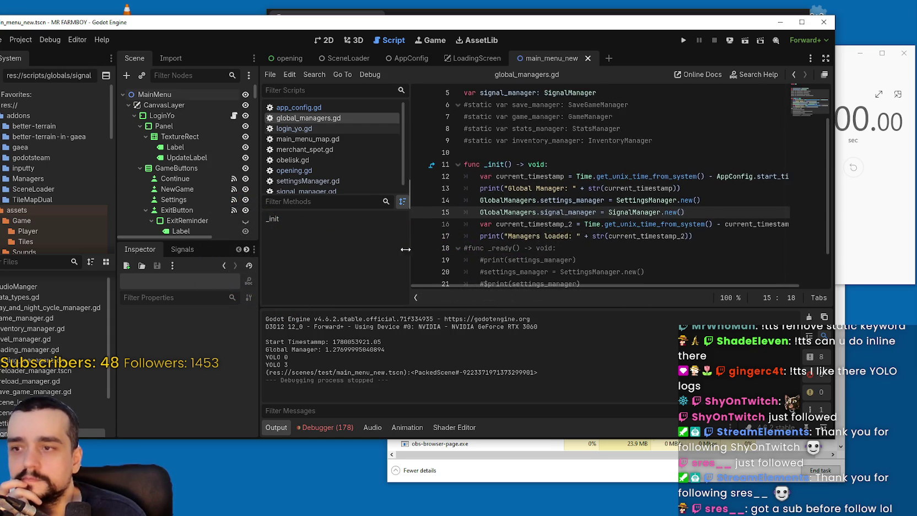
{"action": "left_click_drag", "start_coordinate": [411, 252], "coordinate": [391, 252]}
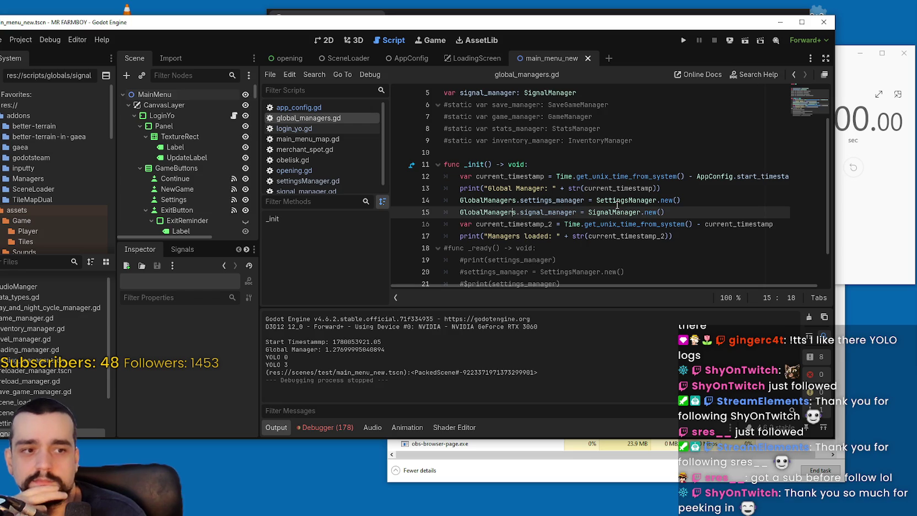
{"action": "mouse_move", "coordinate": [617, 204]}
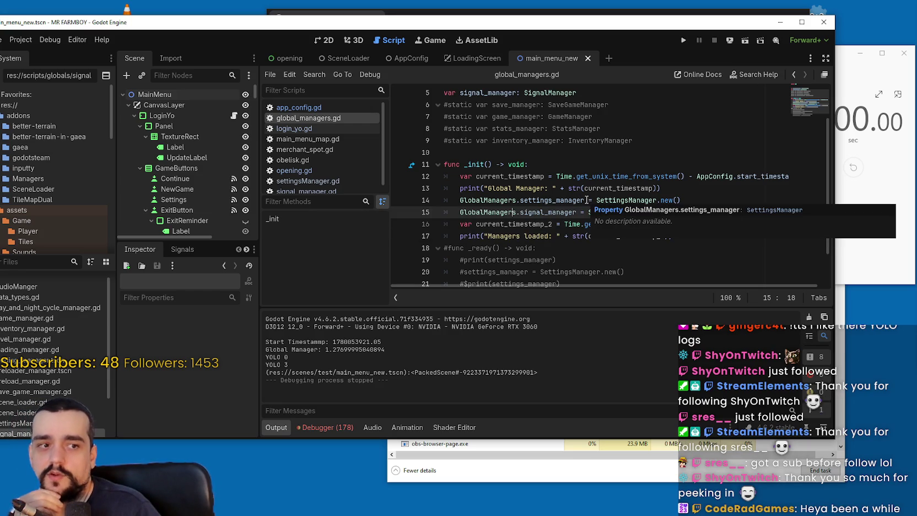
{"action": "key", "text": "Left"}
{"action": "mouse_move", "coordinate": [674, 232]}
{"action": "left_mouse_down"}
{"action": "mouse_move", "coordinate": [501, 236]}
{"action": "mouse_move", "coordinate": [564, 224]}
{"action": "mouse_move", "coordinate": [481, 188]}
{"action": "mouse_move", "coordinate": [374, 179]}
{"action": "left_mouse_up"}
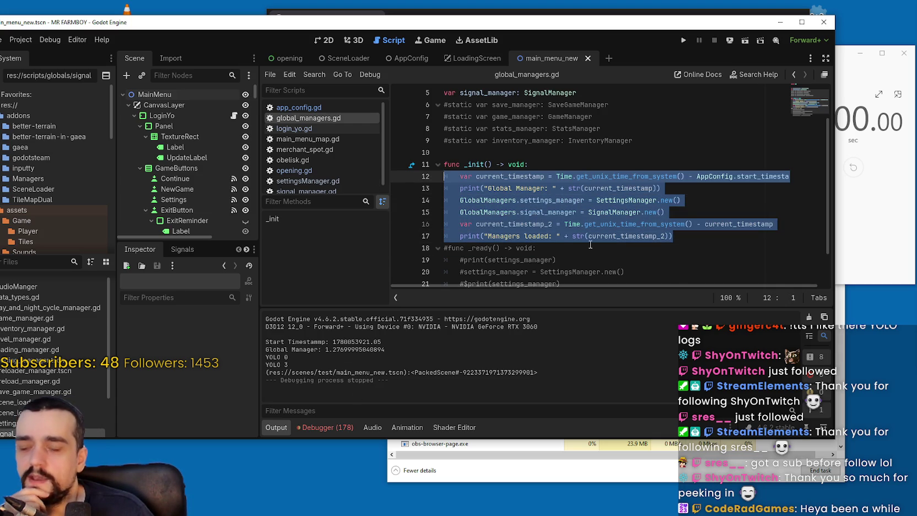
{"action": "left_click", "coordinate": [614, 212]}
{"action": "left_click_drag", "start_coordinate": [549, 236], "coordinate": [495, 239]}
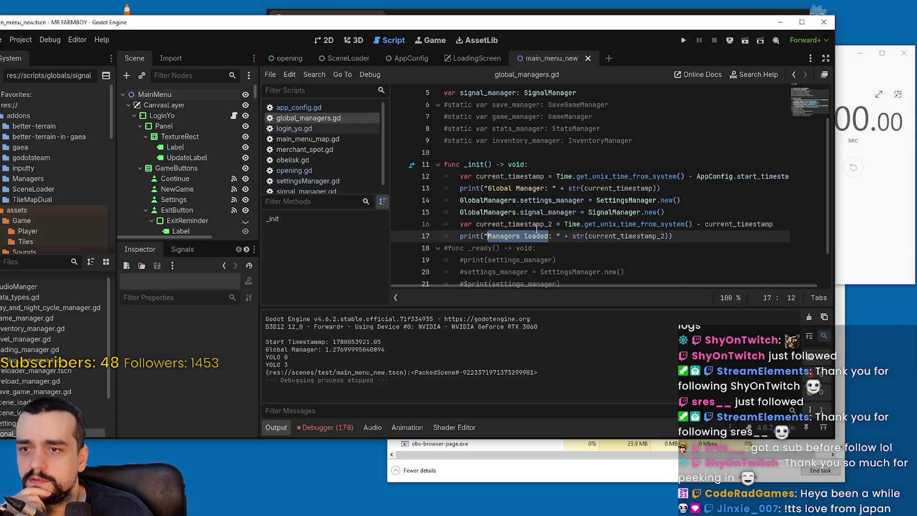
{"action": "left_click_drag", "start_coordinate": [565, 224], "coordinate": [693, 224]}
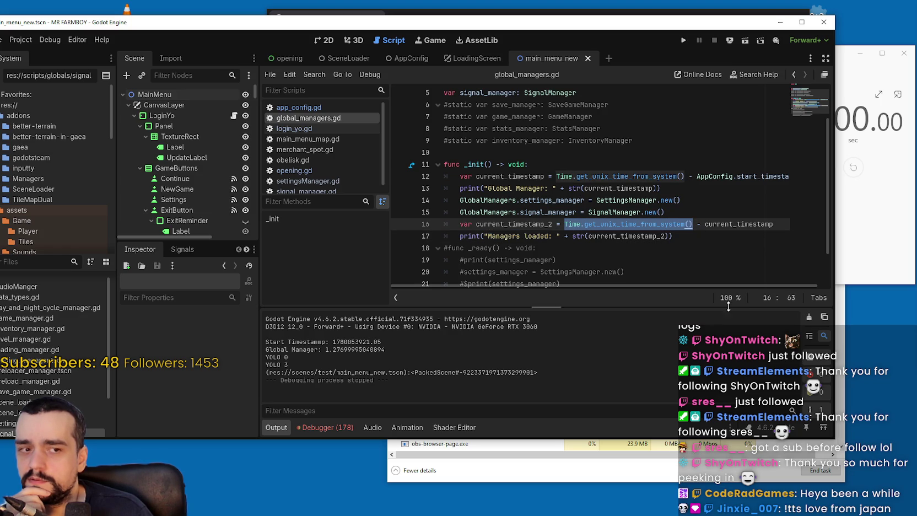
{"action": "left_click_drag", "start_coordinate": [686, 284], "coordinate": [733, 281]}
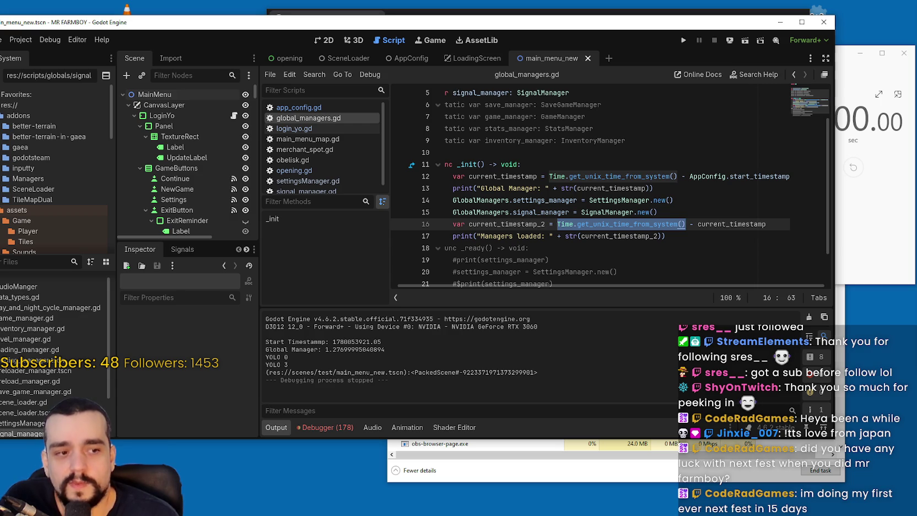
{"action": "key", "text": "alt+Tab"}
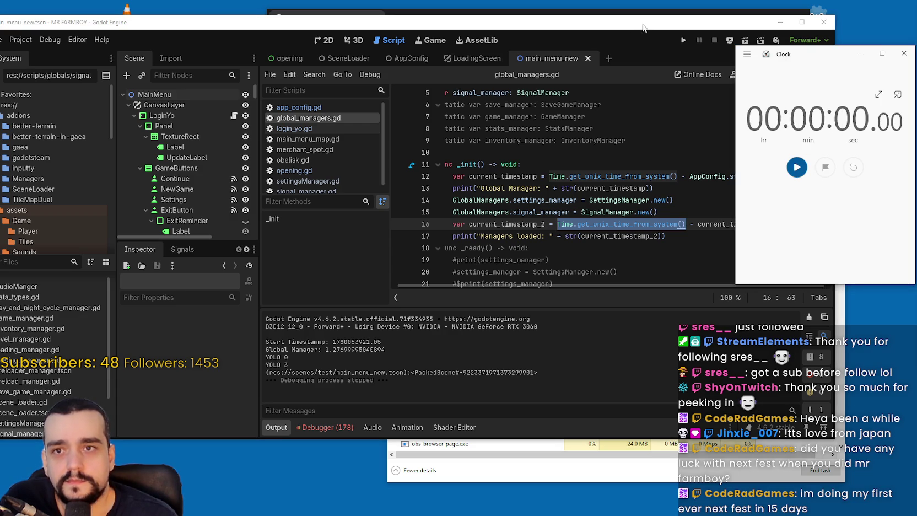
Step: In global_managers.gd, review the _init body and put the caret on the Managers loaded print line
{"action": "left_click", "coordinate": [657, 30]}
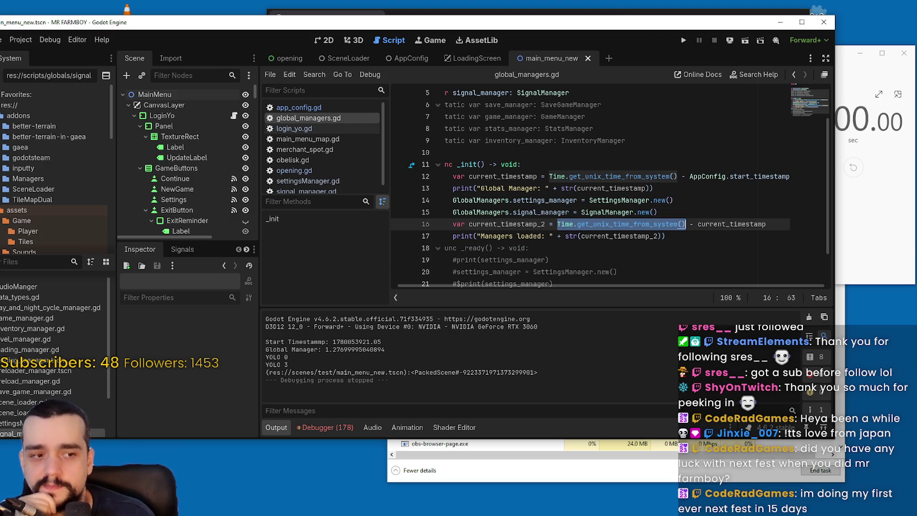
{"action": "left_click", "coordinate": [601, 236]}
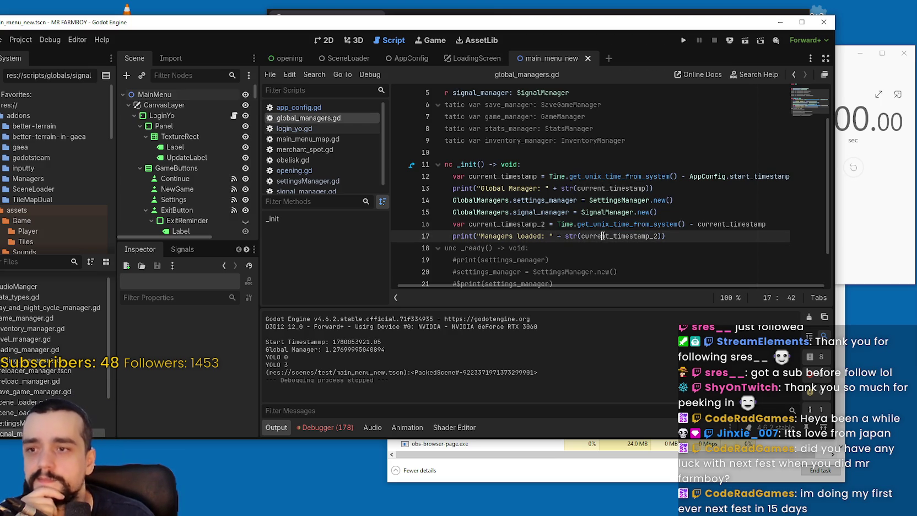
{"action": "scroll", "coordinate": [599, 237], "scroll_direction": "down", "scroll_amount": 2}
{"action": "mouse_move", "coordinate": [604, 263]}
{"action": "left_mouse_down"}
{"action": "mouse_move", "coordinate": [452, 214]}
{"action": "mouse_move", "coordinate": [441, 202]}
{"action": "left_mouse_up"}
{"action": "left_click", "coordinate": [687, 191]}
{"action": "left_click_drag", "start_coordinate": [687, 191], "coordinate": [445, 134]}
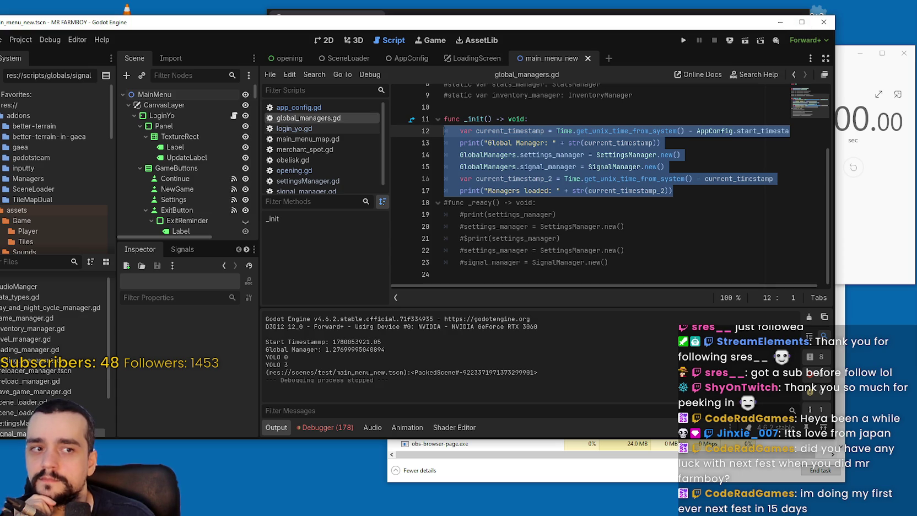
{"action": "left_click", "coordinate": [686, 241]}
{"action": "left_click", "coordinate": [679, 184]}
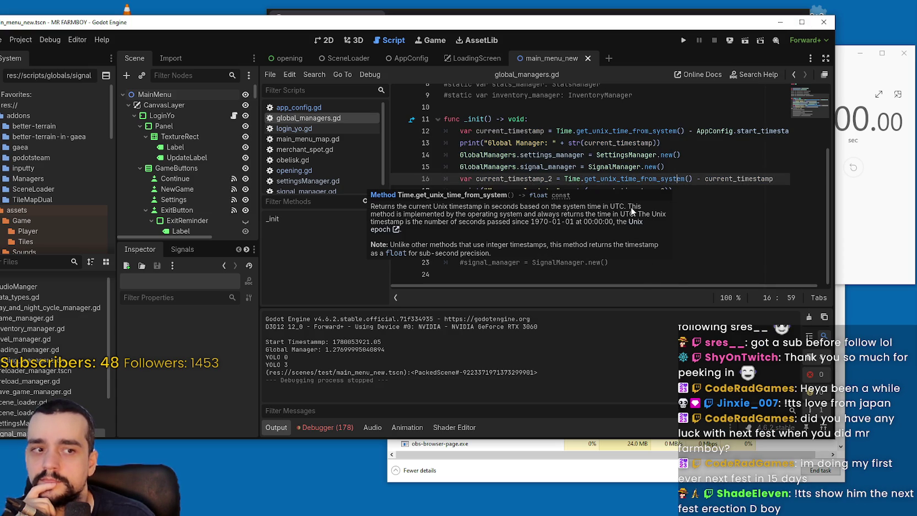
{"action": "key", "text": "Down"}
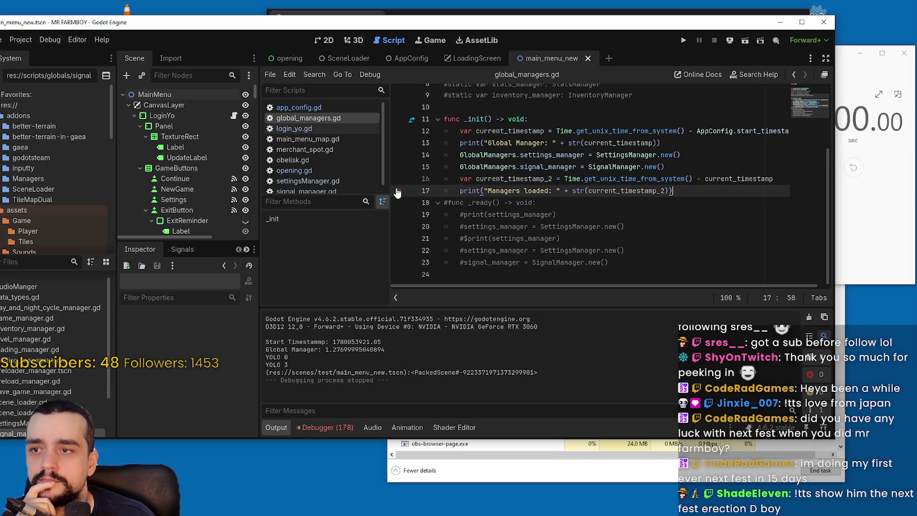